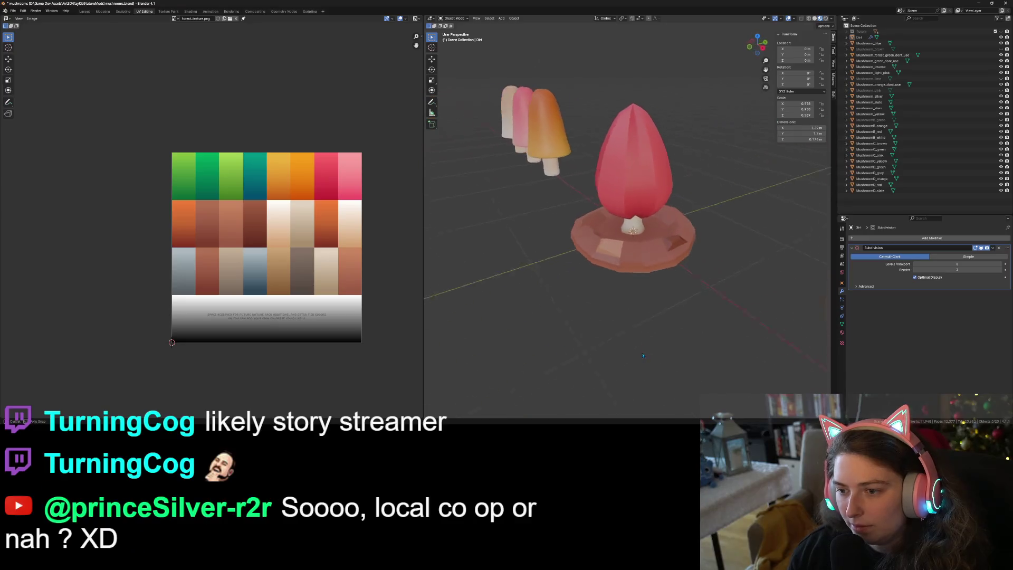
- Select the Dirt base disc, save mushrooms.blend, inspect the base under the mushroom, and save again
left_click(700, 277)
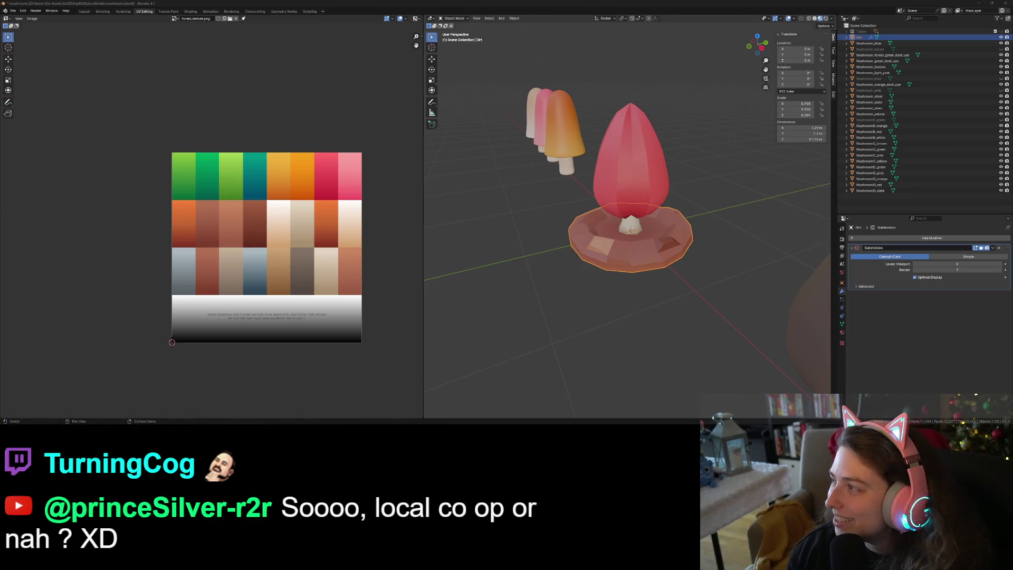
key("ctrl+s")
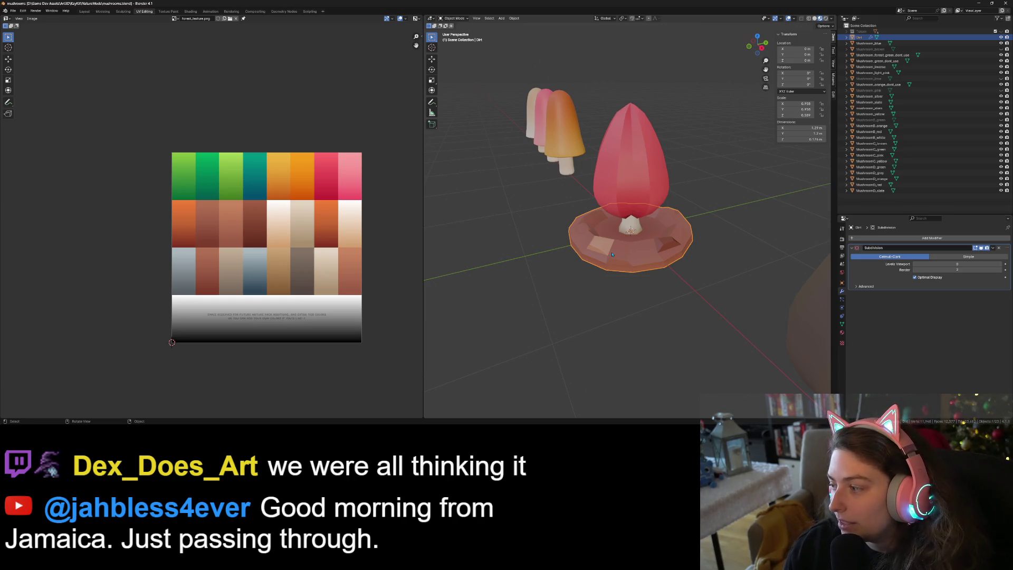
mouse_move(670, 278)
middle_mouse_down()
mouse_move(686, 296)
mouse_move(672, 304)
middle_mouse_up()
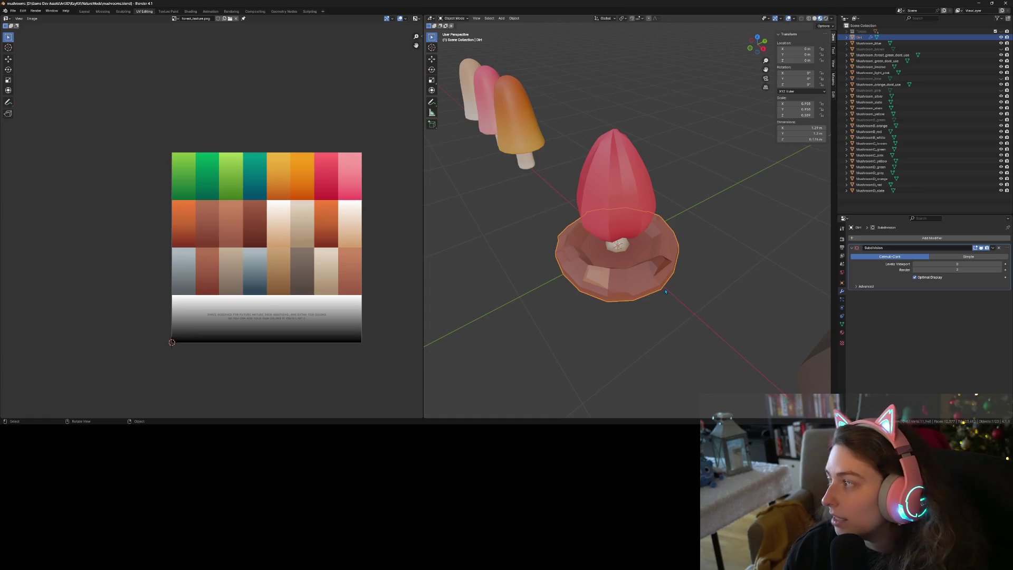
left_click(585, 324)
key("ctrl+z")
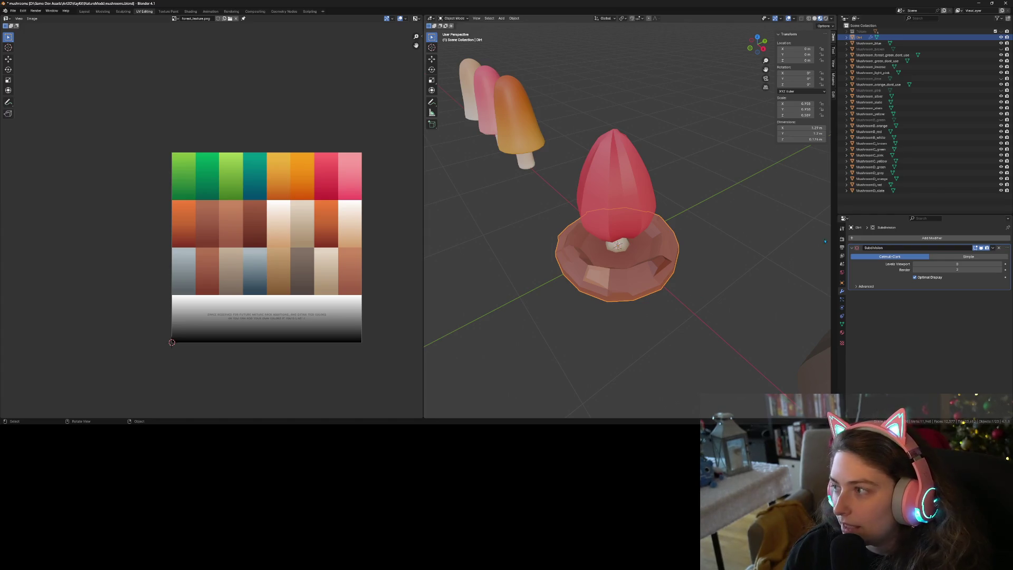
key("ctrl+s")
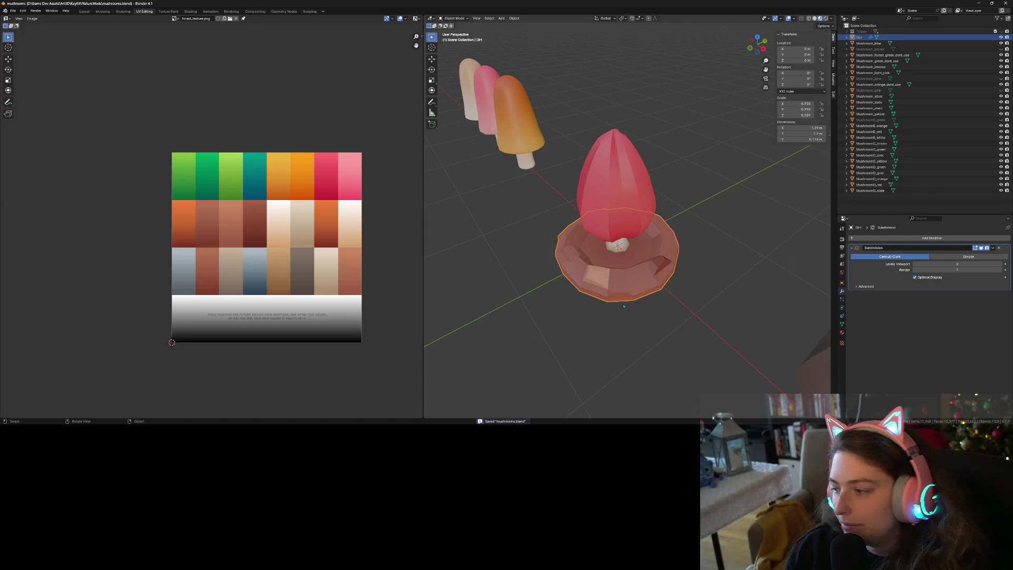
mouse_move(623, 306)
middle_mouse_down()
mouse_move(661, 304)
mouse_move(679, 289)
middle_mouse_up()
- Export the selected dirt mound as a Wavefront OBJ, then minimize Blender
left_click(13, 11)
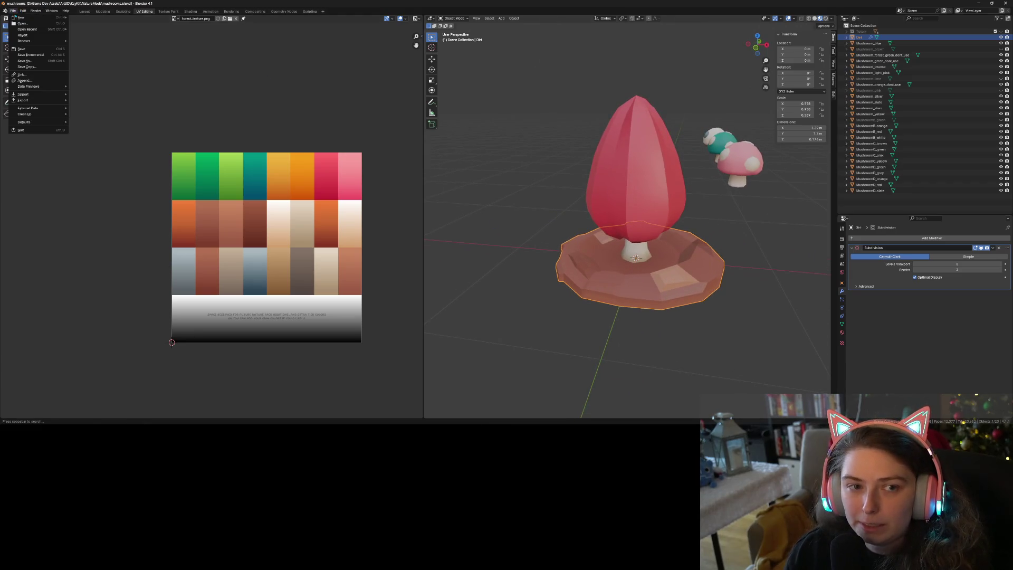
mouse_move(32, 100)
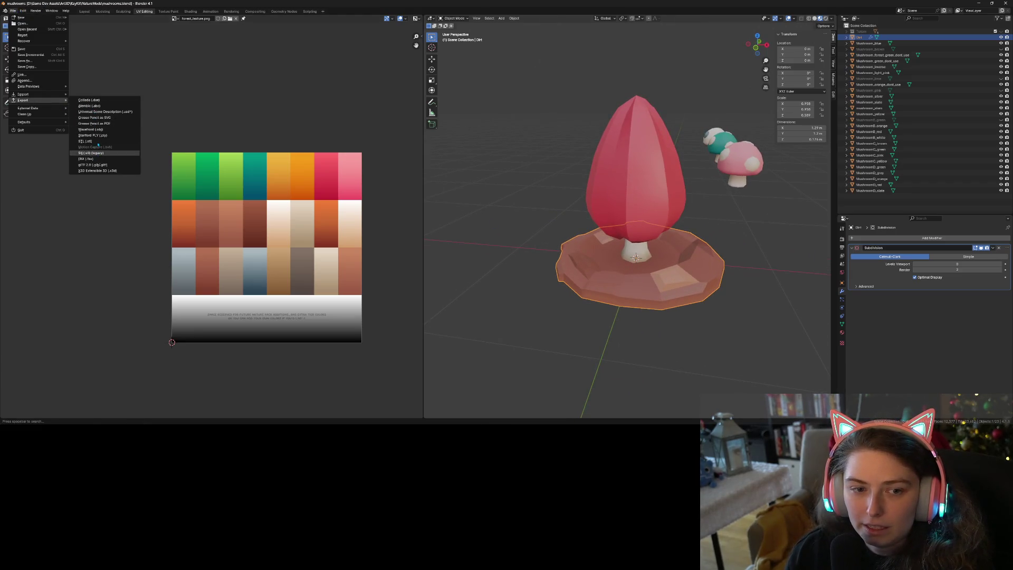
left_click(113, 131)
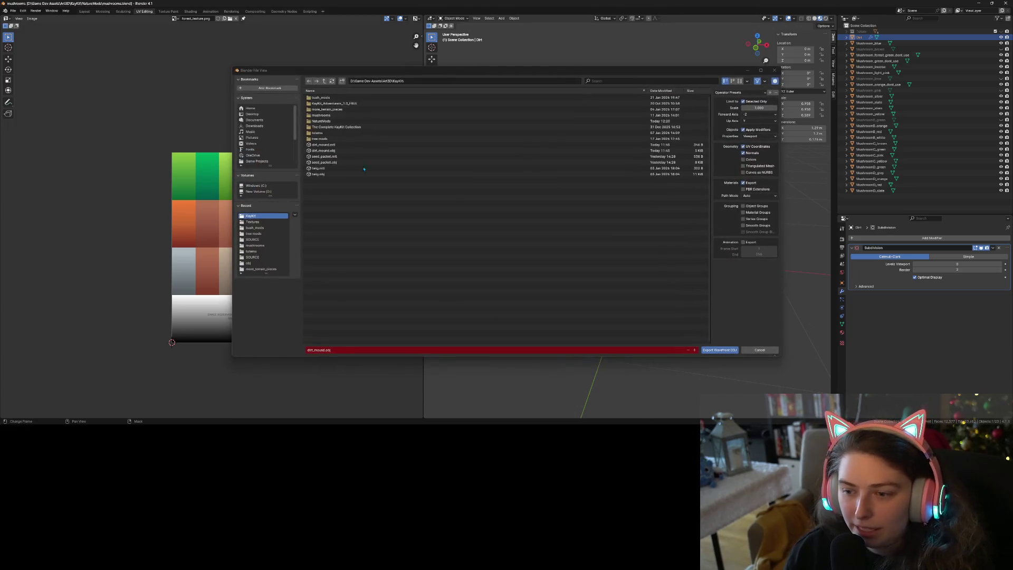
left_click(712, 350)
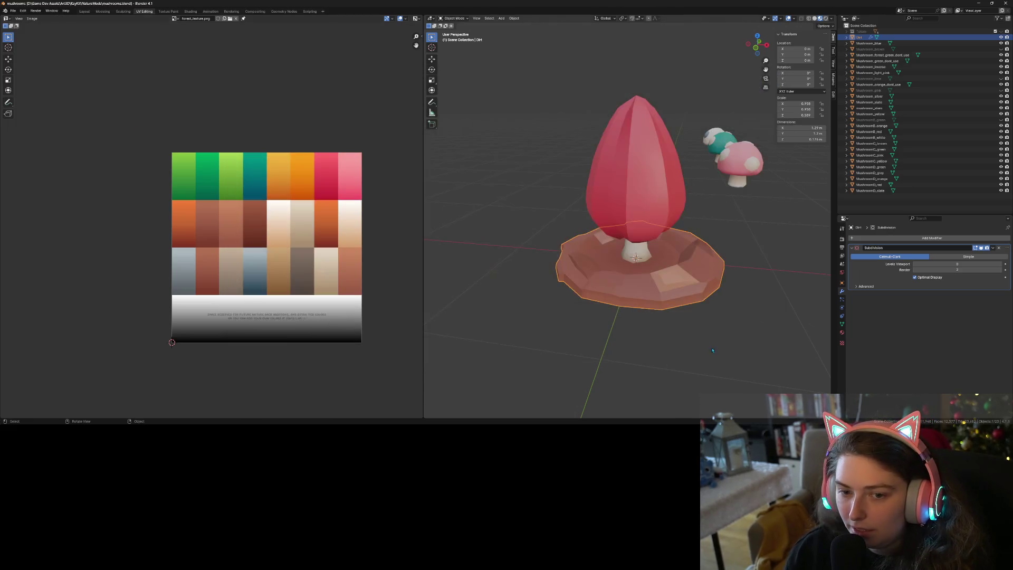
left_click(979, 3)
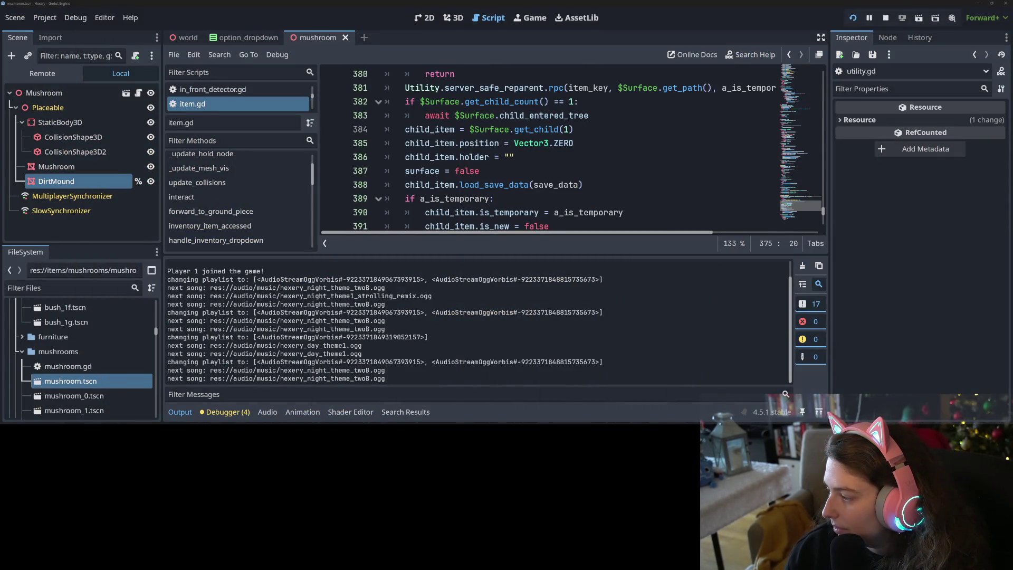
- Paste dirt_mound and dirt_mound.mtl into the nature folder, replacing the old files
key("alt+Tab")
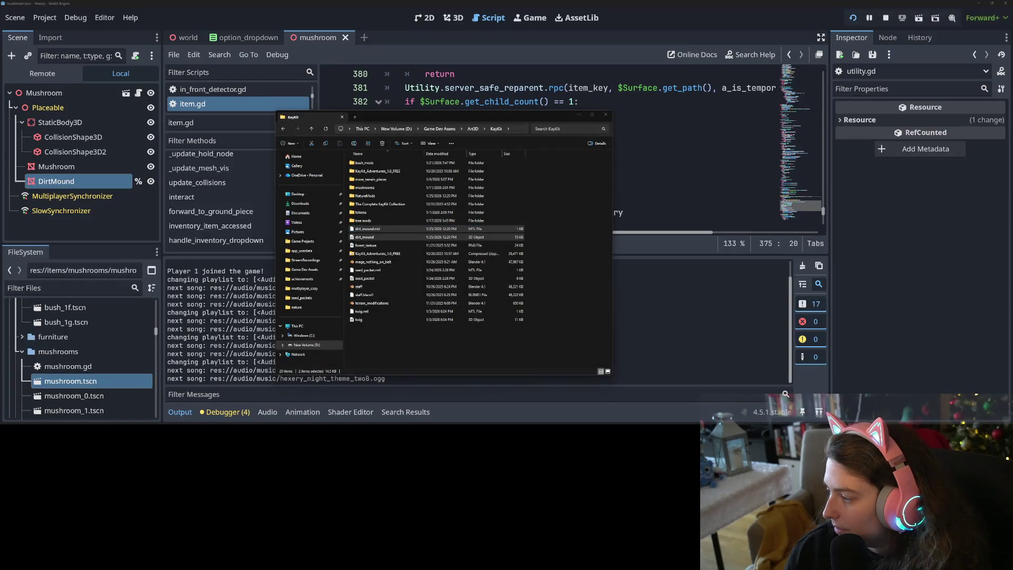
left_click(391, 237, "shift")
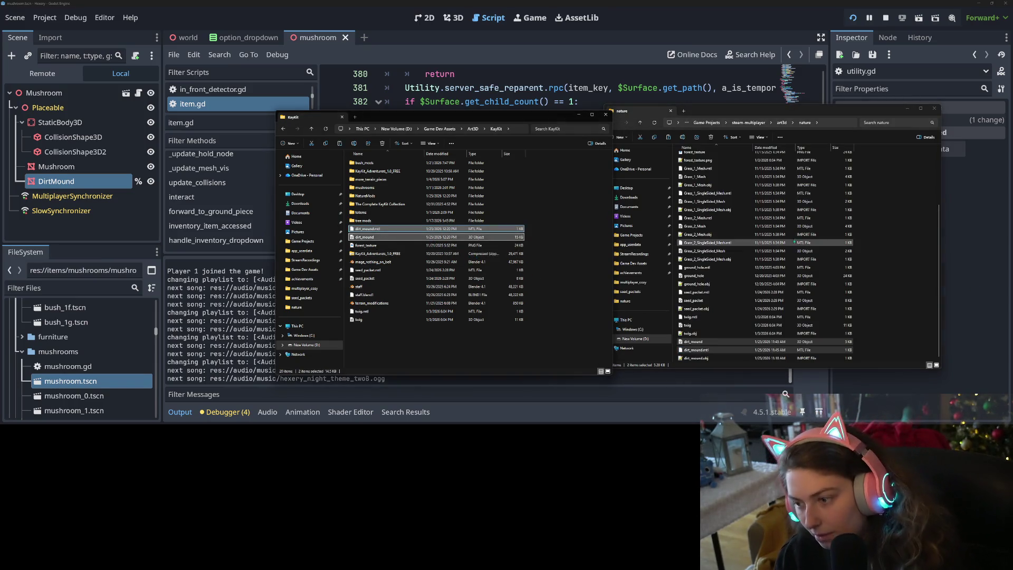
left_click(885, 250)
key("ctrl+v")
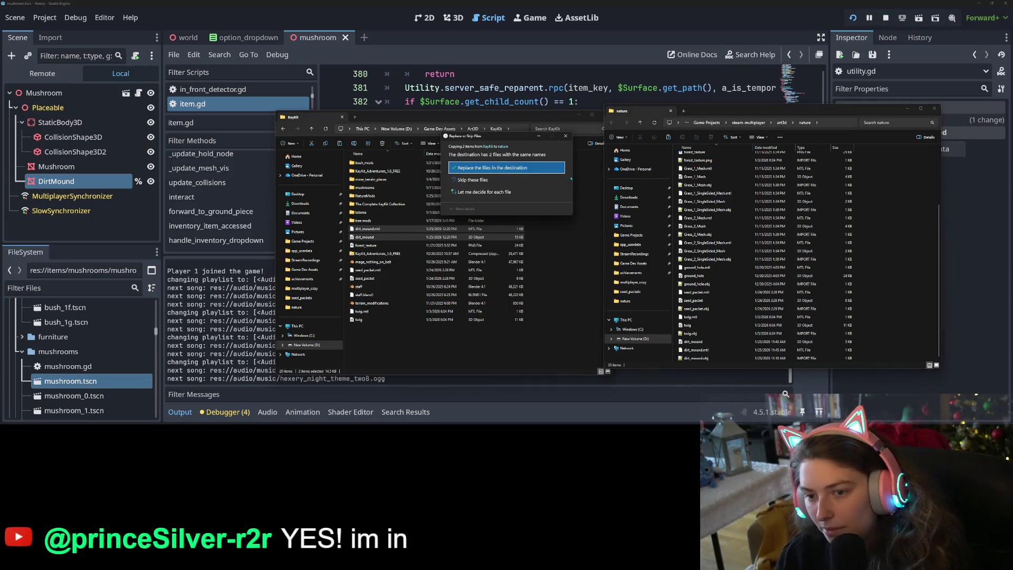
left_click(523, 168)
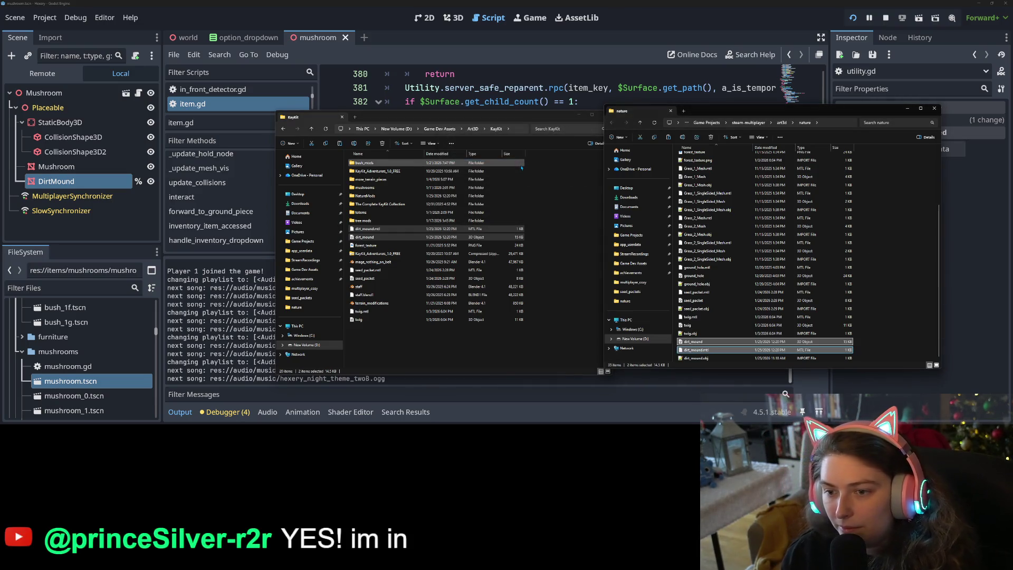
- In Godot, stop the running game and launch Hexery again to test the mound
left_click(838, 4)
left_click(886, 18)
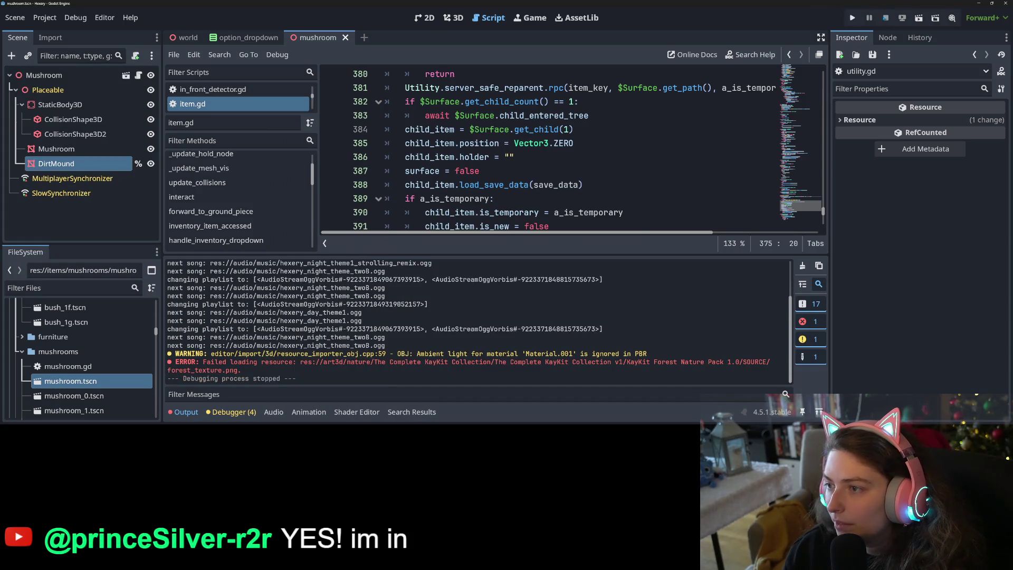
left_click(853, 18)
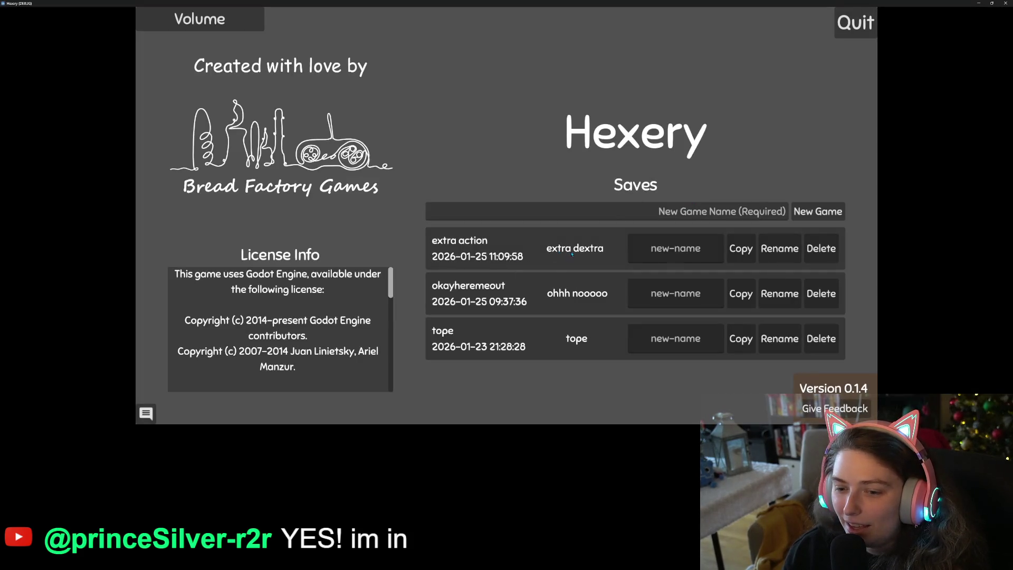
- Load the extra action save and walk the character around the island, jumping onto the red tree
left_click(600, 240)
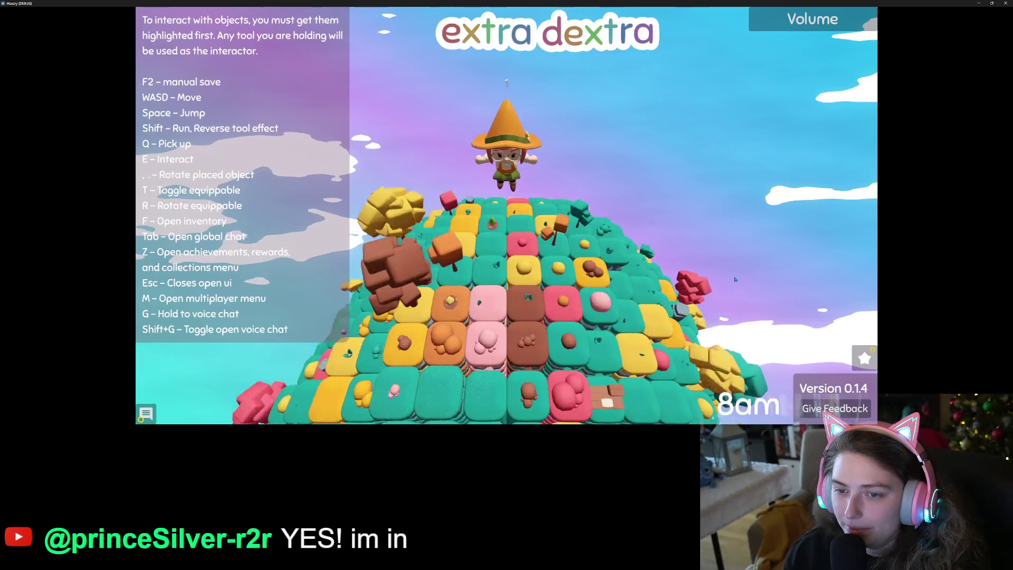
key("w")
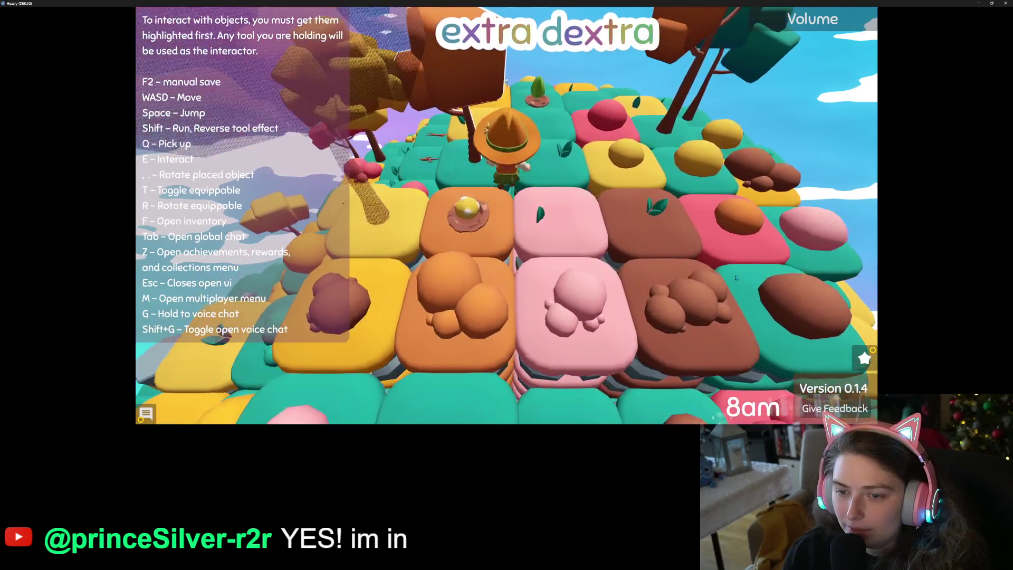
key("s")
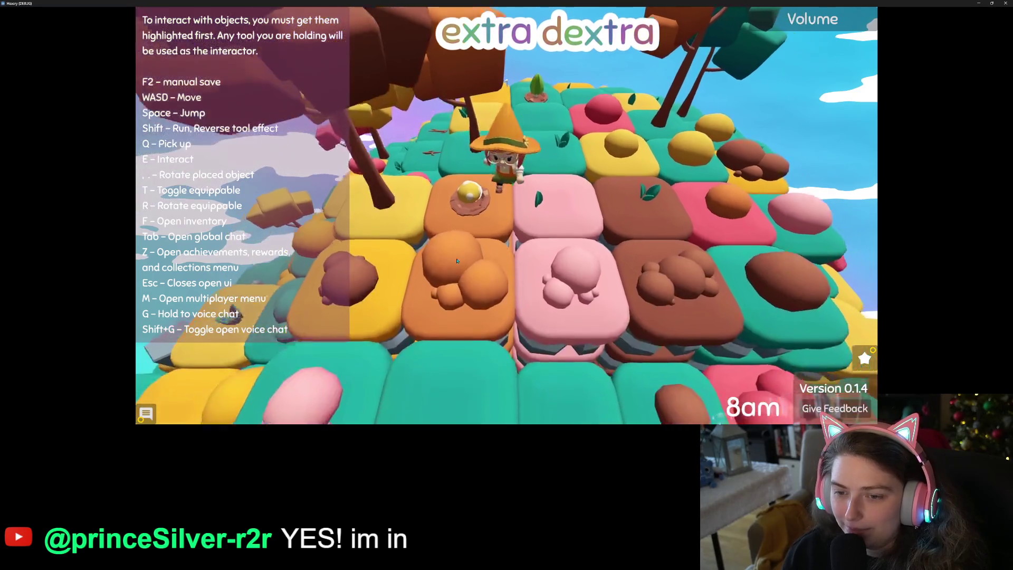
key("a")
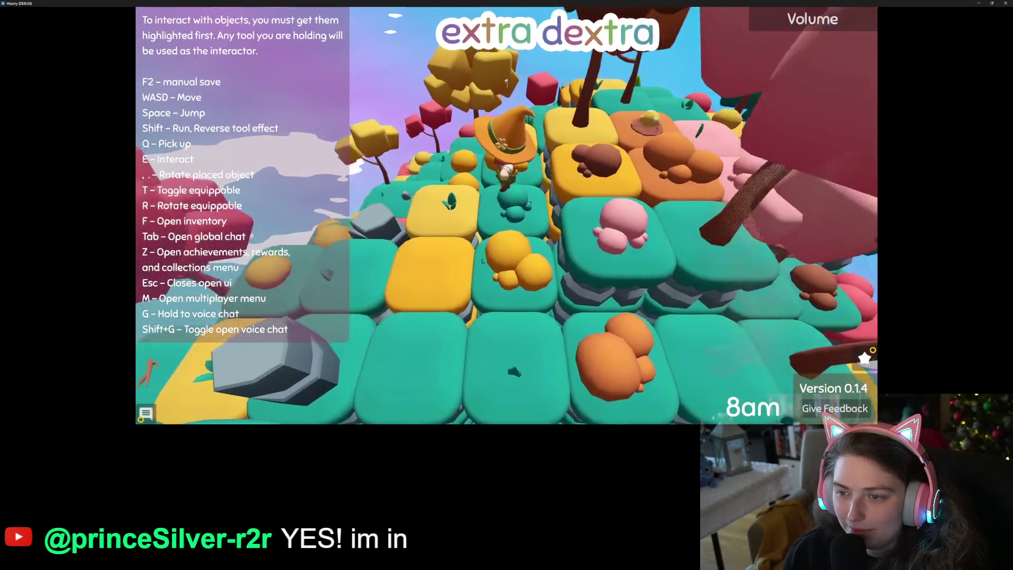
key("s")
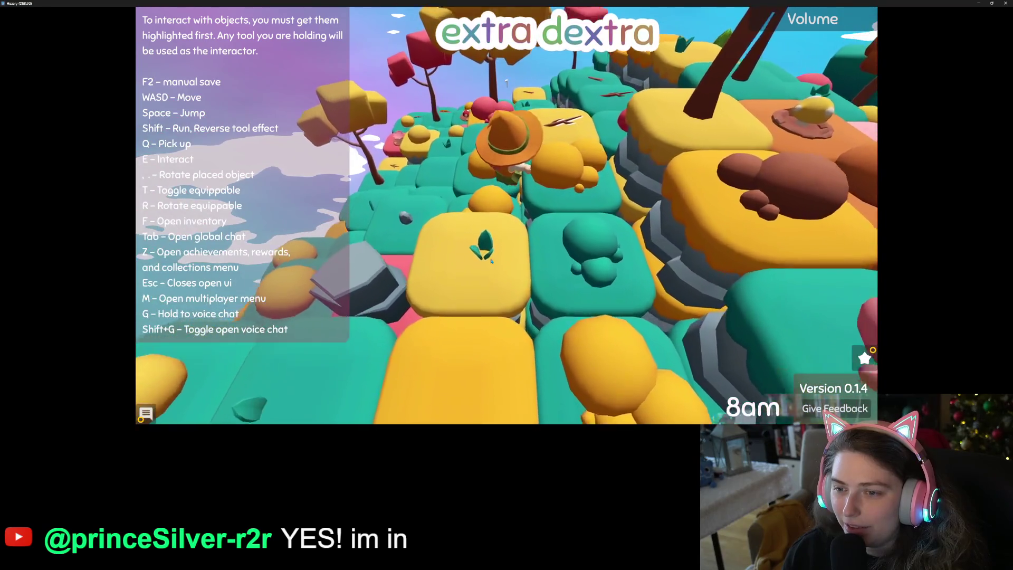
key("w")
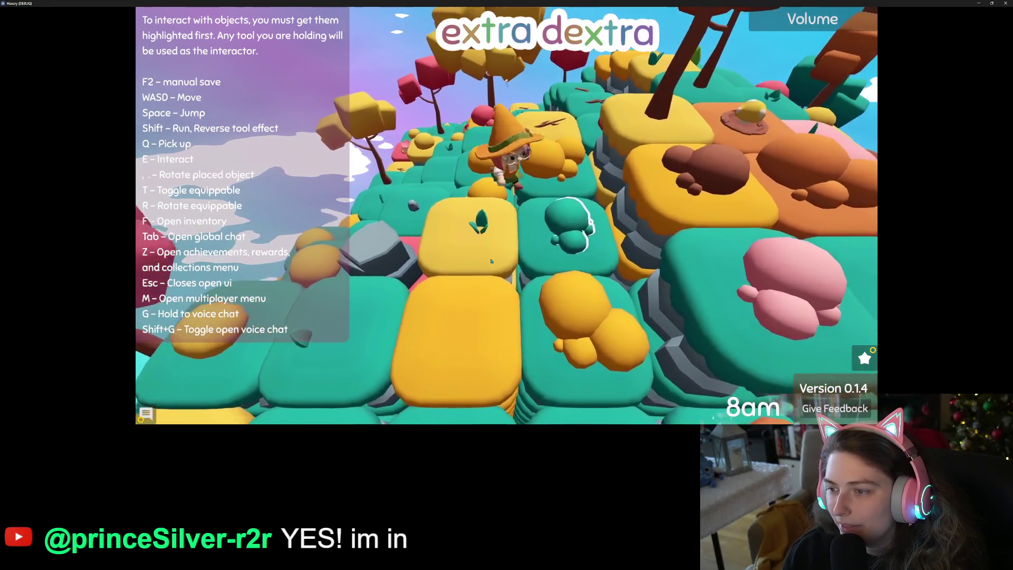
key("w")
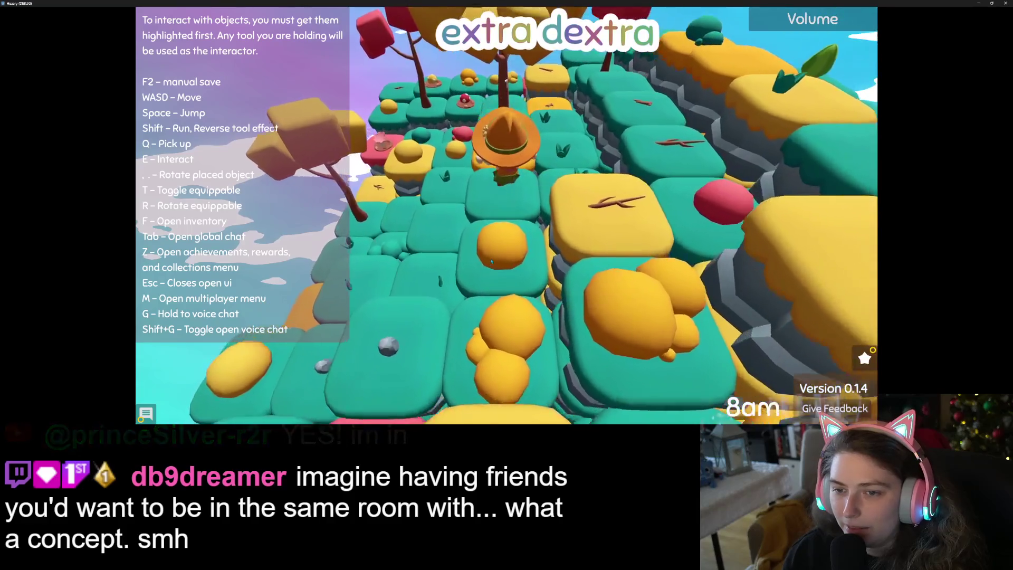
key("w")
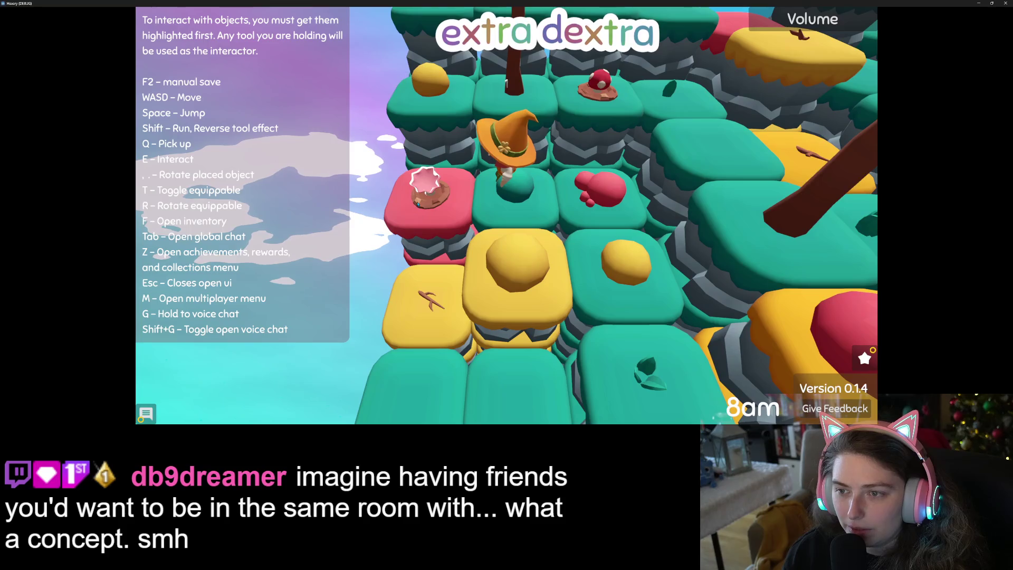
key("d")
key("a")
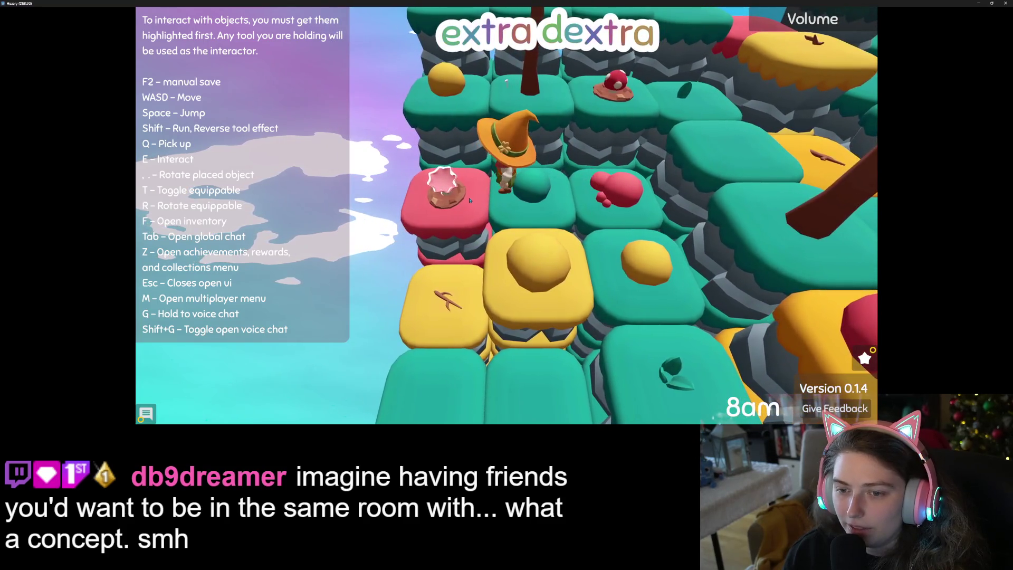
key("w")
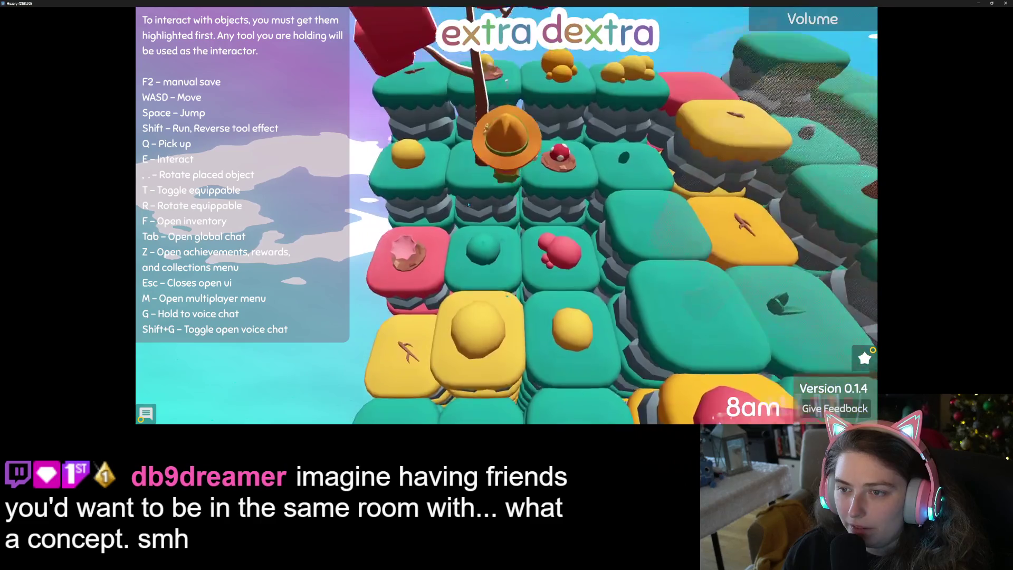
key("space")
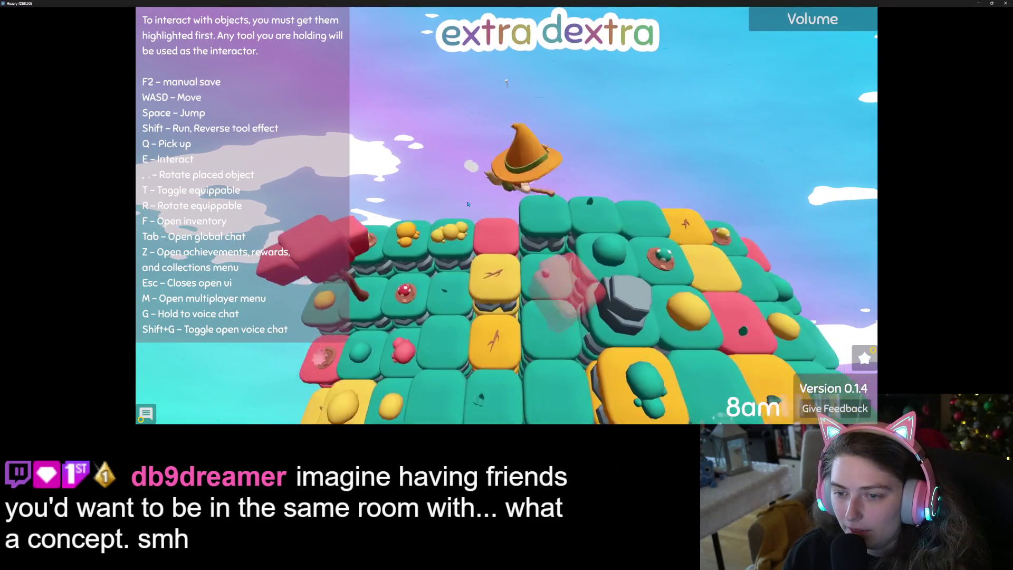
- Orbit the camera to inspect the island, then close the game window
right_click_drag(526, 203, 526, 204)
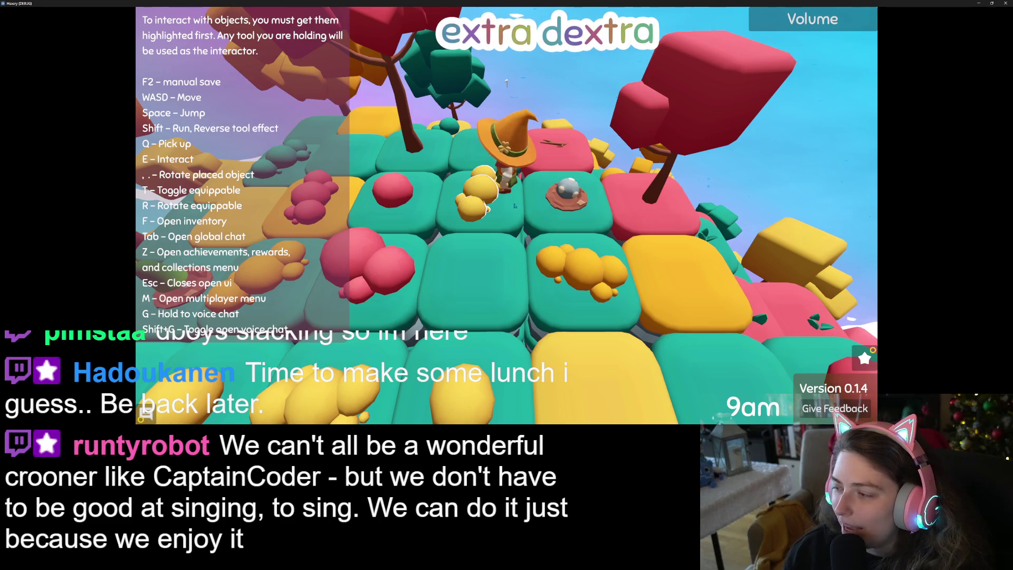
right_click_drag(510, 208, 508, 205)
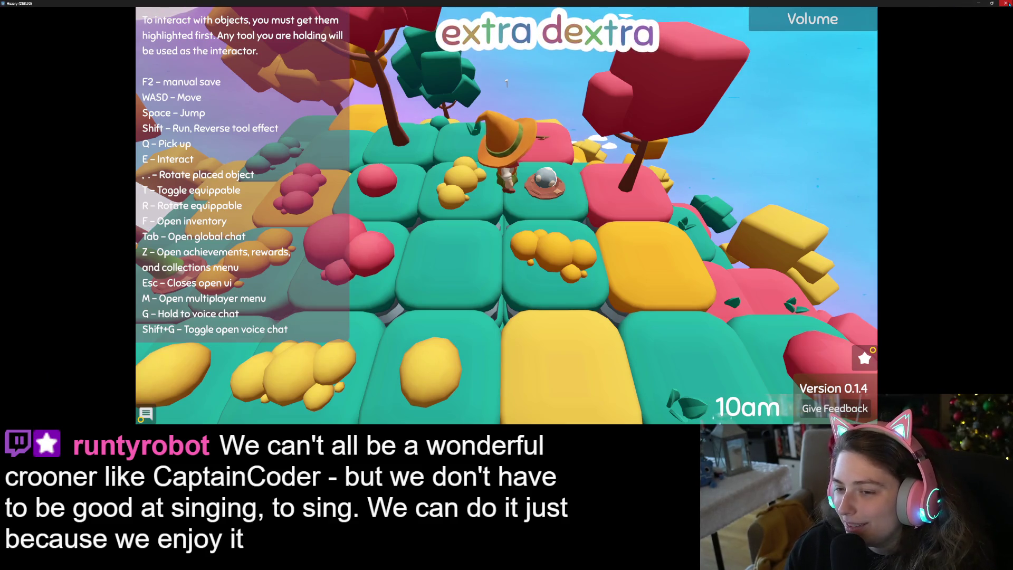
left_click(1007, 4)
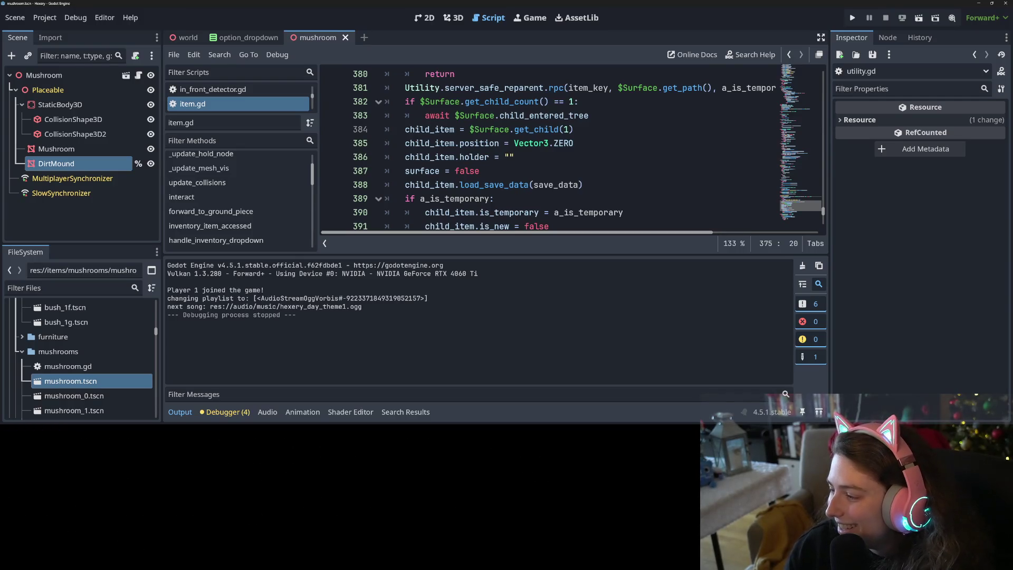
- In Edit Mode on the Dirt base, move a first group of UV islands onto the palette
key("alt+Tab")
key("Tab")
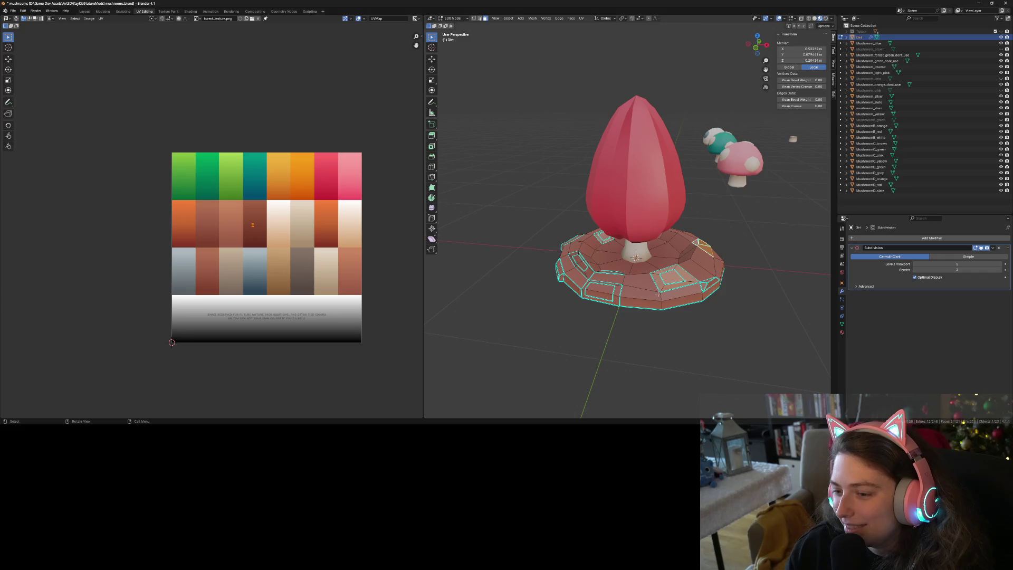
key("a")
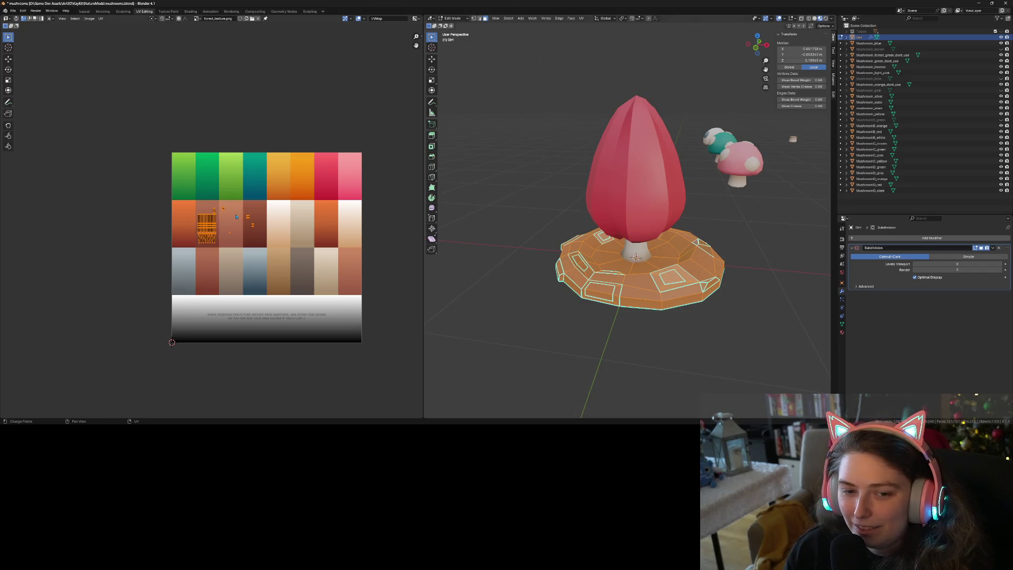
left_click_drag(222, 209, 232, 233)
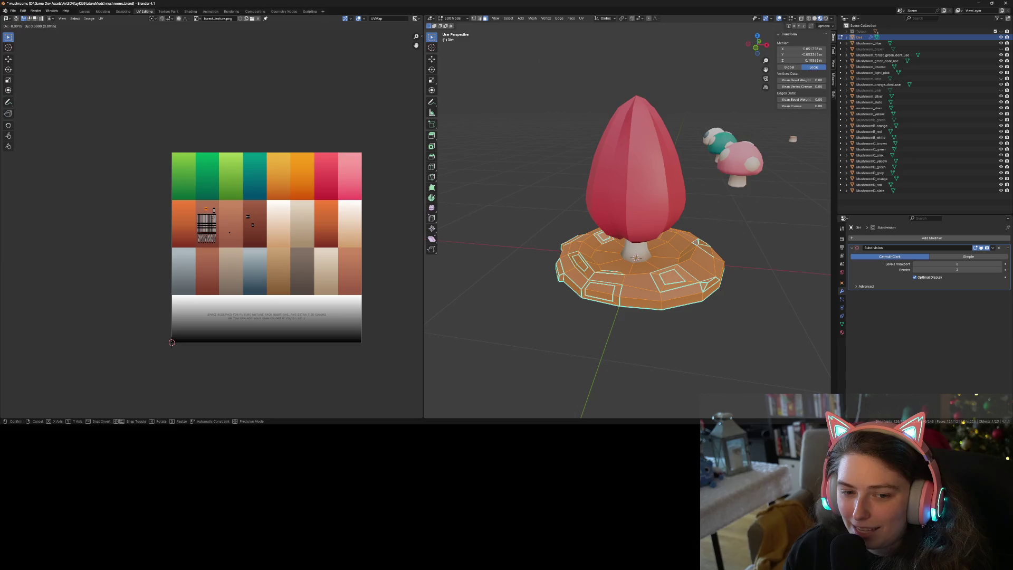
key("b")
key("g")
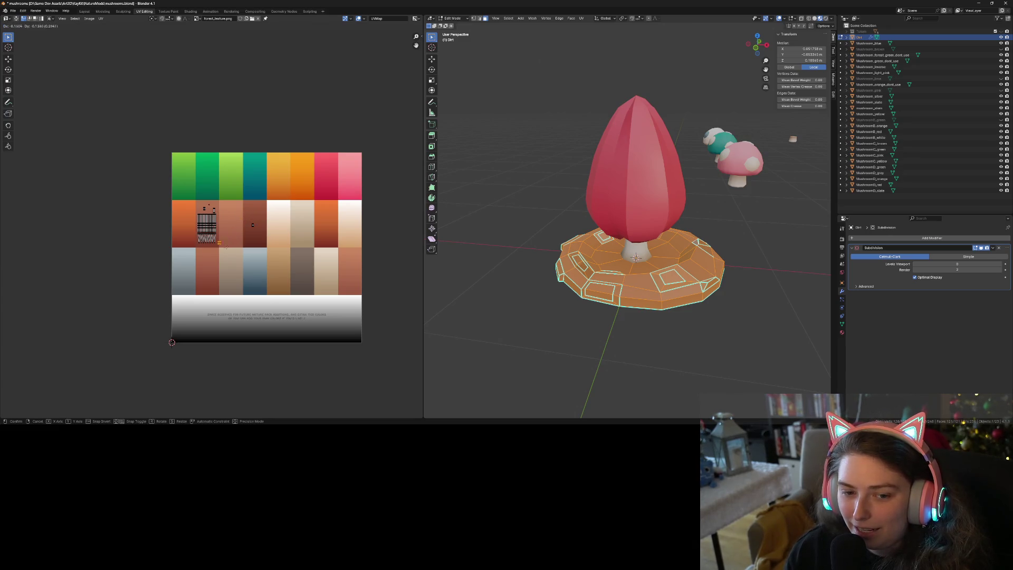
left_click(225, 247)
- Move and shrink another group of UV islands onto brown tiles, then preview the base
key("b")
left_click_drag(246, 222, 269, 237)
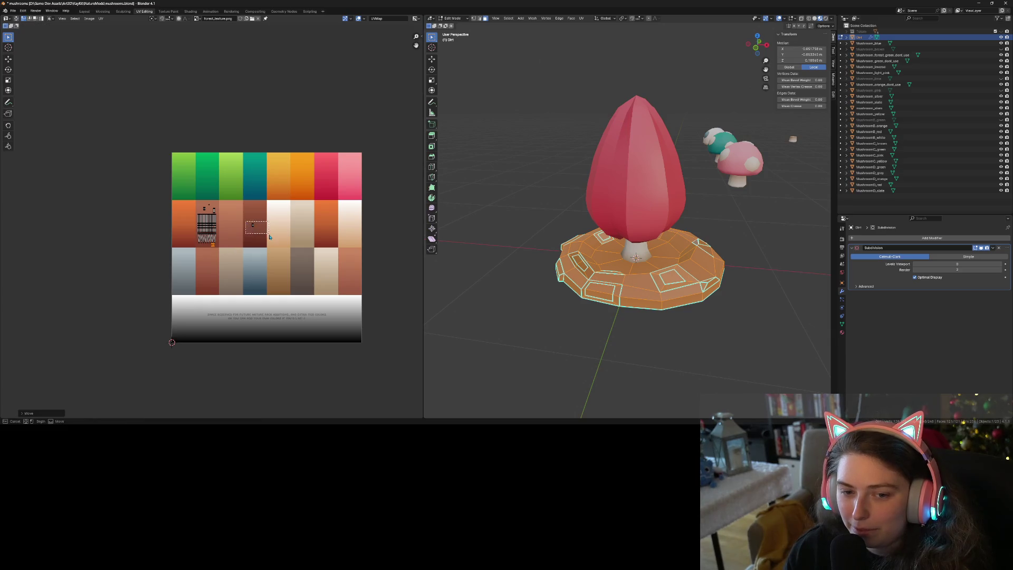
key("g")
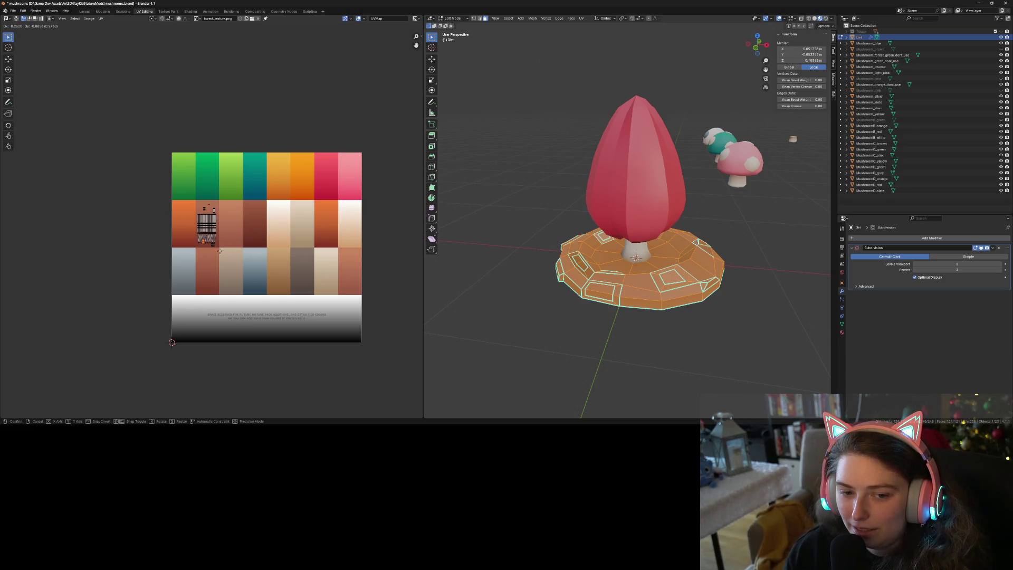
key("s")
left_click(252, 228)
key("g")
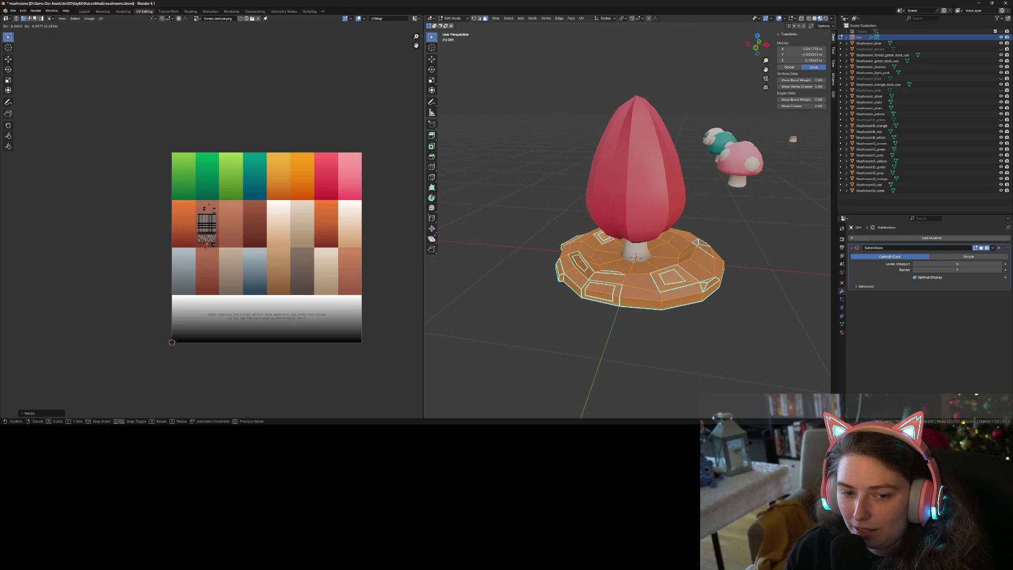
left_click(207, 244)
key("g")
left_click(225, 257)
key("Tab")
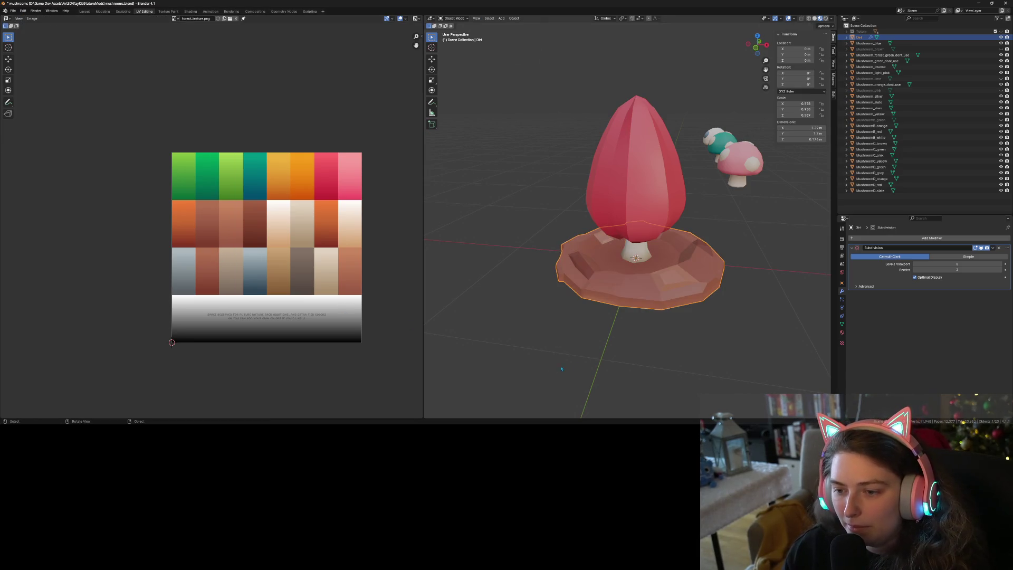
- Reposition the small top-left UV island and shrink the tall top-right island to a square
key("Tab")
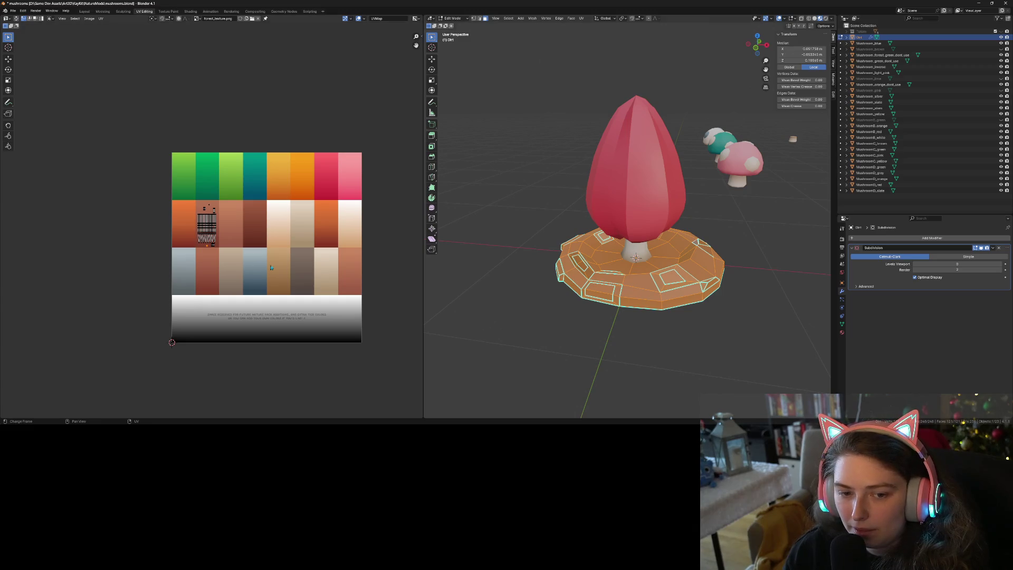
scroll(205, 258, "up", 6)
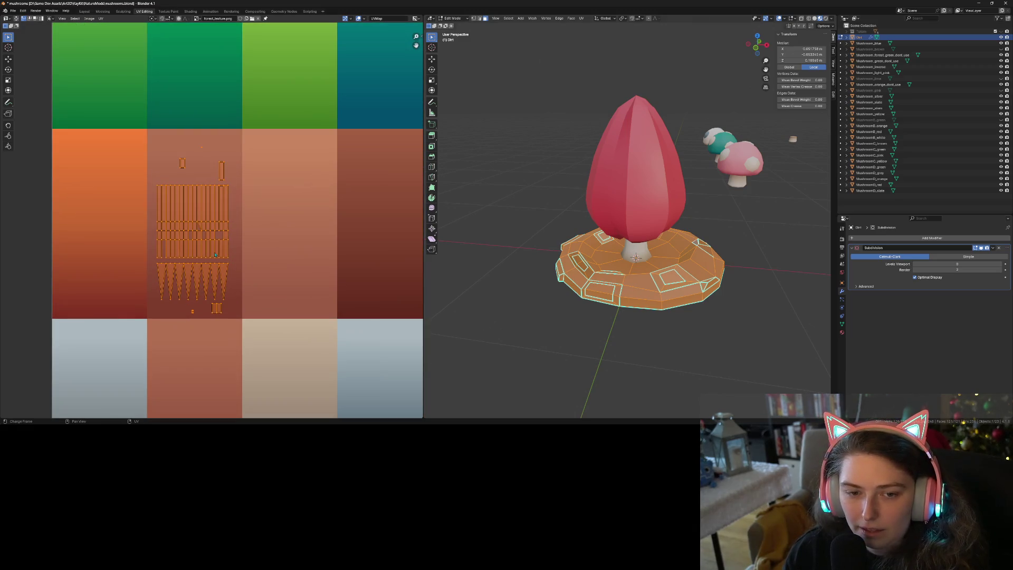
left_click_drag(164, 127, 213, 180)
key("g")
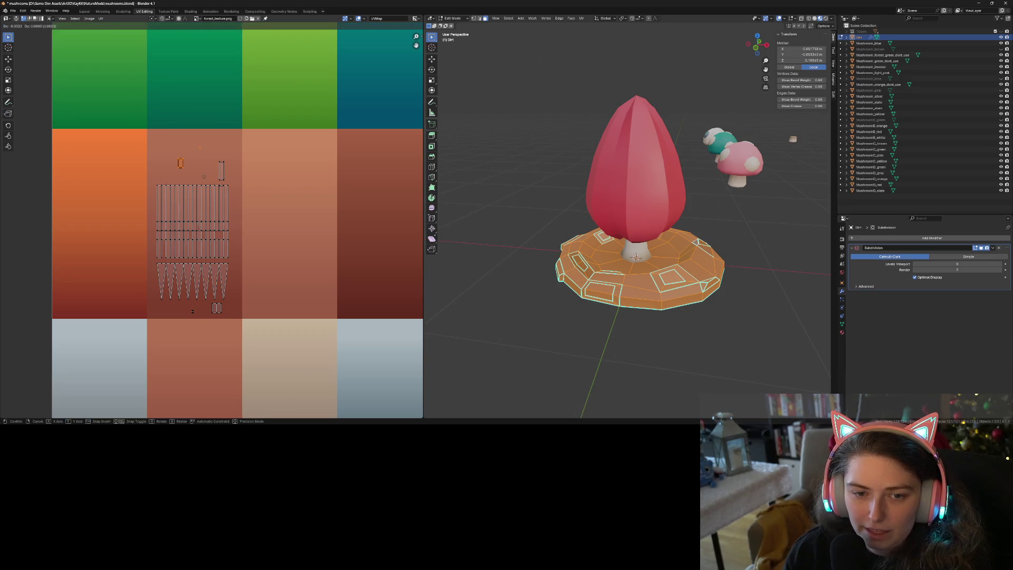
left_click(203, 192)
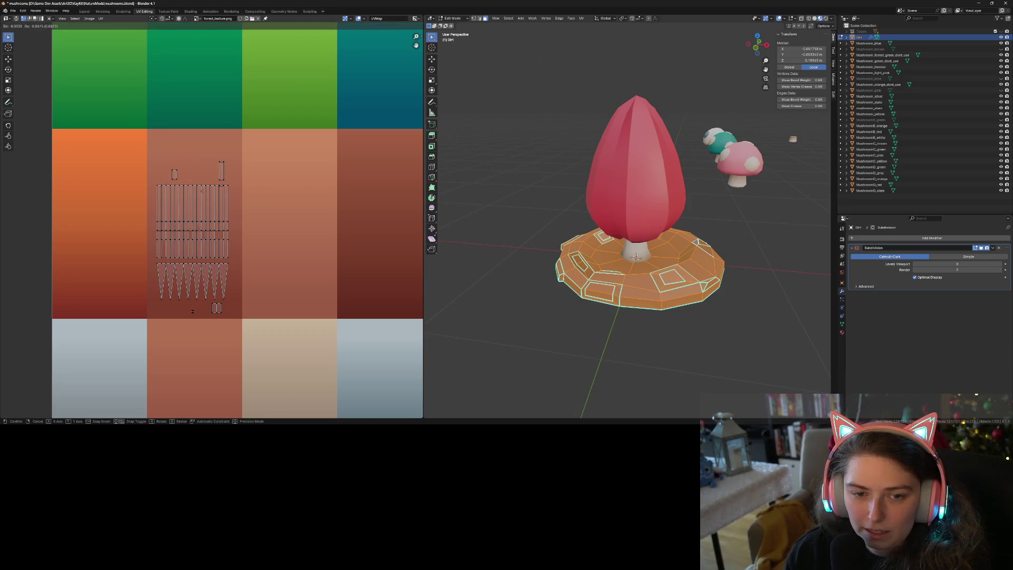
left_click(221, 170)
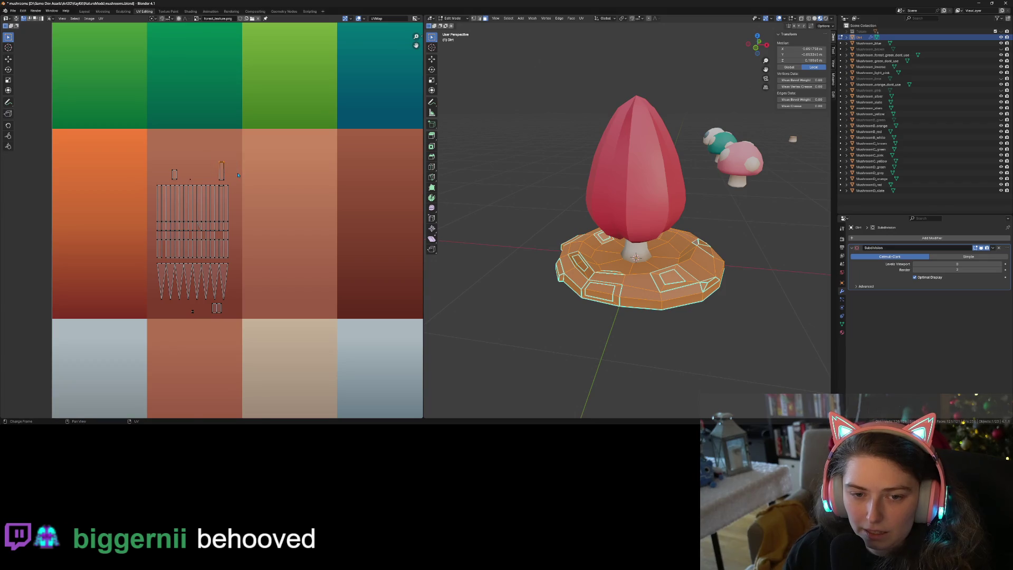
key("s")
left_click(237, 188)
key("Tab")
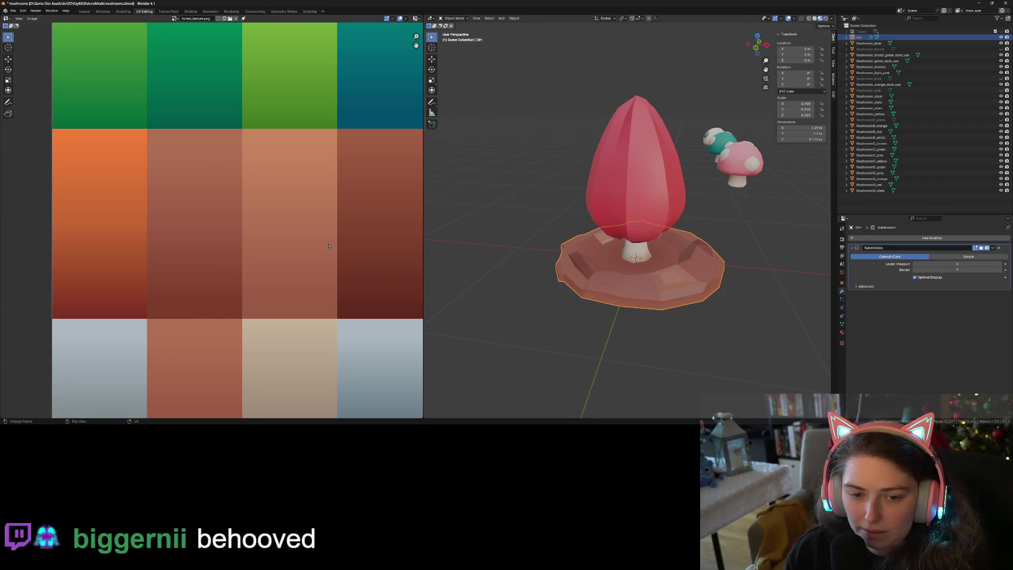
- Scale down another small UV island and move it to a new spot
key("Tab")
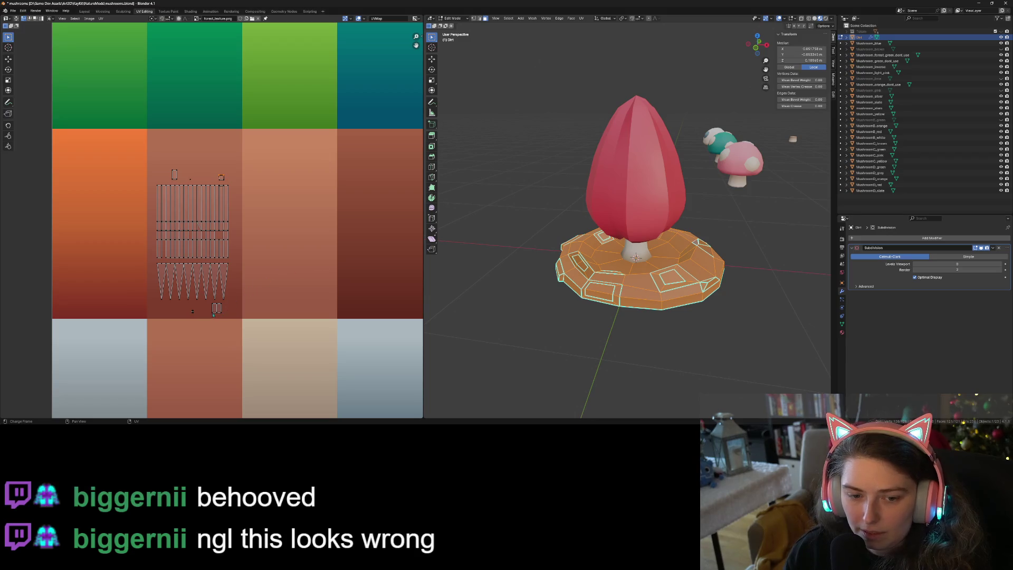
left_click_drag(208, 304, 229, 318)
key("s")
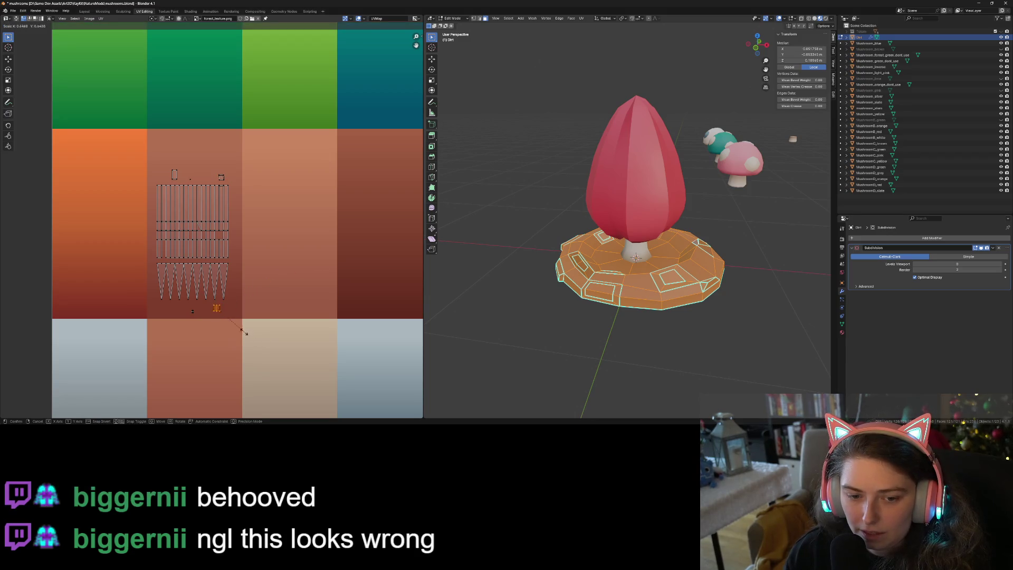
left_click(232, 321)
key("g")
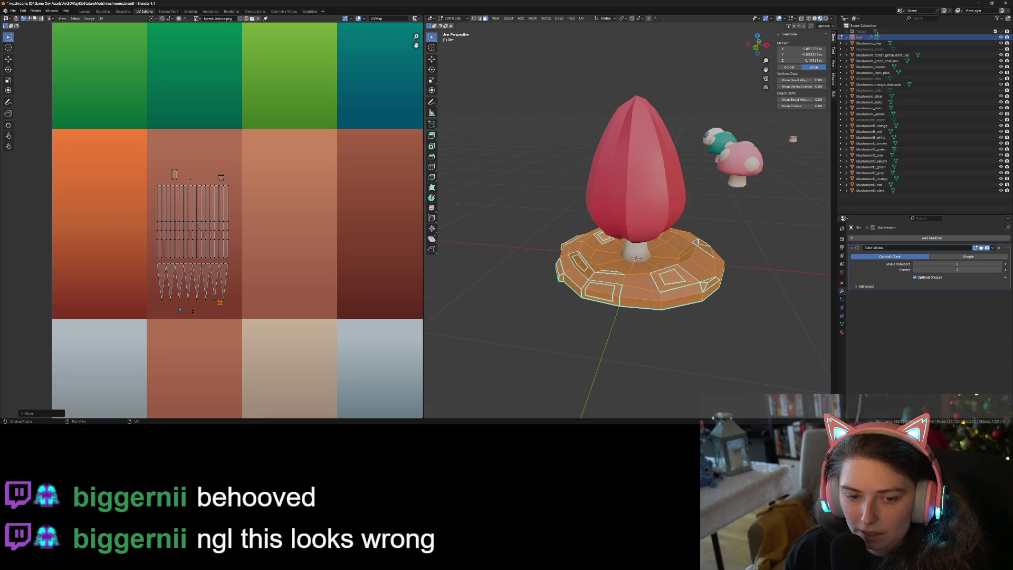
left_click(229, 317)
key("Tab")
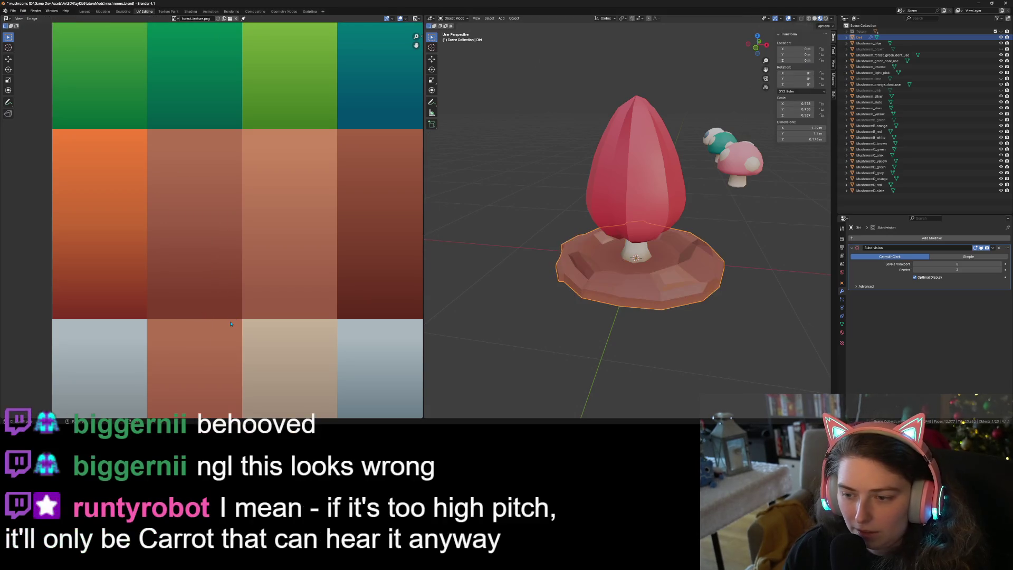
- Shrink the remaining island, move the leftover UV bits downward, and view the whole base
key("Tab")
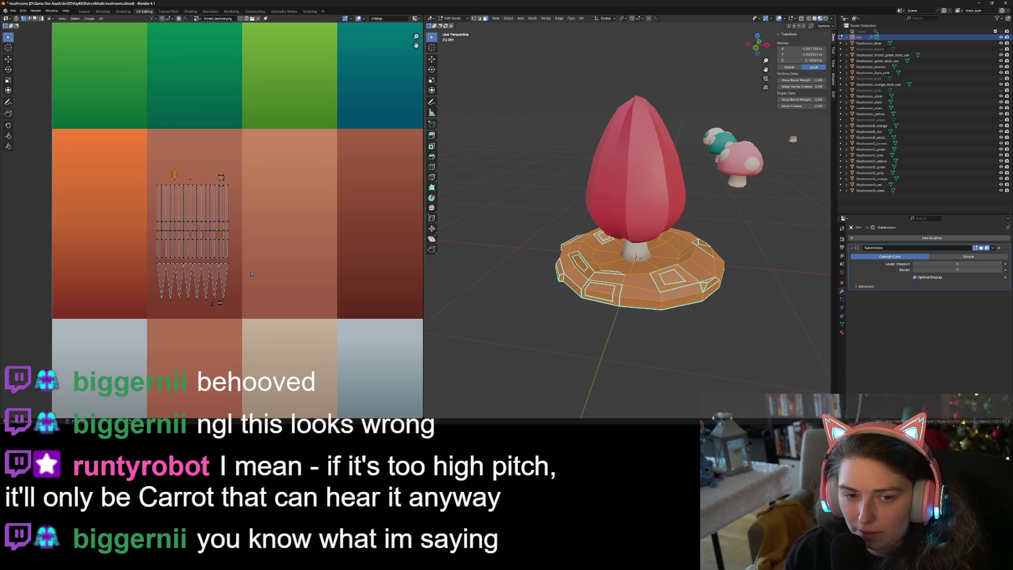
key("s")
left_click(203, 221)
mouse_move(167, 157)
left_mouse_down()
mouse_move(243, 192)
mouse_move(239, 183)
left_mouse_up()
key("g")
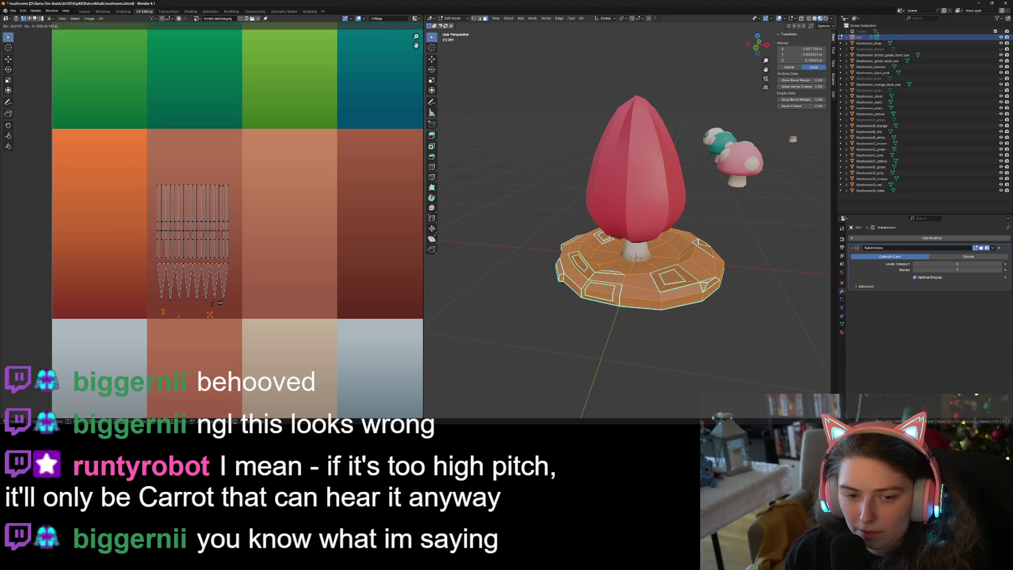
left_click(221, 313)
key("Tab")
mouse_move(475, 317)
middle_mouse_down()
mouse_move(502, 301)
mouse_move(554, 322)
mouse_move(517, 343)
mouse_move(532, 348)
mouse_move(590, 275)
middle_mouse_up()
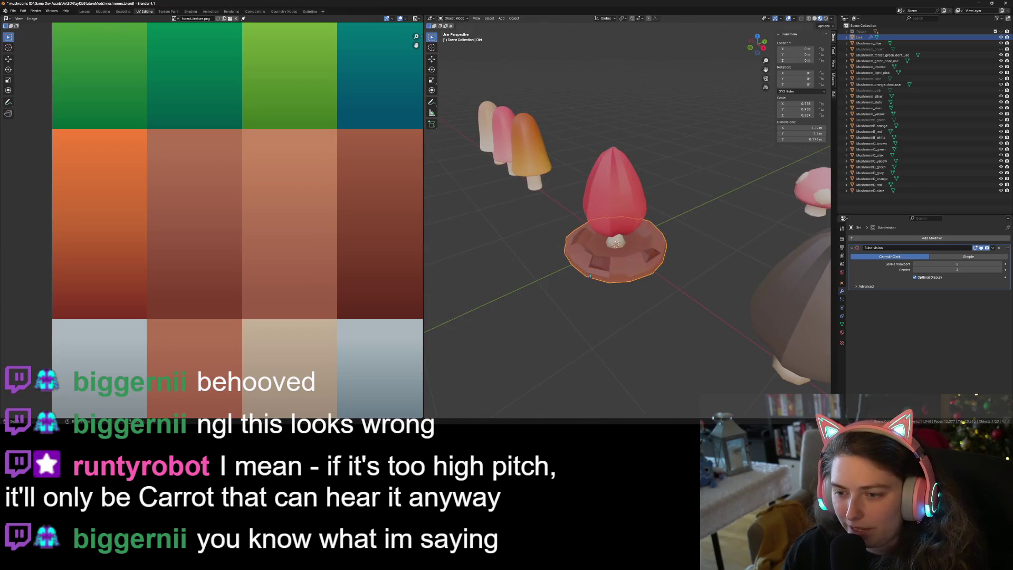
- Freshly unwrap the Dirt base mesh with UV > Unwrap
left_click(511, 20)
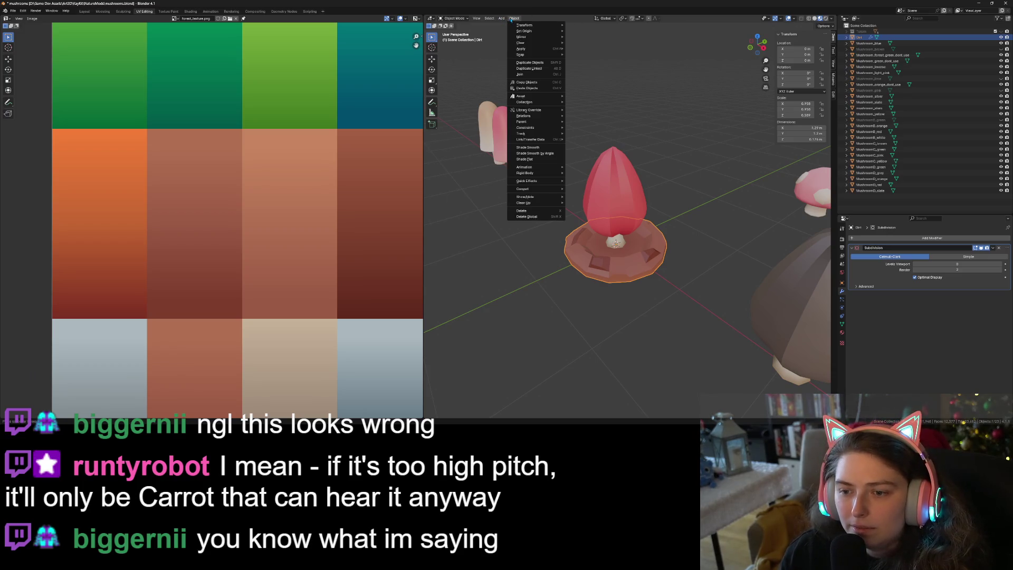
key("Tab")
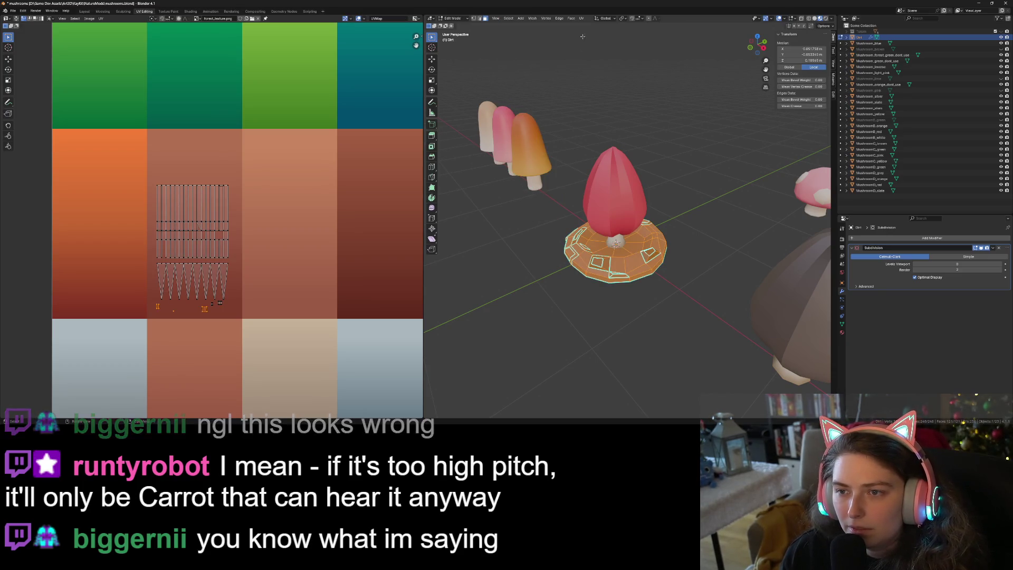
left_click(582, 18)
left_click(596, 23)
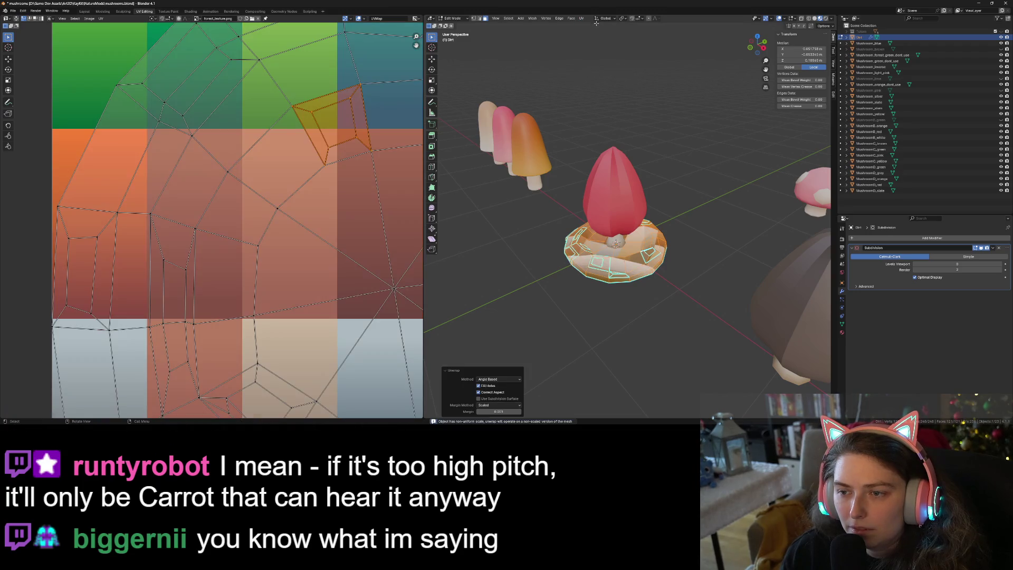
- Scale all the unwrapped UVs down onto one palette tile and preview the salmon-brown base
scroll(370, 261, "down", 8)
key("a")
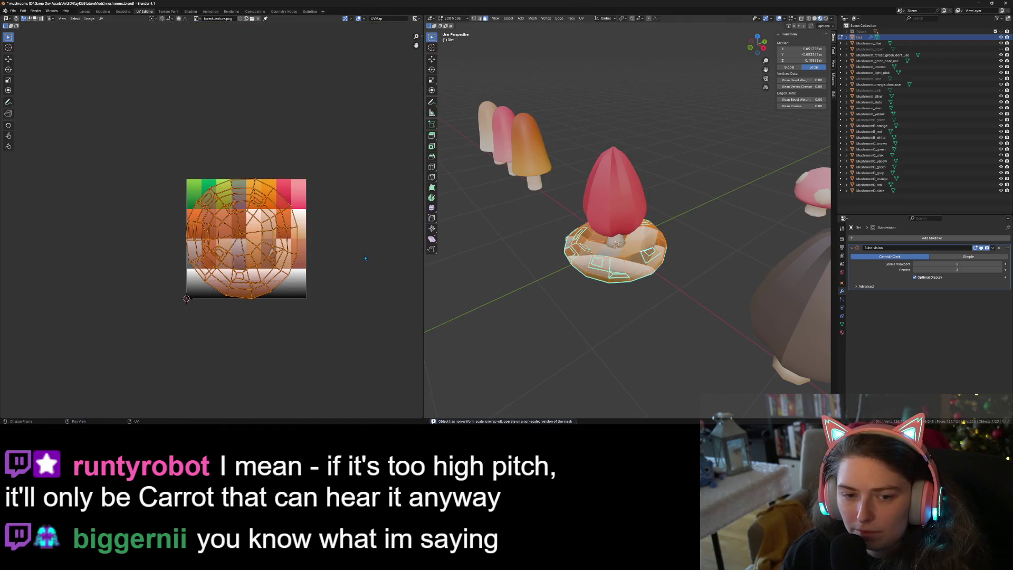
key("s")
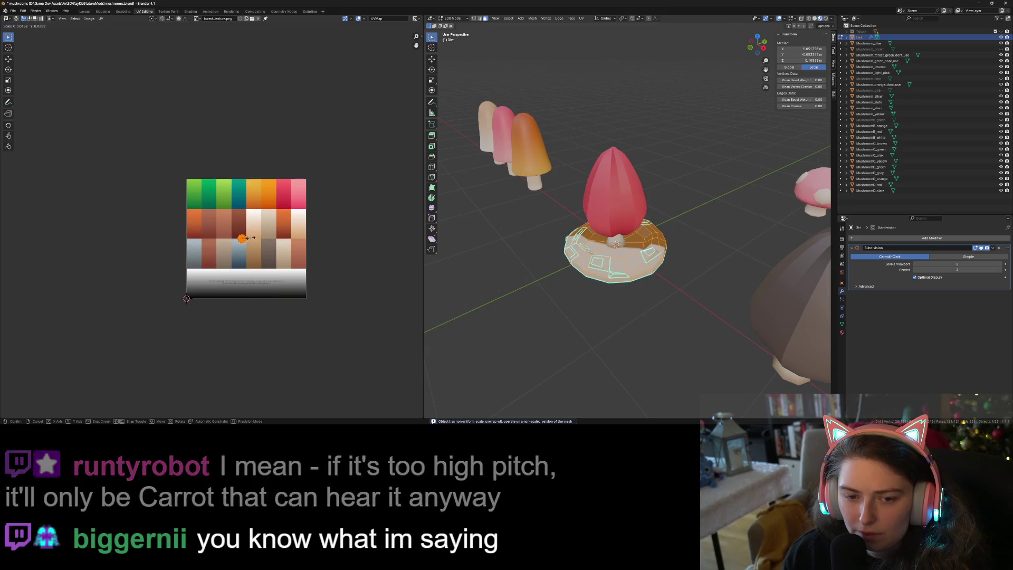
left_click(248, 237)
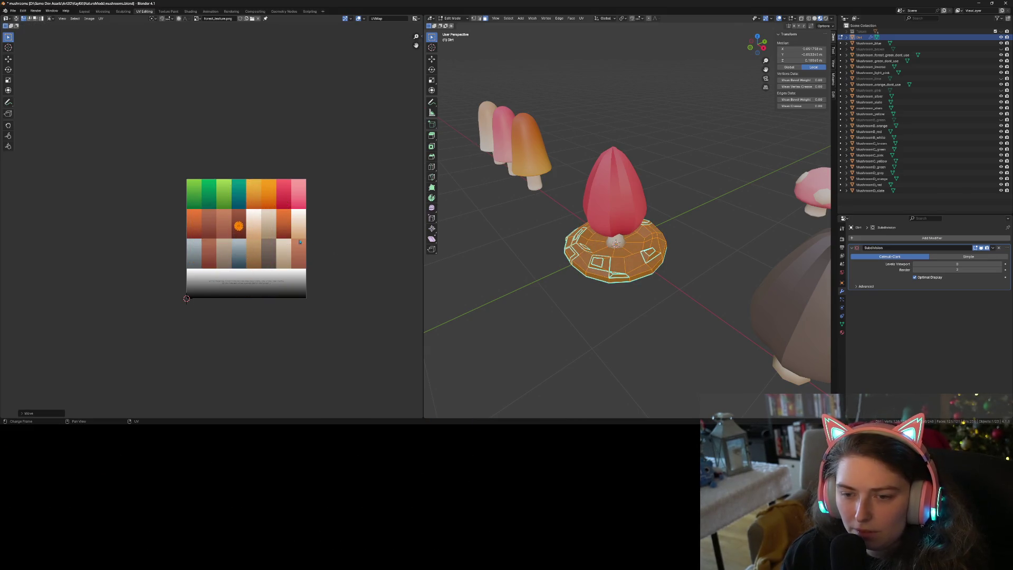
key("Tab")
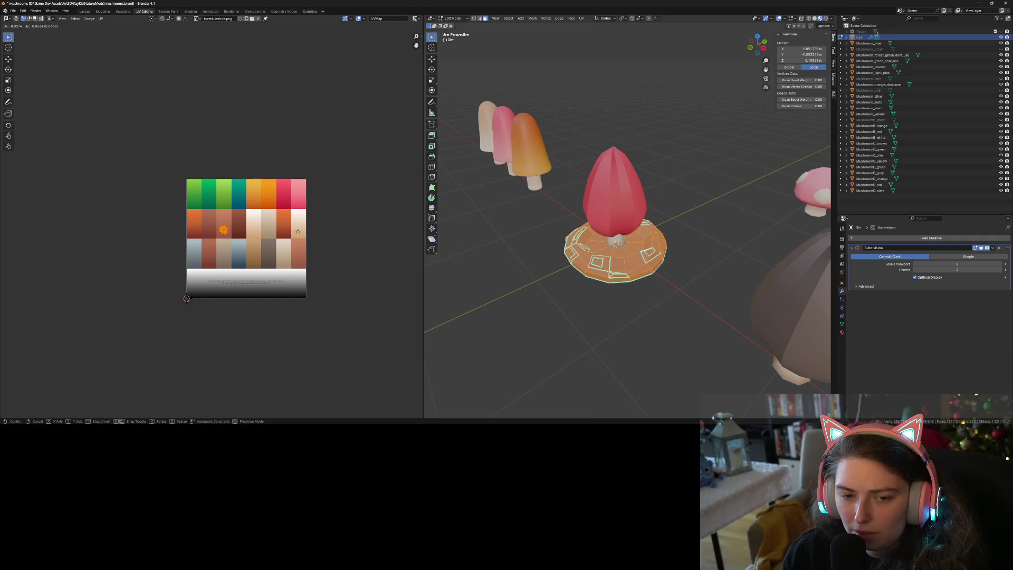
left_click(623, 316)
mouse_move(623, 316)
middle_mouse_down()
mouse_move(650, 331)
mouse_move(666, 325)
mouse_move(652, 347)
middle_mouse_up()
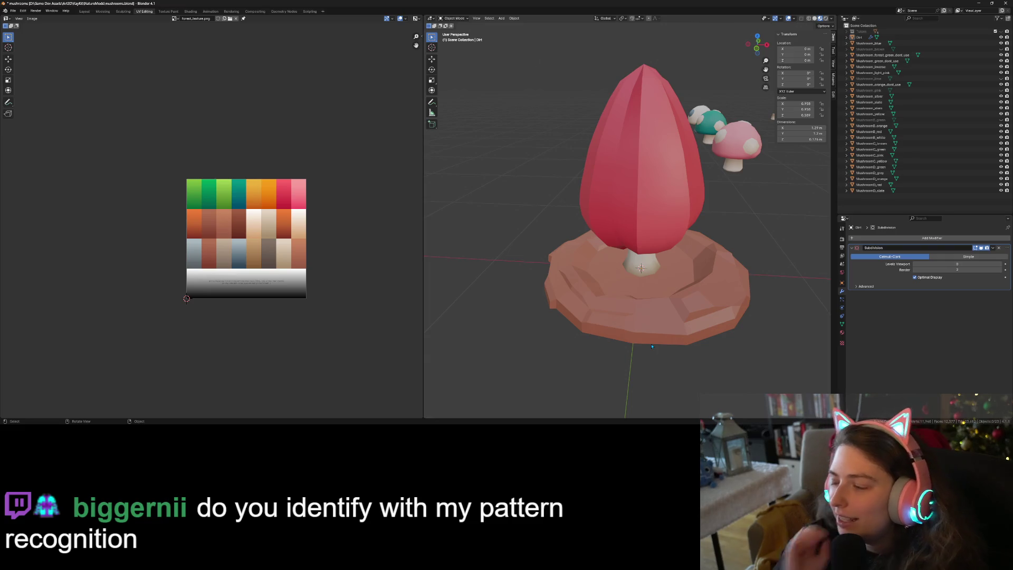
- Move the dirt base's UVs to another palette colour and check the result
key("Tab")
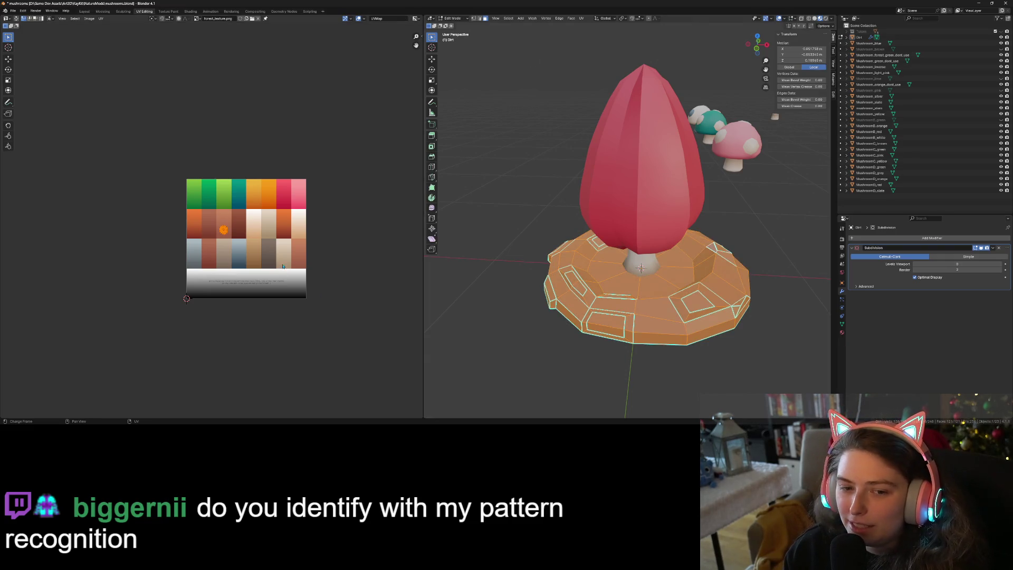
key("g")
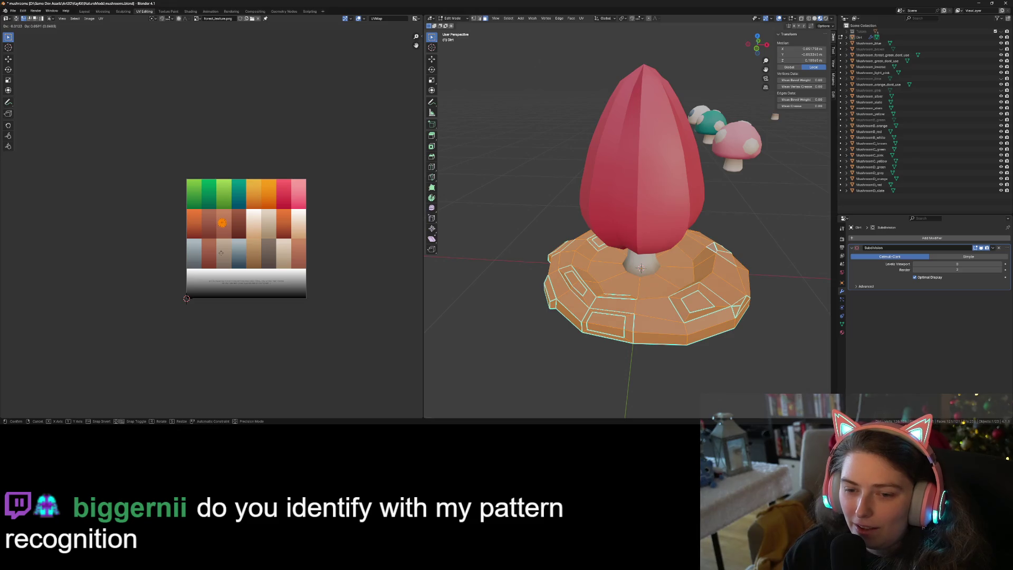
left_click(206, 250)
key("Tab")
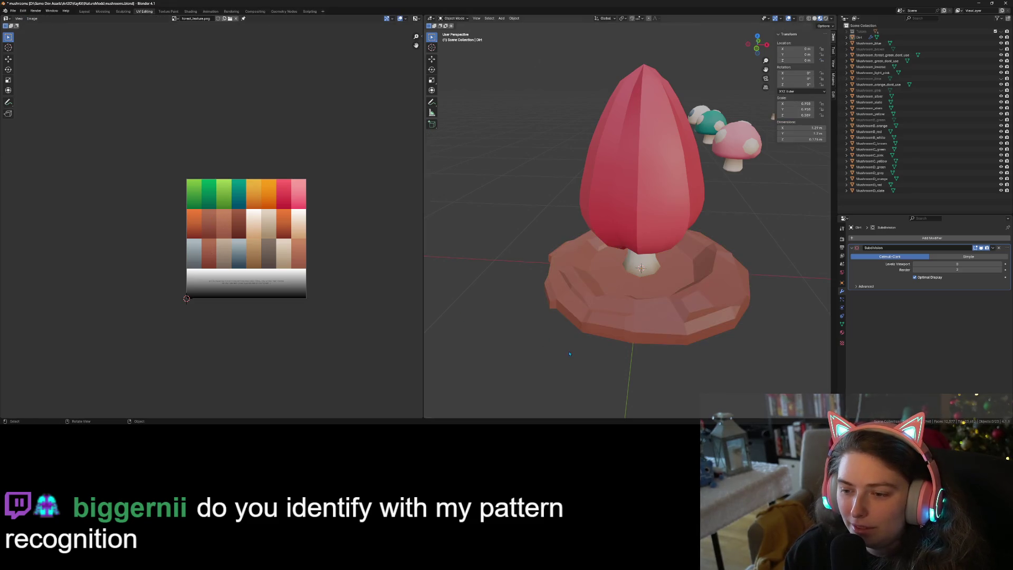
mouse_move(594, 358)
middle_mouse_down()
mouse_move(570, 364)
mouse_move(586, 328)
mouse_move(614, 369)
mouse_move(459, 111)
middle_mouse_up()
scroll(606, 352, "up", 3)
- Mark a selected base edge as a UV seam and unwrap
key("Tab")
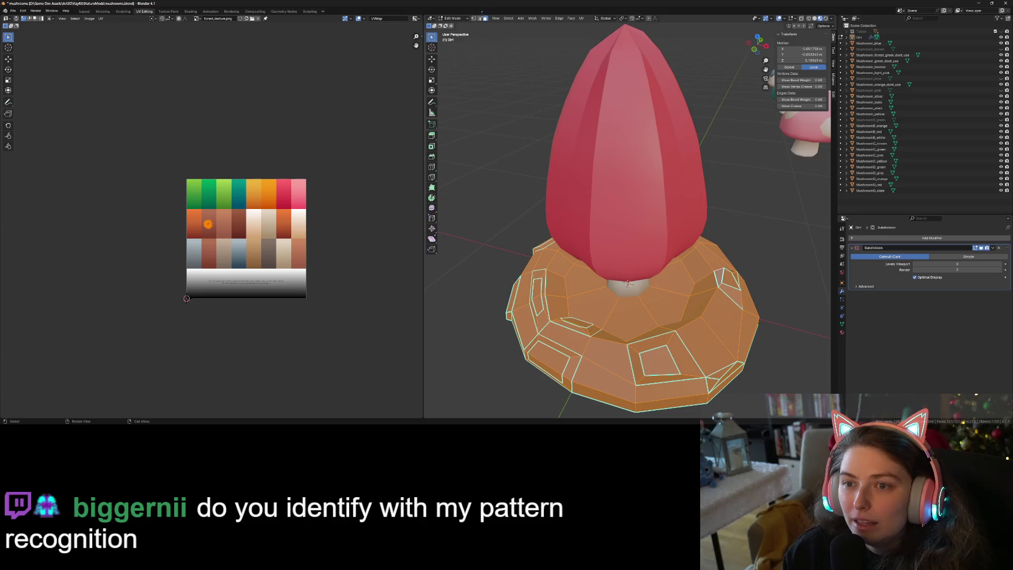
key("2")
left_click(602, 333)
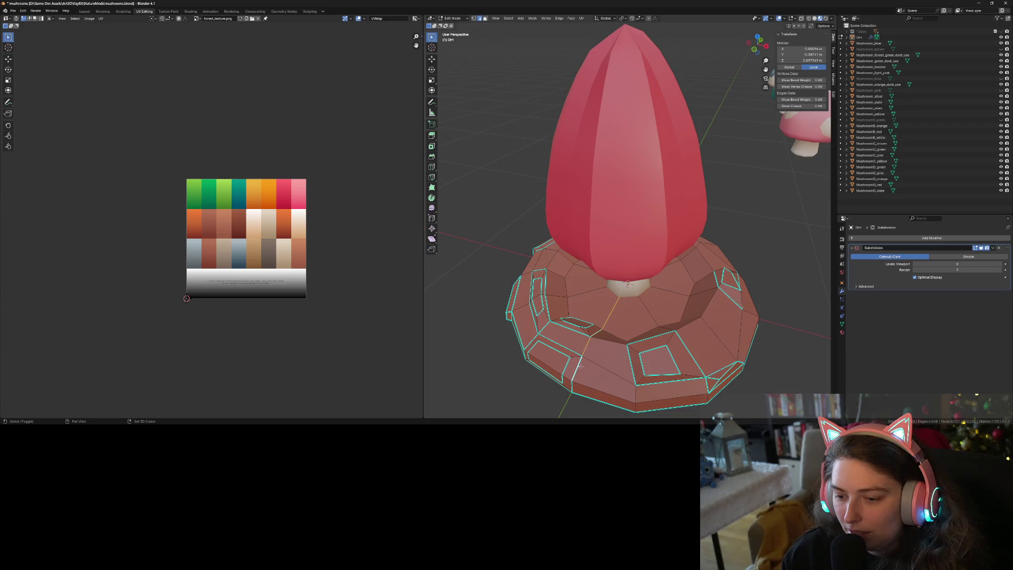
key("ctrl+e")
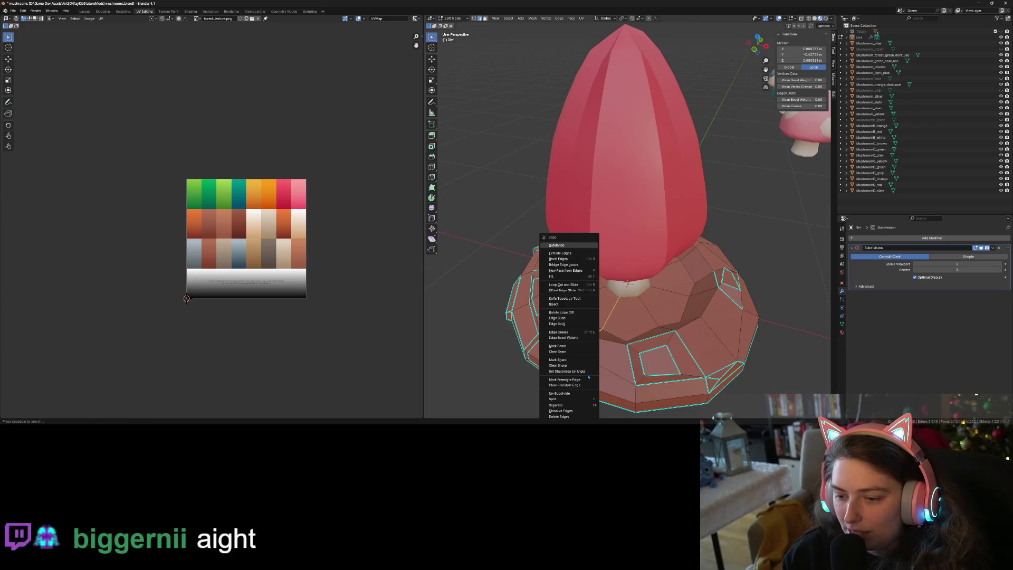
left_click(571, 346)
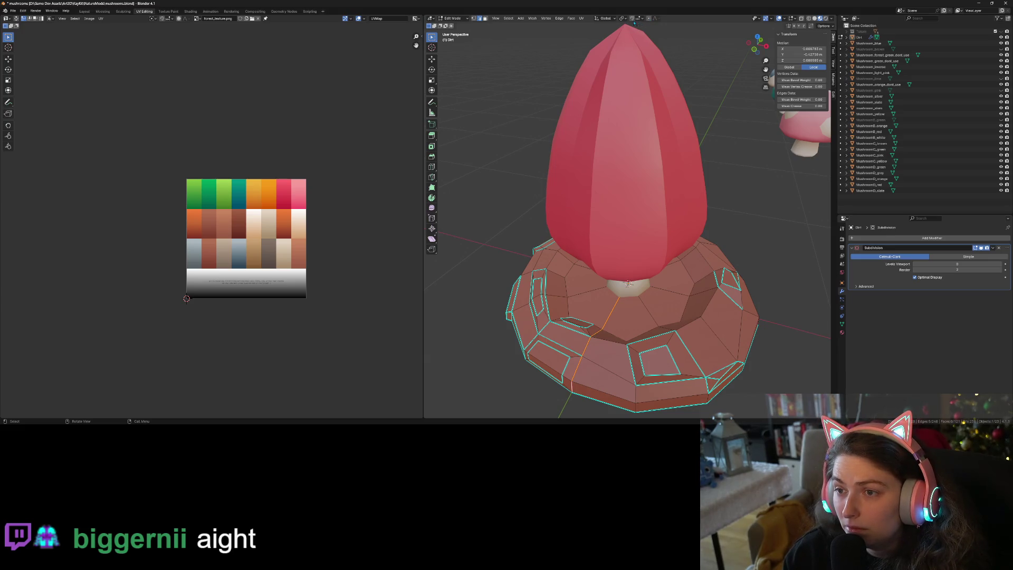
left_click(581, 18)
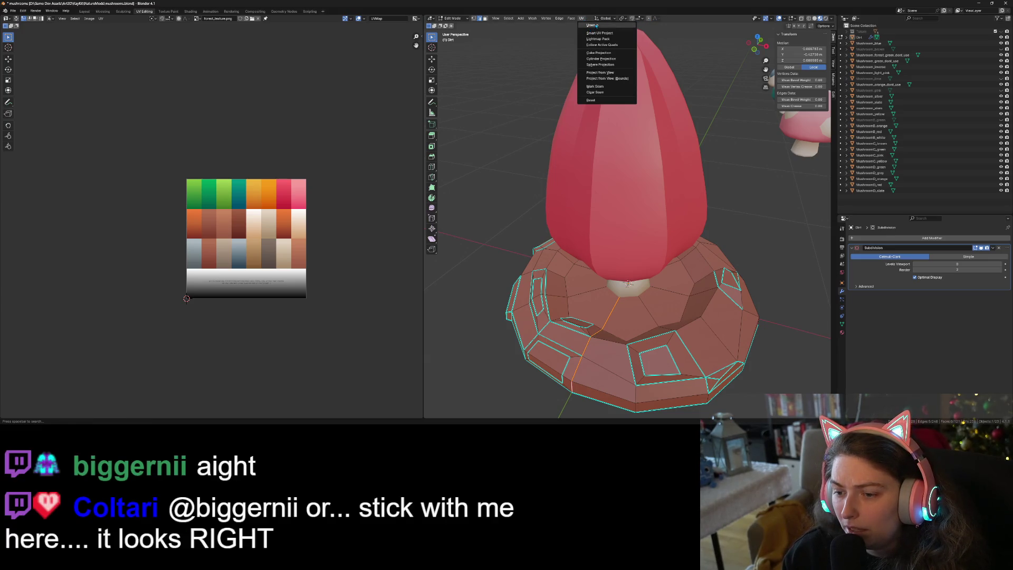
left_click(596, 25)
- Select the whole dirt base and unwrap it again
key("a")
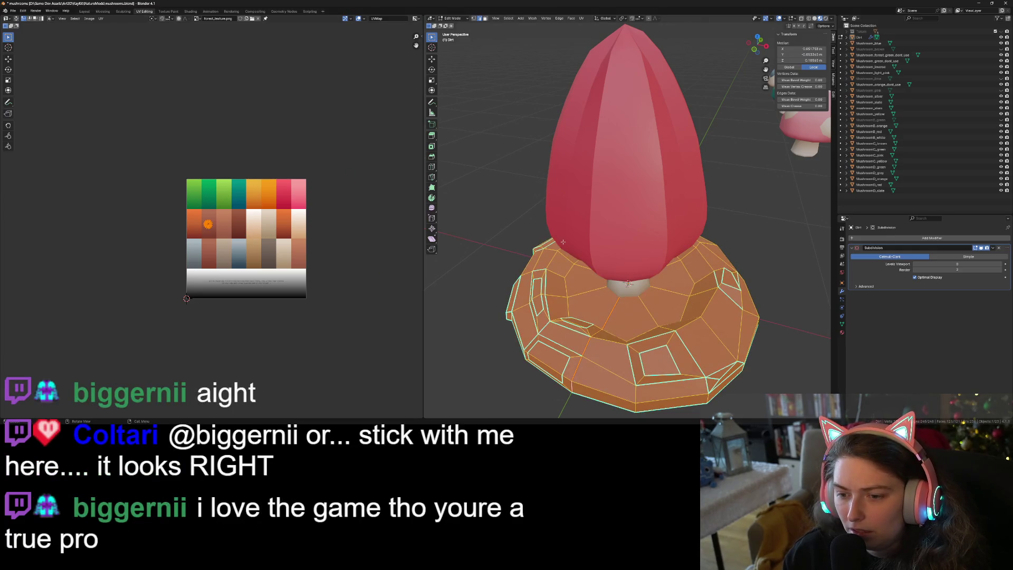
left_click(587, 19)
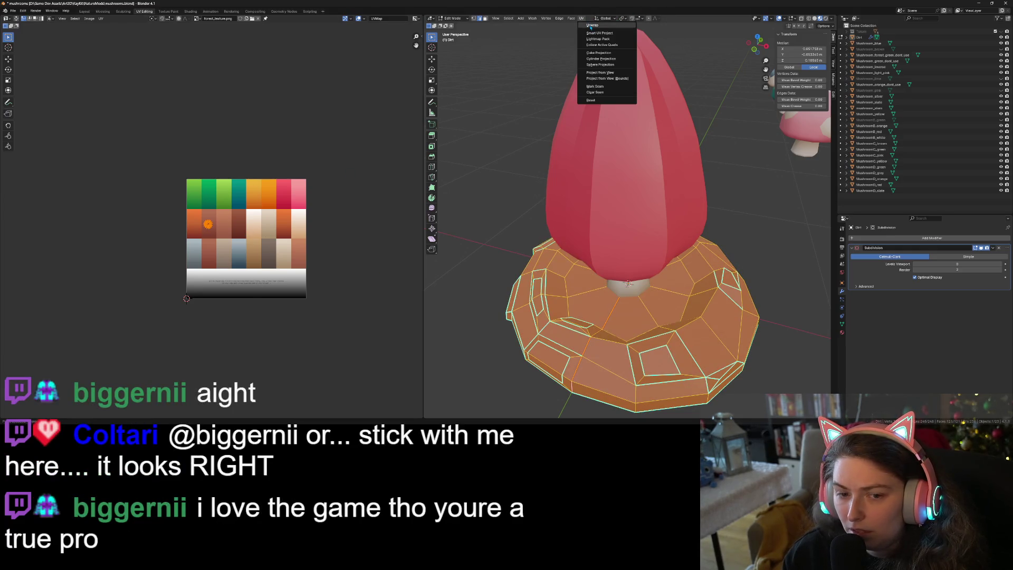
left_click(589, 25)
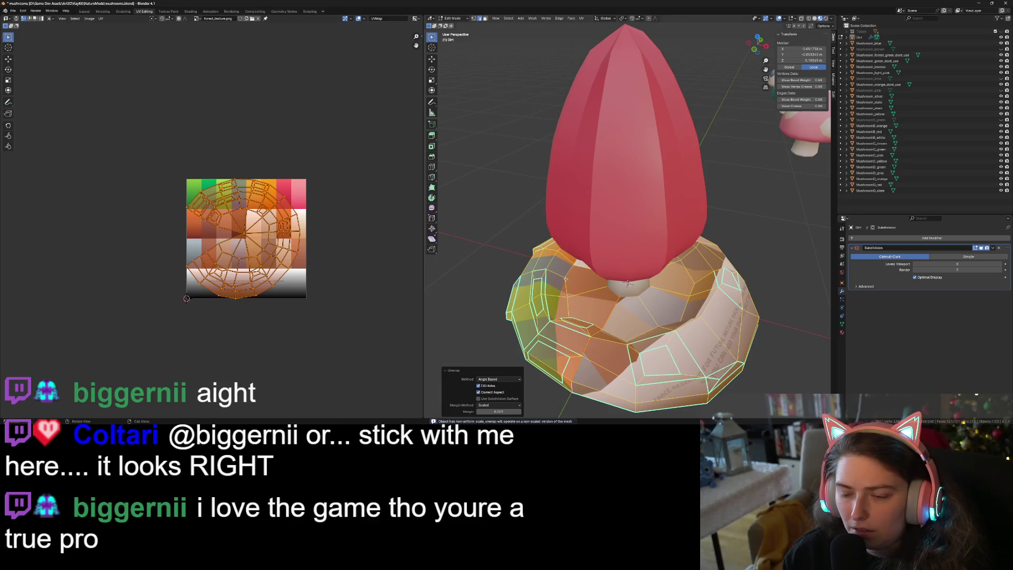
key("Tab")
key("Tab")
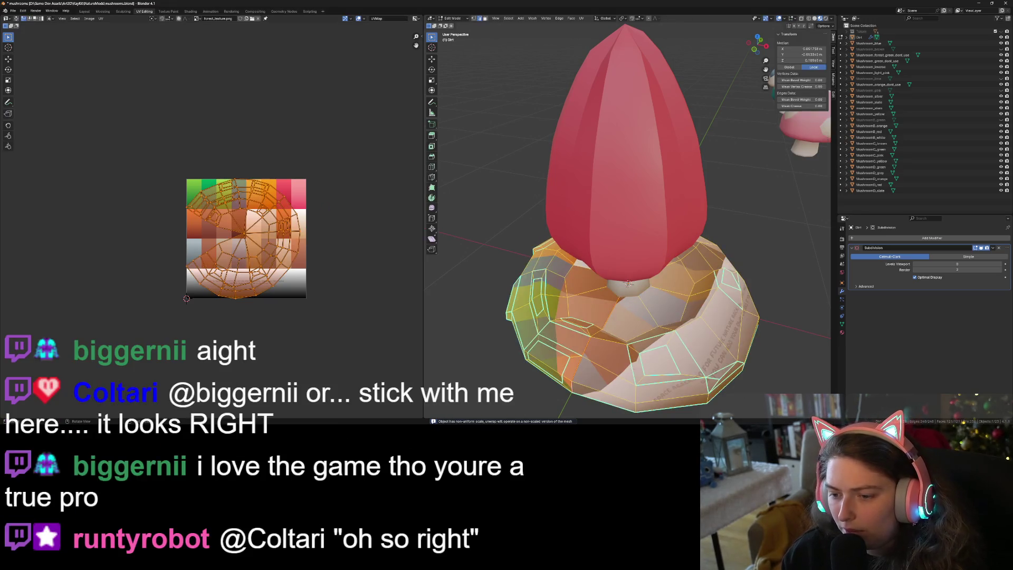
middle_click_drag(612, 363, 617, 278)
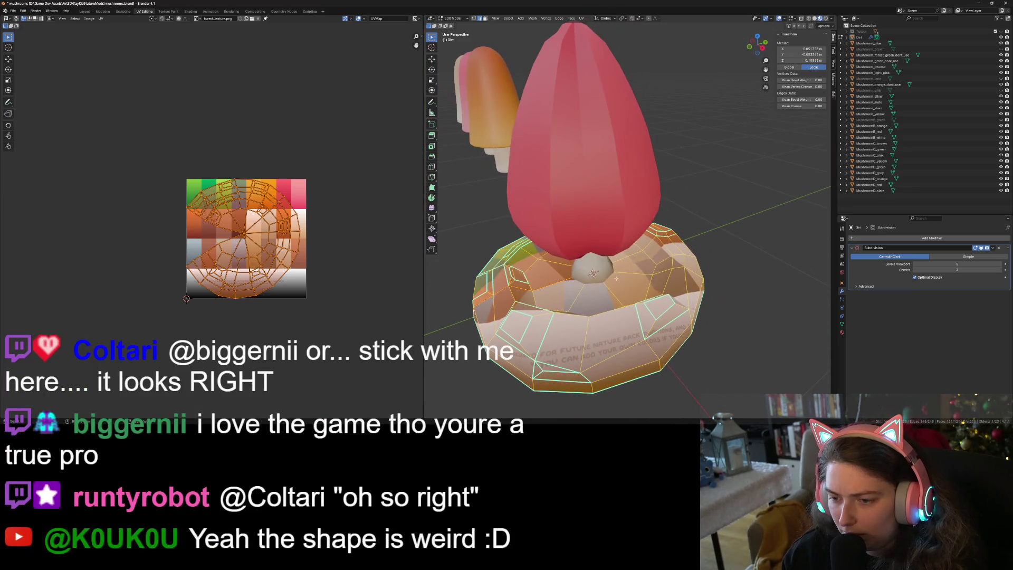
- Mark another base edge as a seam, then unwrap the whole dirt base with the new seams
left_click(616, 261)
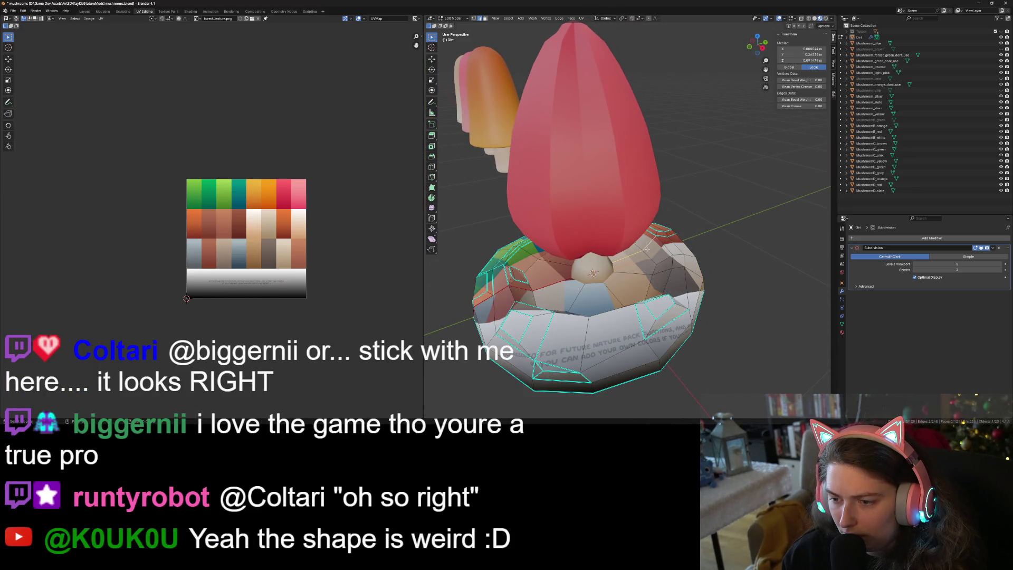
middle_click_drag(652, 268, 606, 293)
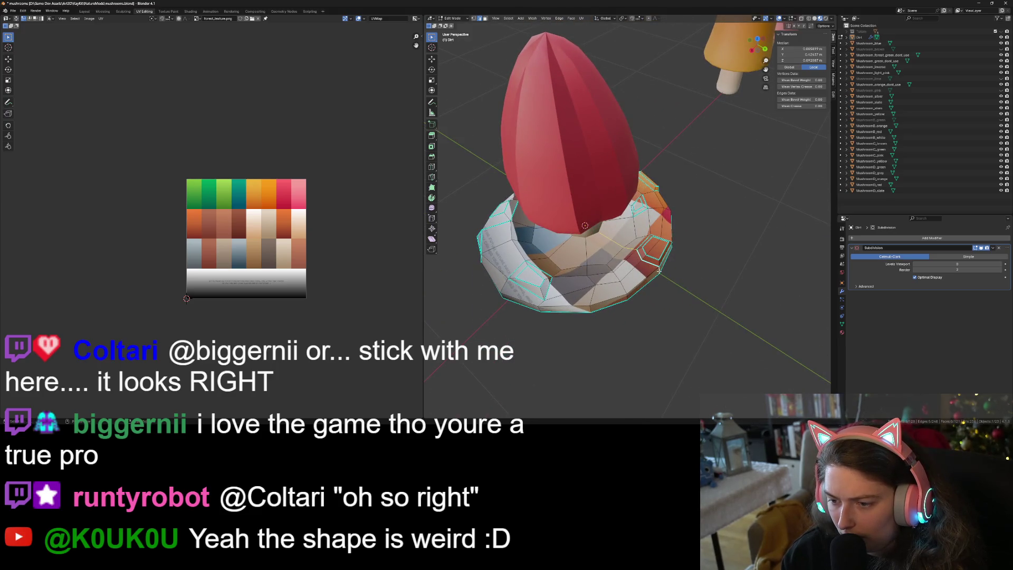
key("ctrl+e")
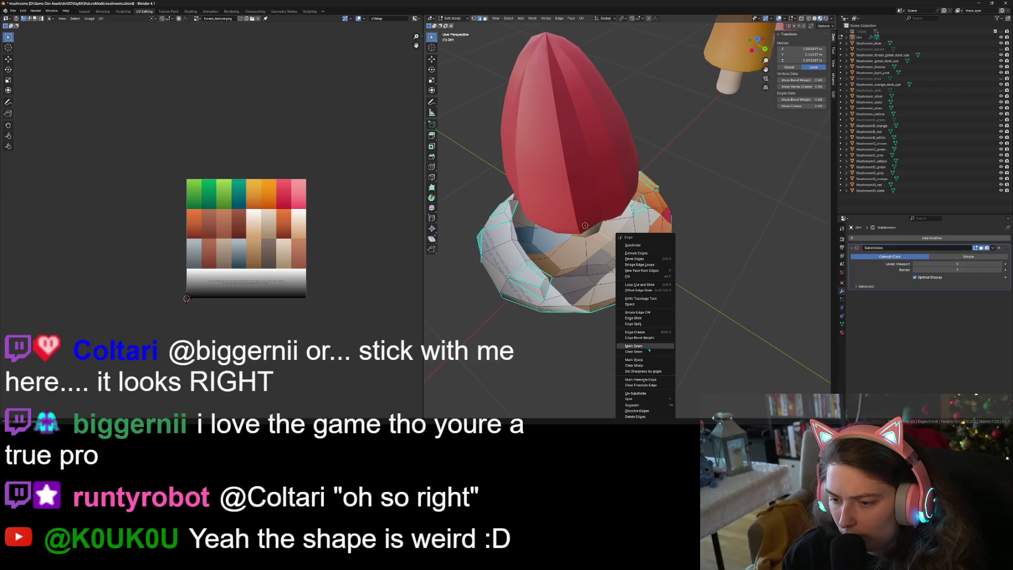
left_click(649, 347)
left_click(627, 334)
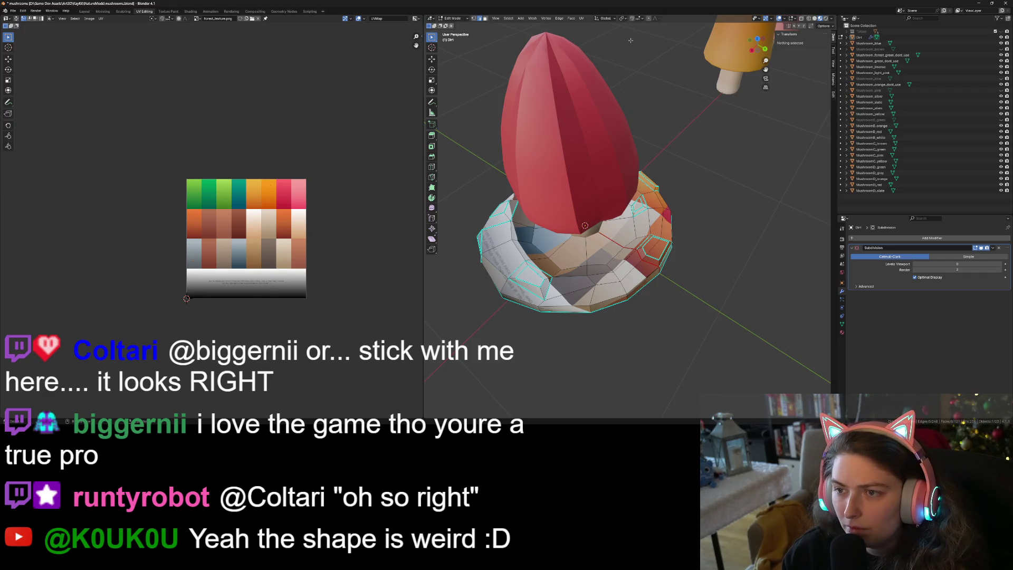
key("a")
key("u")
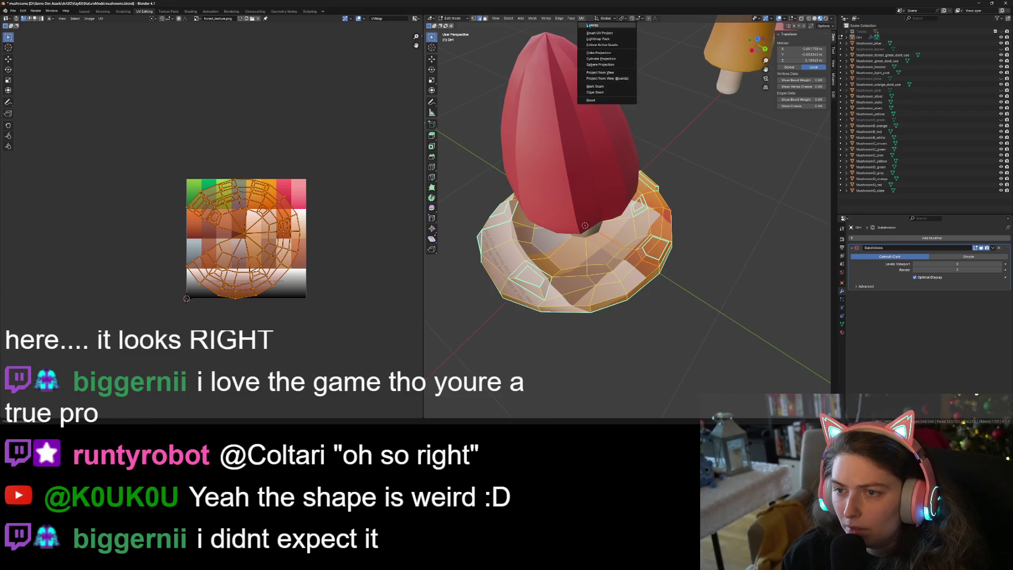
left_click(594, 23)
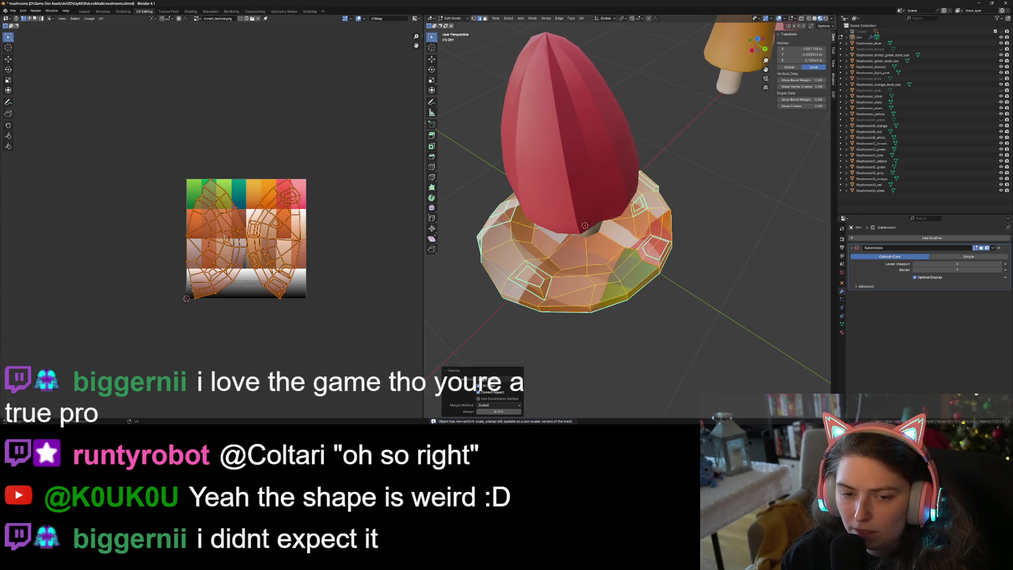
- Shrink the UV islands into a tiny cluster placed on a brown palette swatch
key("s")
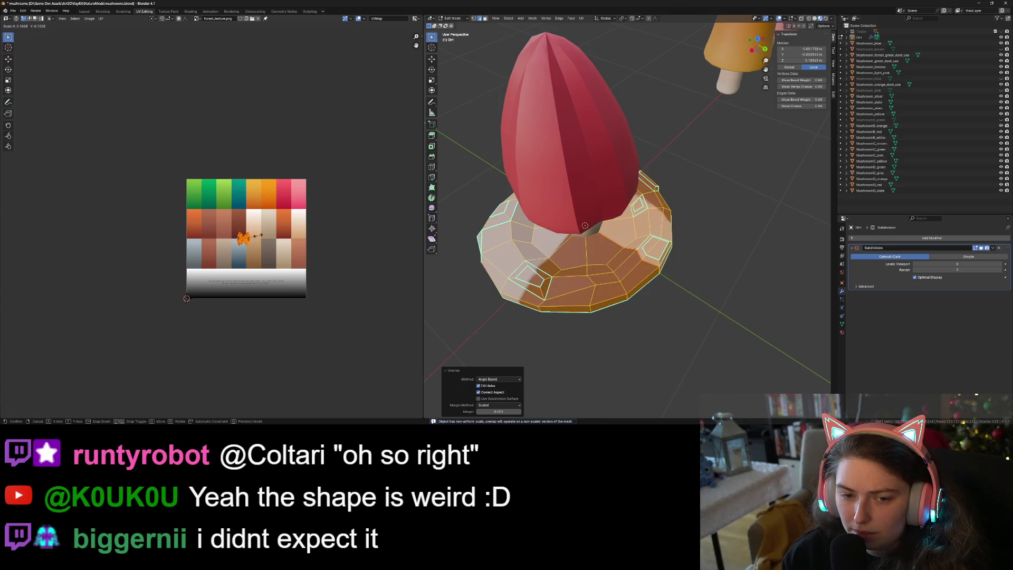
left_click(259, 235)
key("g")
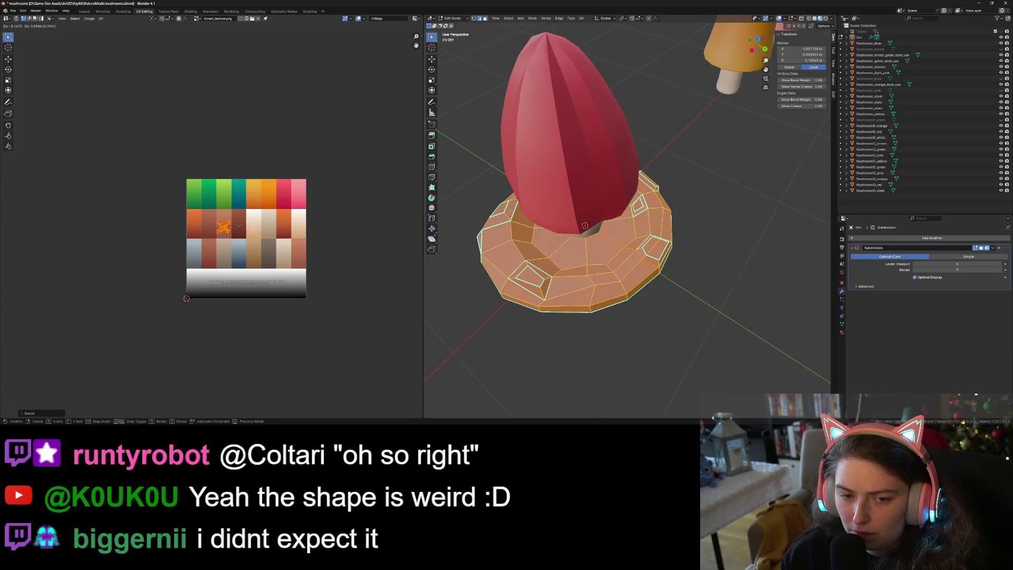
left_click(239, 225)
key("s")
left_click(271, 247)
key("g")
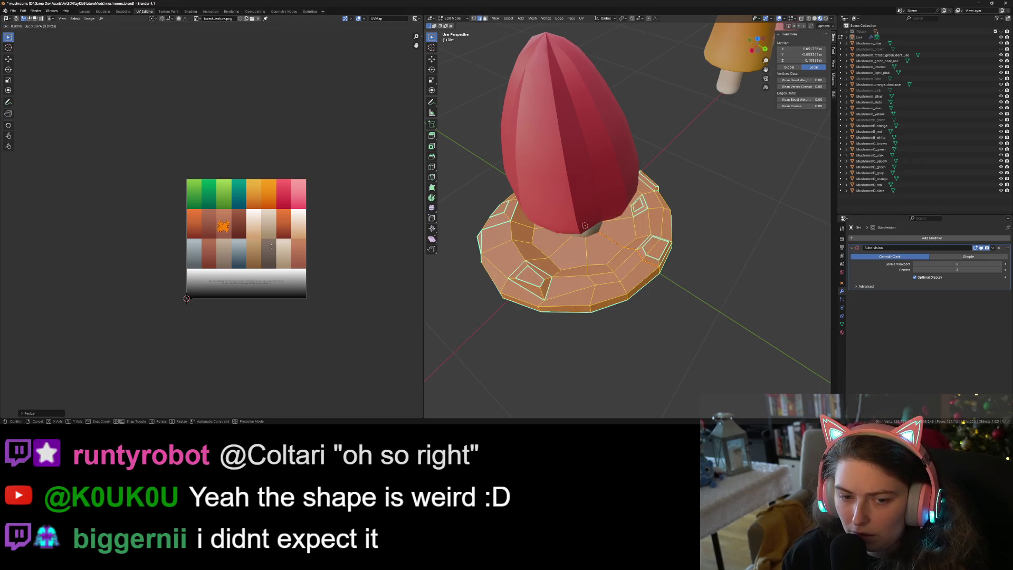
left_click(271, 247)
- Return to Object Mode and select the Dirt base object
key("Tab")
mouse_move(559, 359)
middle_mouse_down()
mouse_move(608, 339)
mouse_move(609, 354)
mouse_move(619, 317)
middle_mouse_up()
scroll(610, 355, "up", 1)
left_click(631, 282)
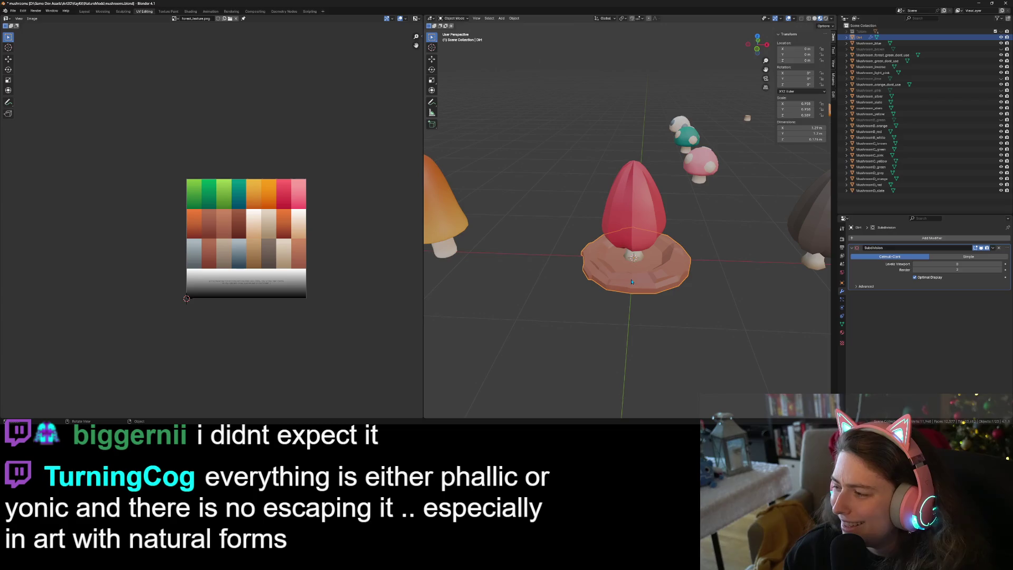
- Save mushrooms.blend with the textured dirt base
key("ctrl+s")
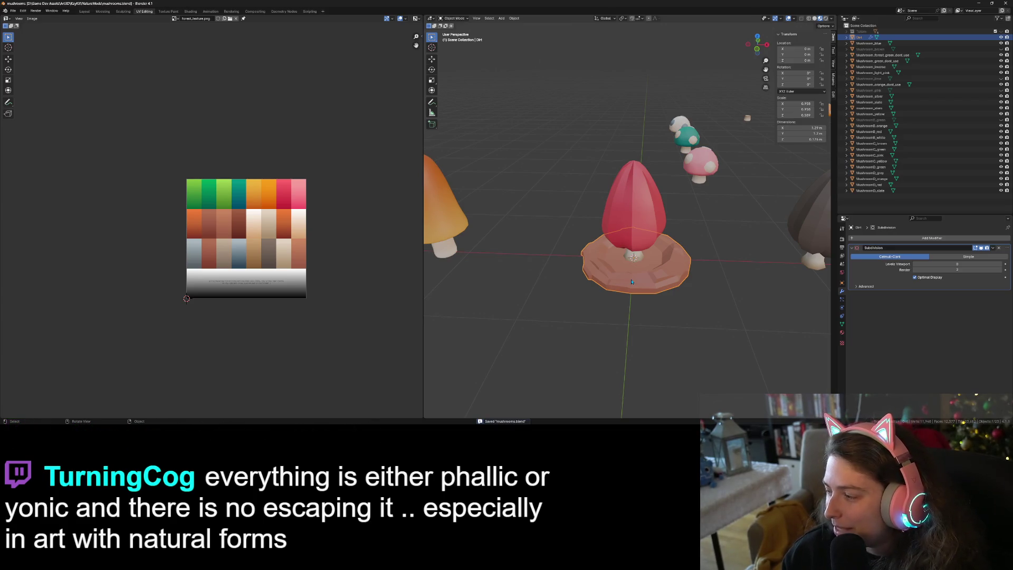
mouse_move(634, 317)
middle_mouse_down()
mouse_move(597, 295)
mouse_move(540, 305)
mouse_move(559, 280)
middle_mouse_up()
scroll(549, 295, "up", 2)
scroll(568, 272, "up", 2)
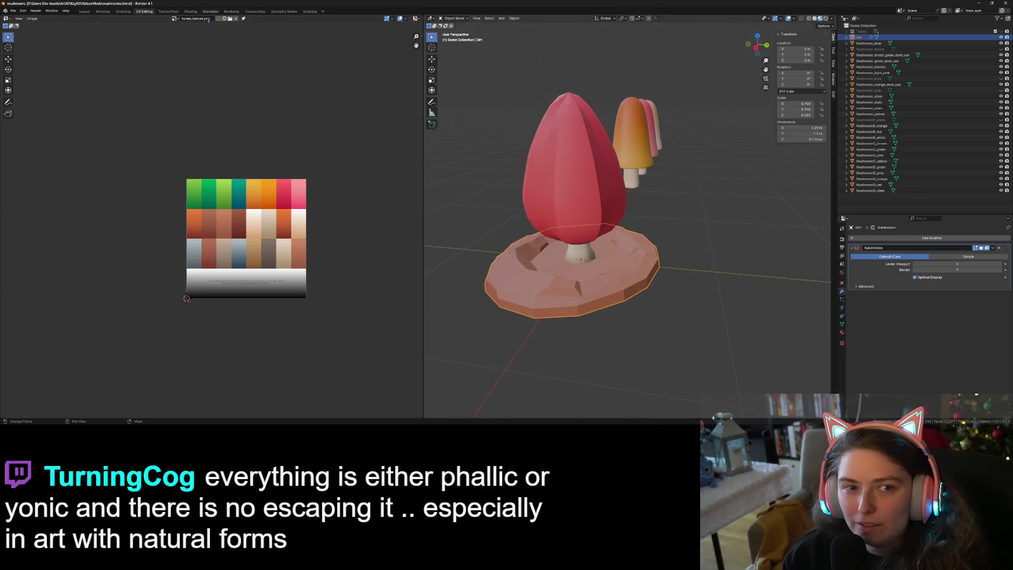
- Export the dirt base as a Wavefront OBJ, save again, and minimize Blender
left_click(13, 10)
mouse_move(33, 95)
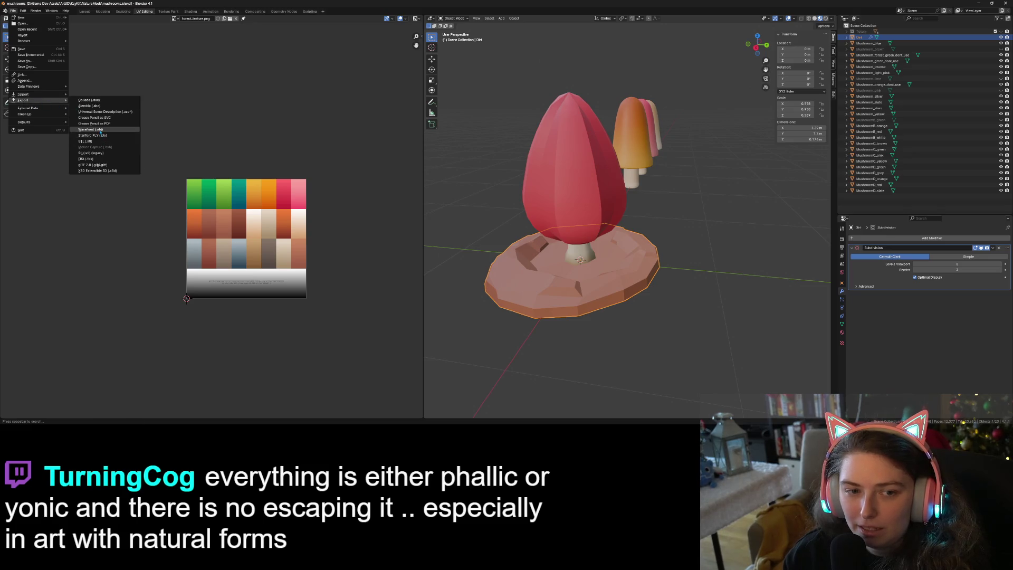
left_click(89, 129)
left_click(727, 351)
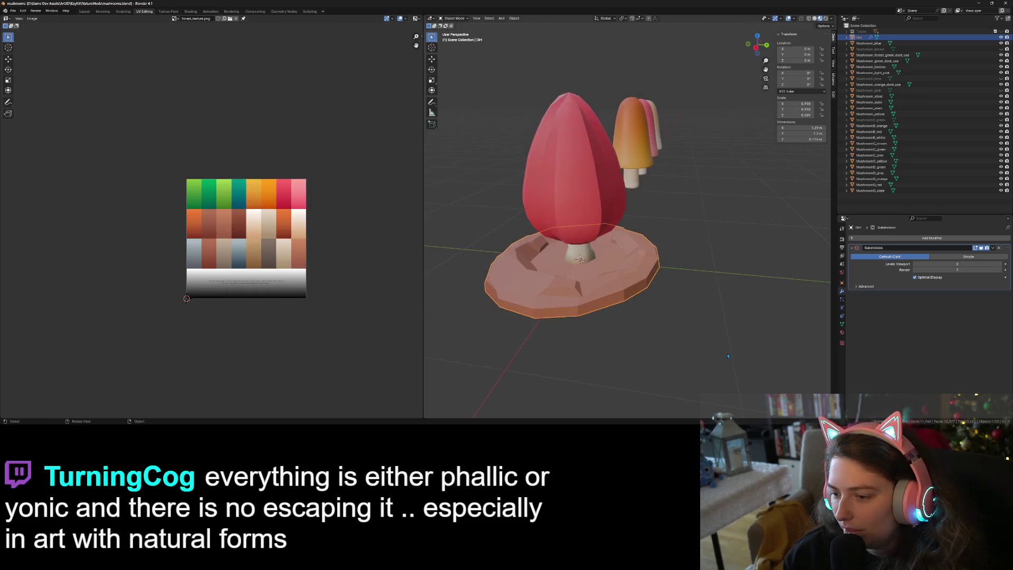
key("ctrl+s")
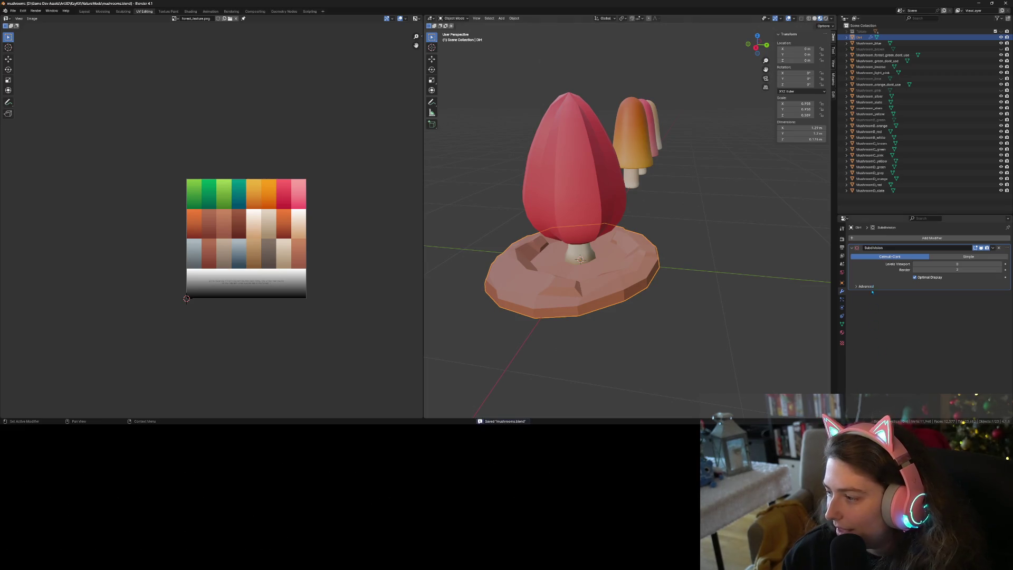
left_click(978, 4)
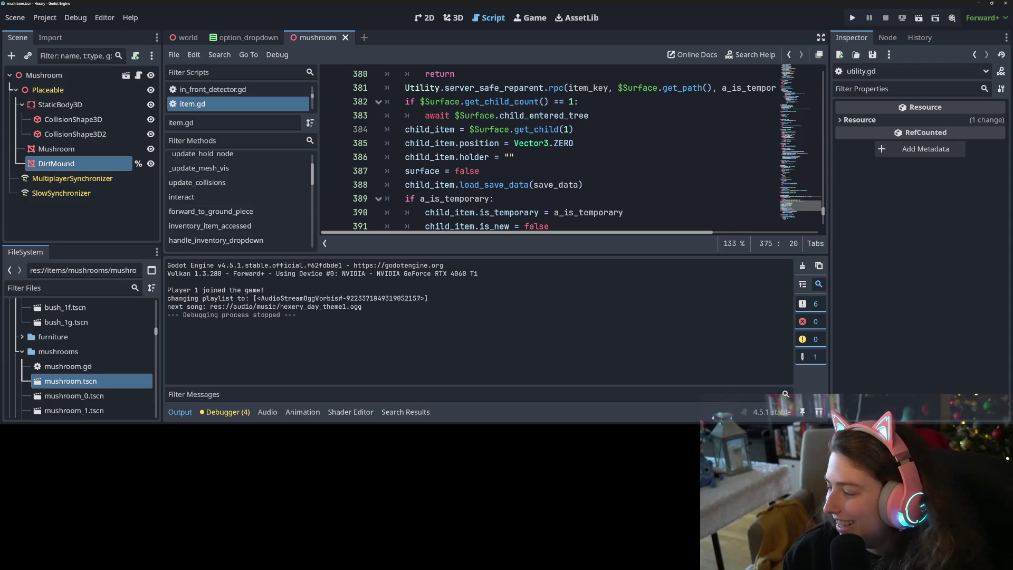
- Replace the nature folder's dirt_mound files with the KayKit copies, then run Hexery from Godot
key("alt+Tab")
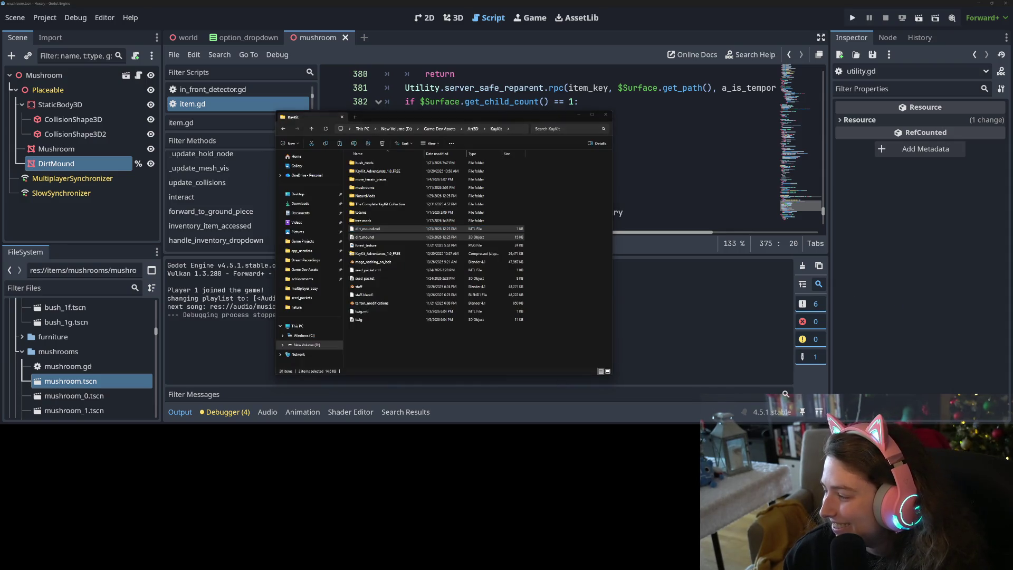
key("alt+Tab")
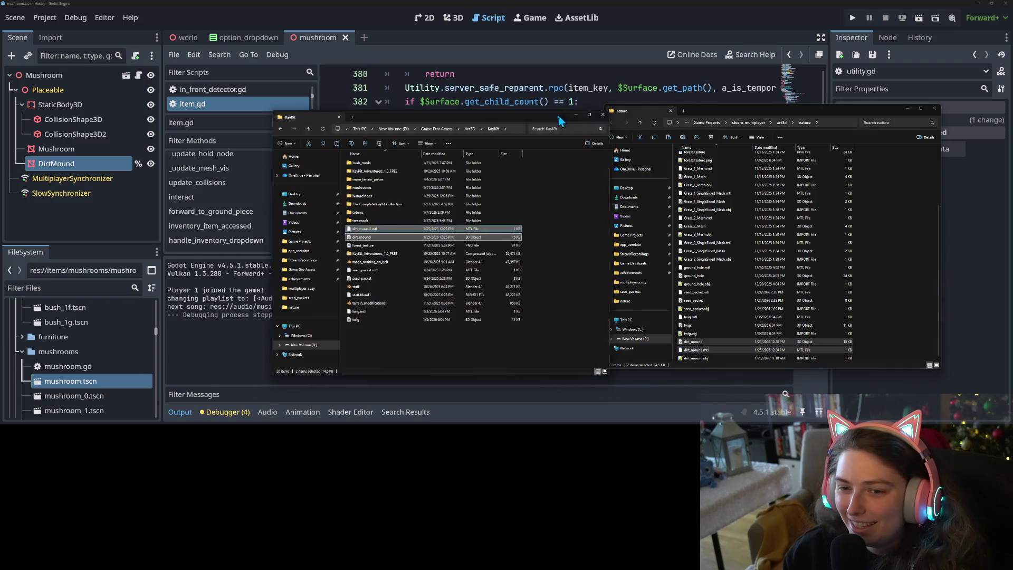
left_click_drag(423, 118, 381, 105)
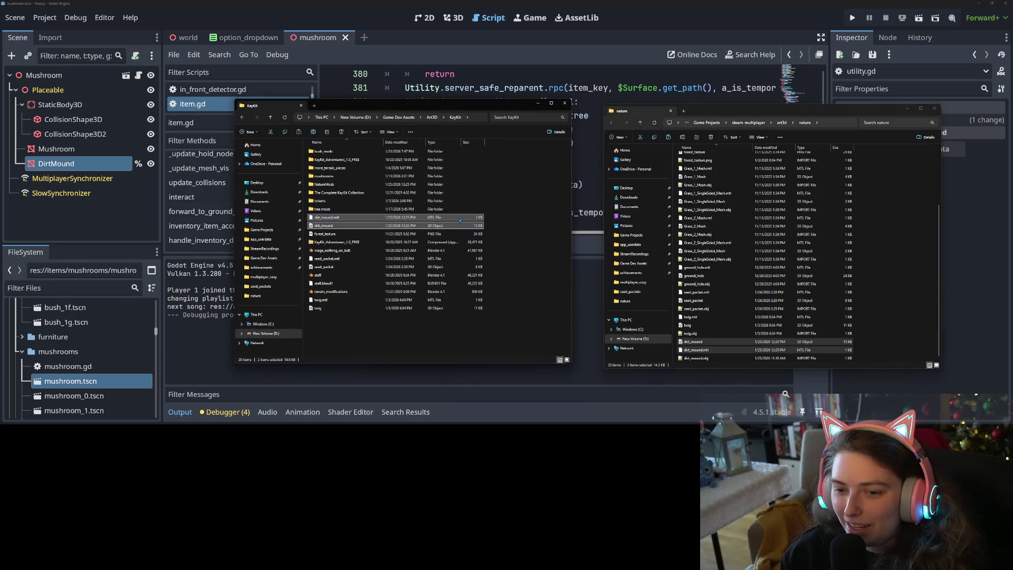
left_click(893, 291)
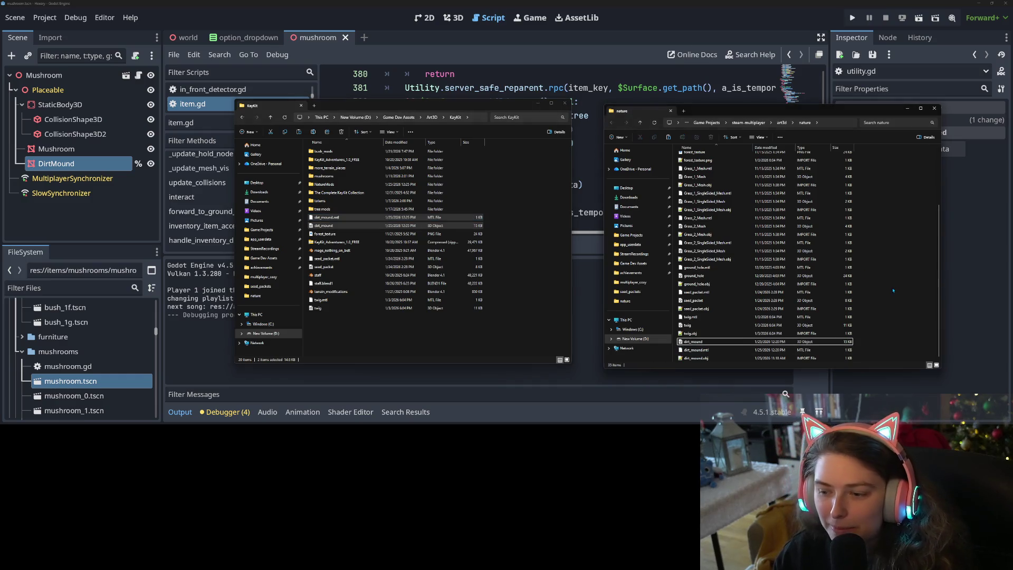
key("ctrl+v")
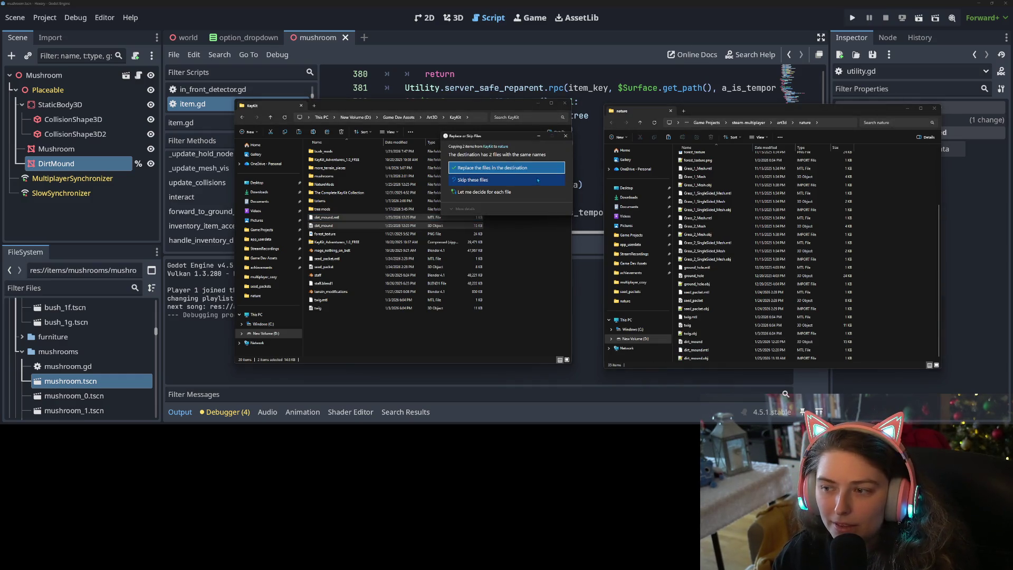
left_click(517, 168)
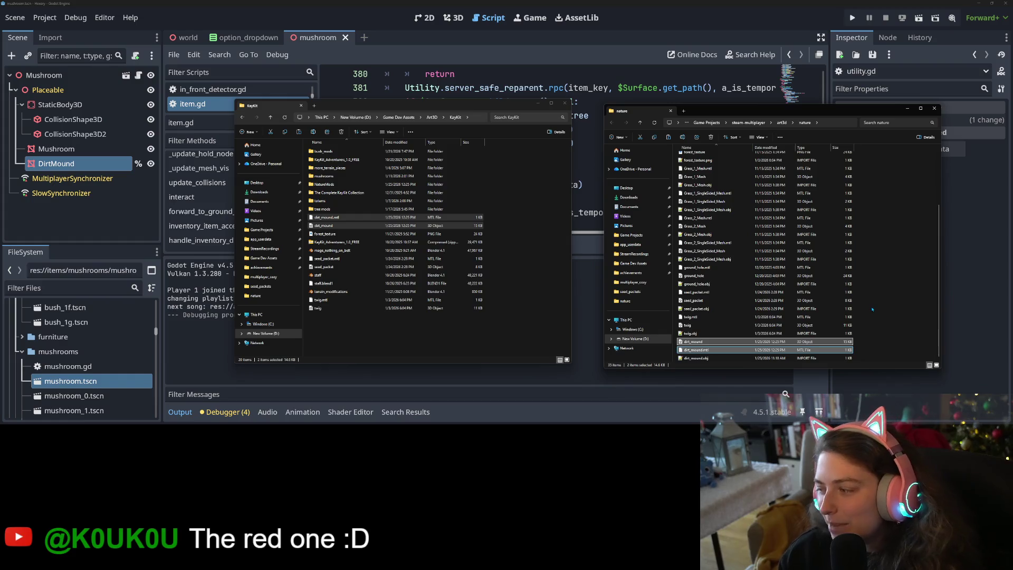
left_click(772, 2)
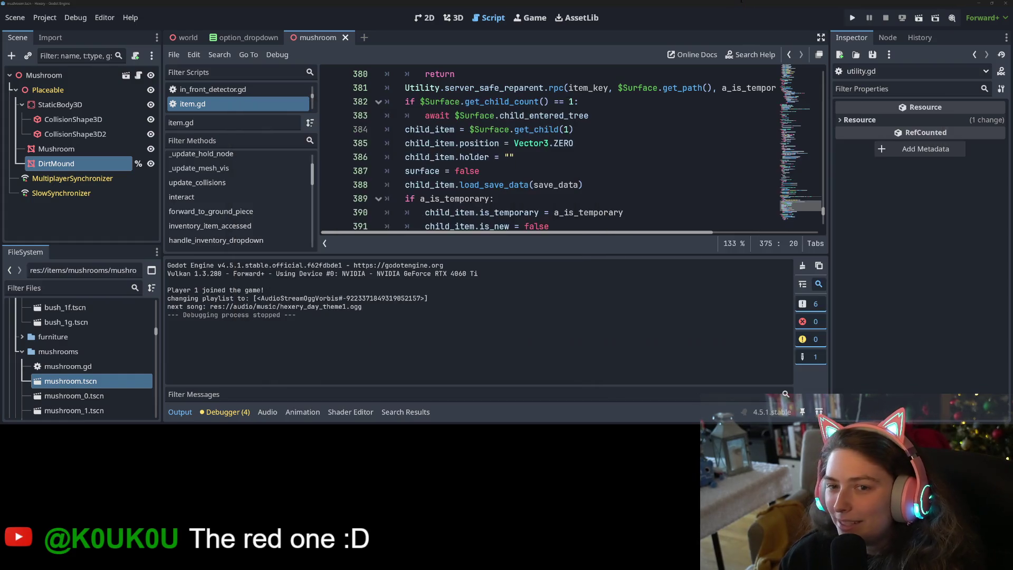
left_click(852, 17)
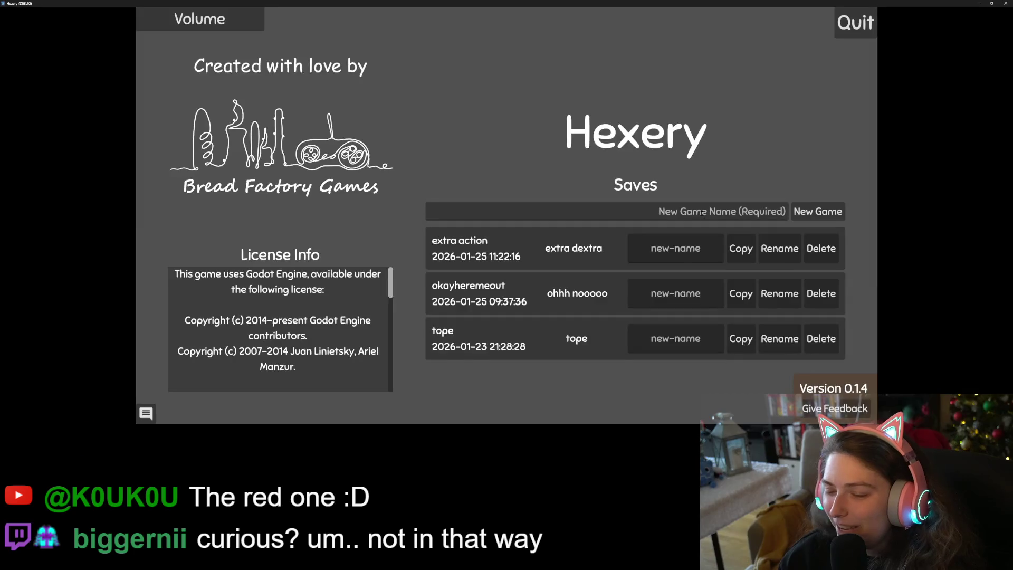
- Load the extra action save, walk onto the orange and pink tiles, and toggle the axe
left_click(510, 258)
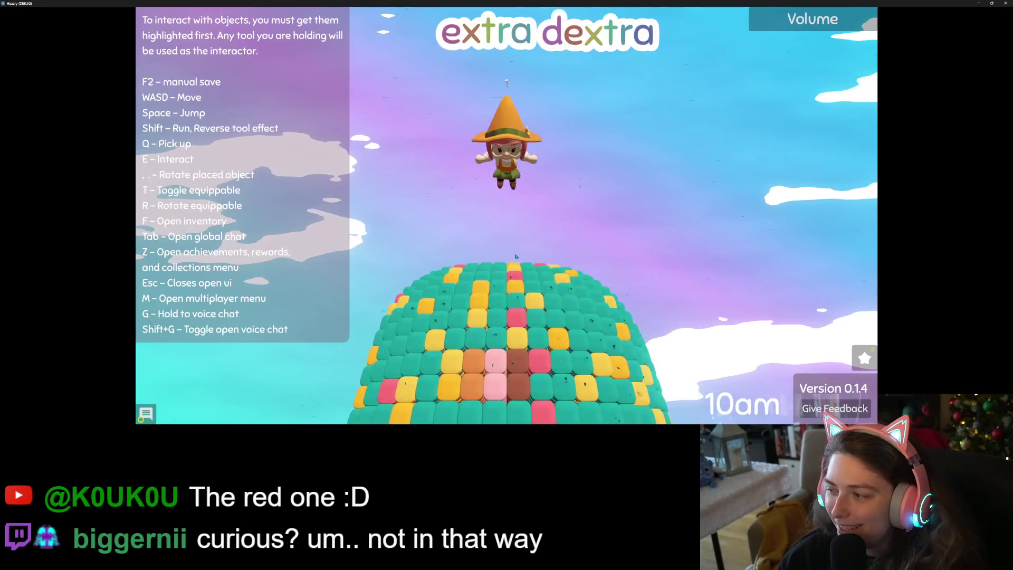
key("a")
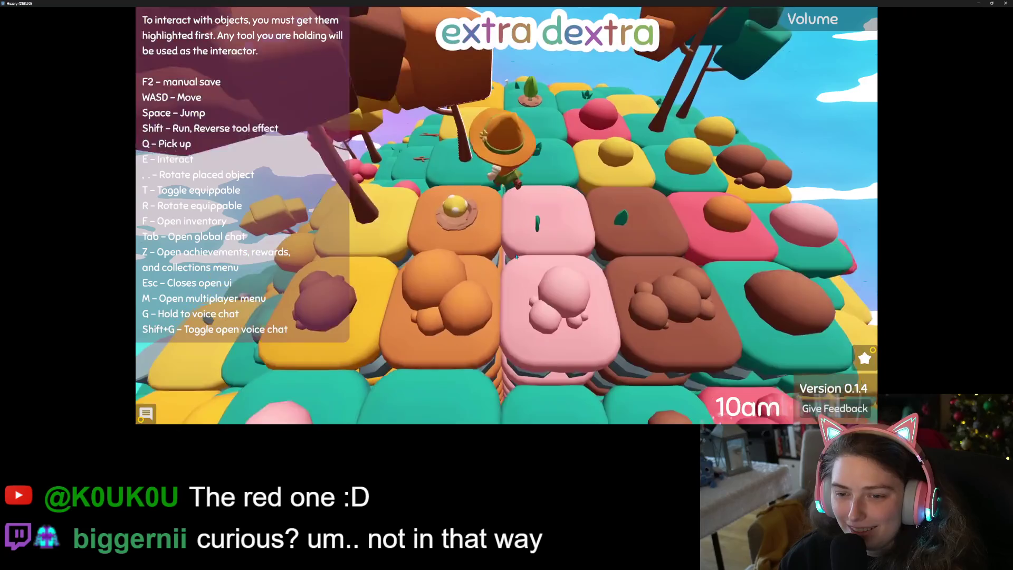
key("s")
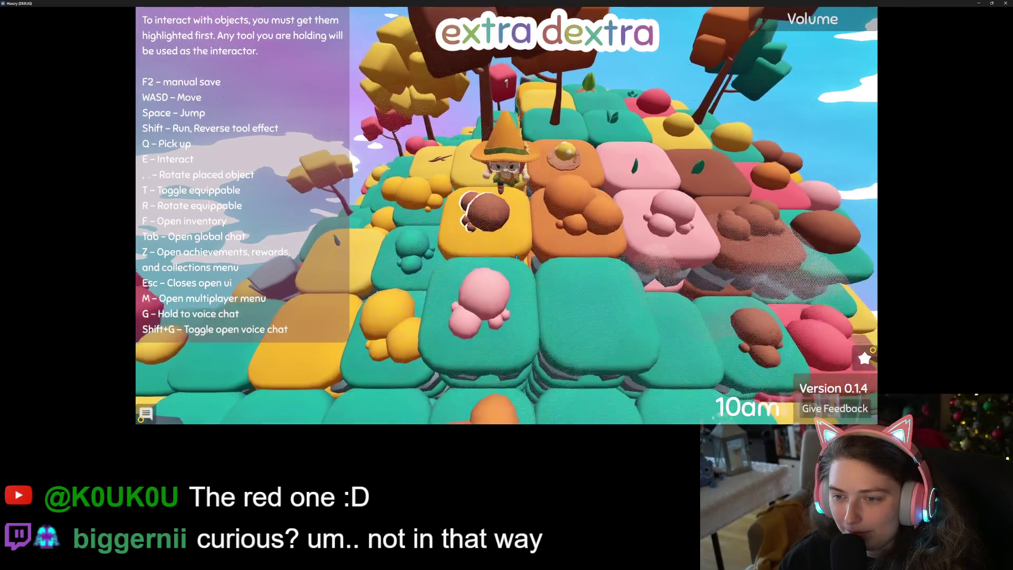
key("d")
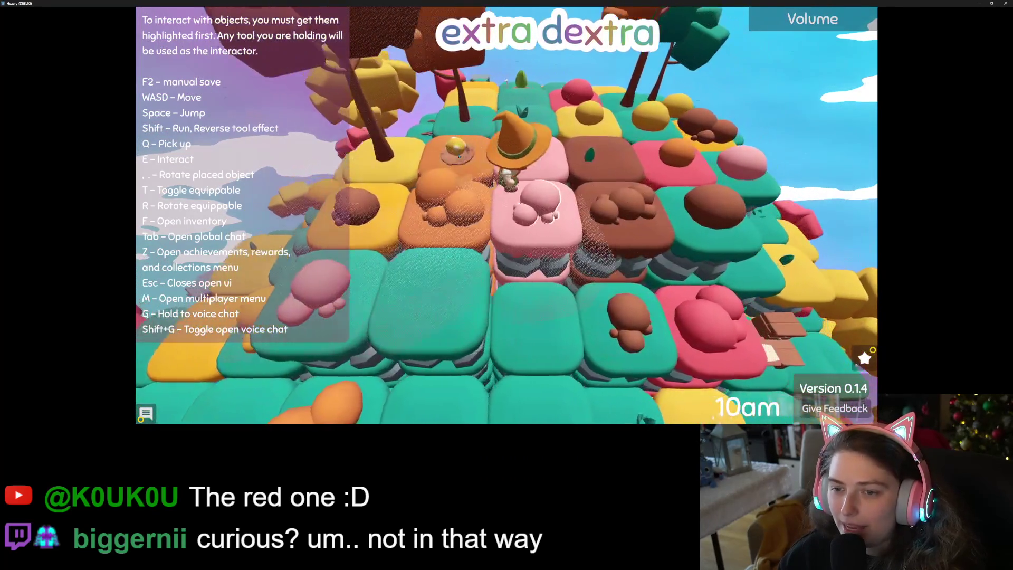
key("t")
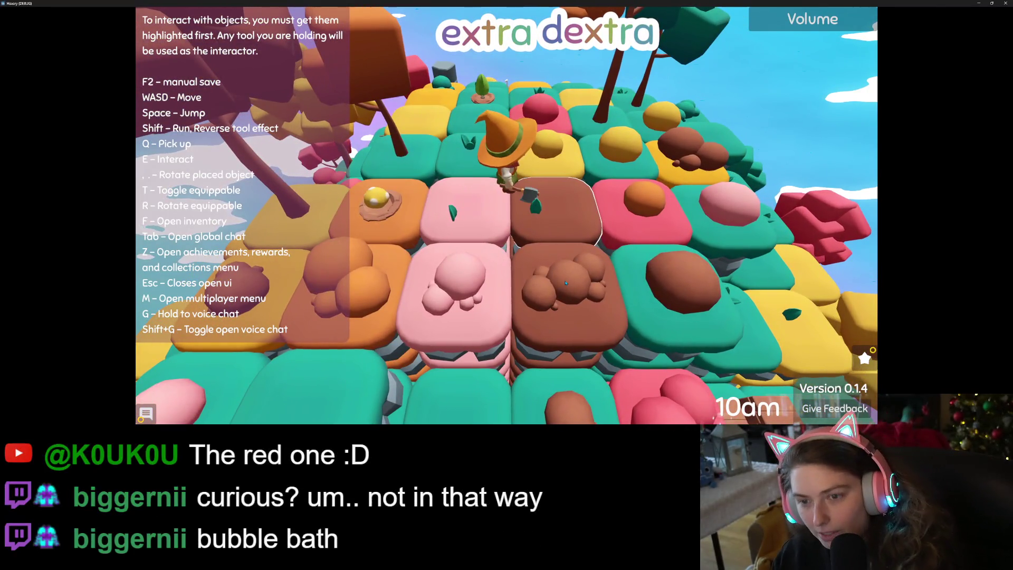
key("t")
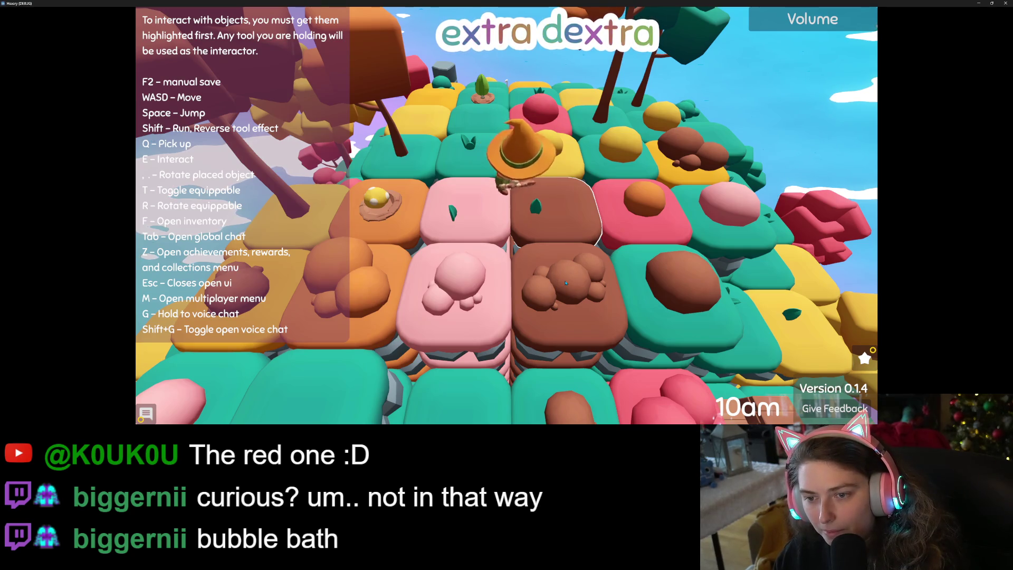
key("t")
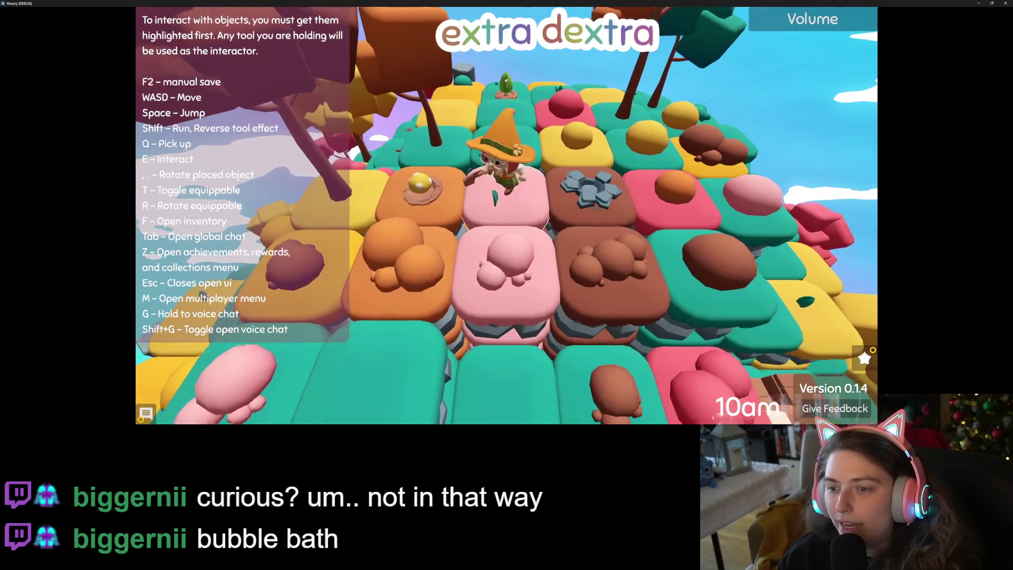
- Walk around the teal tile holding the shovel, then open the player inventory
key("a")
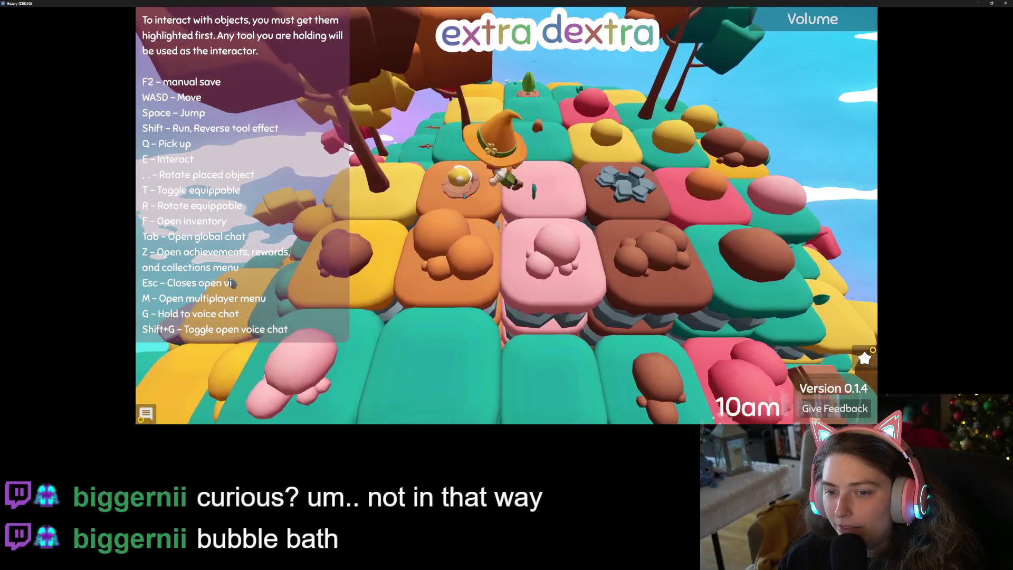
key("w")
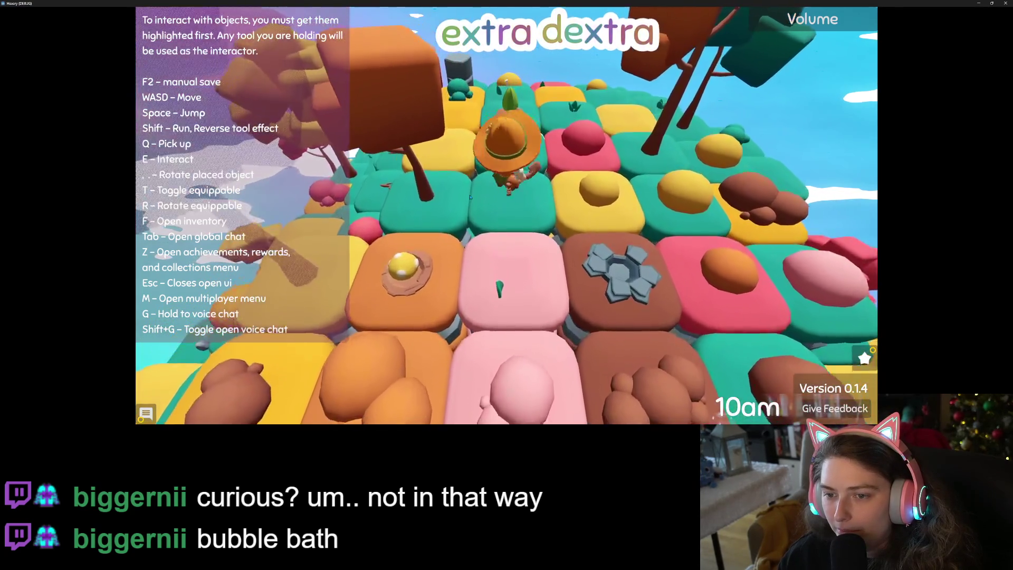
key("s")
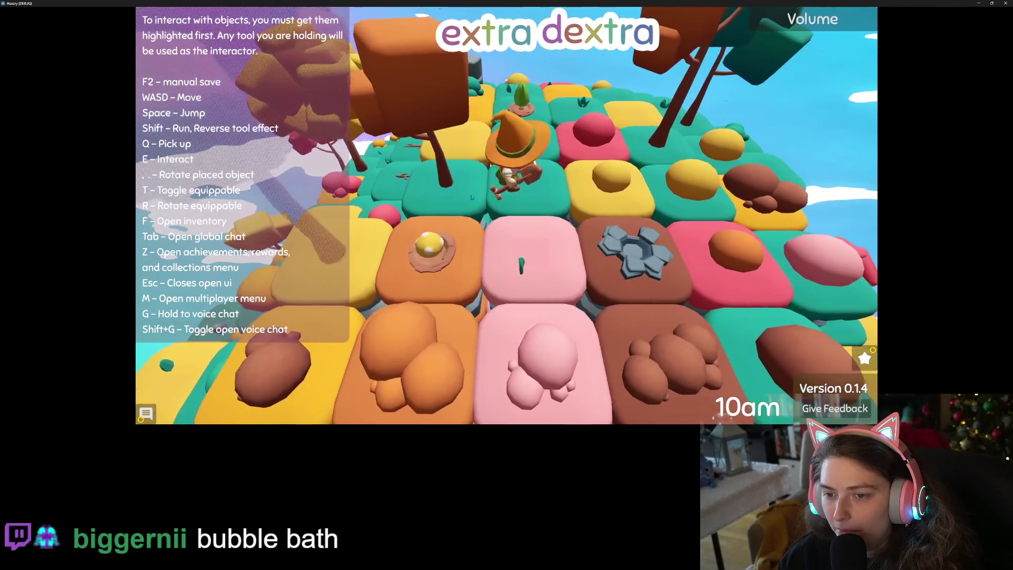
key("a")
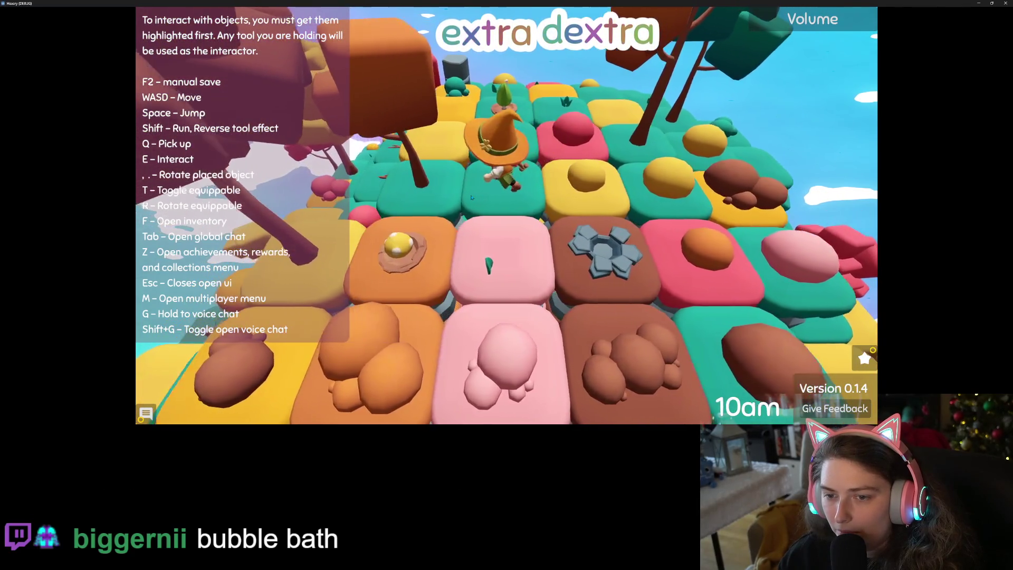
key("d")
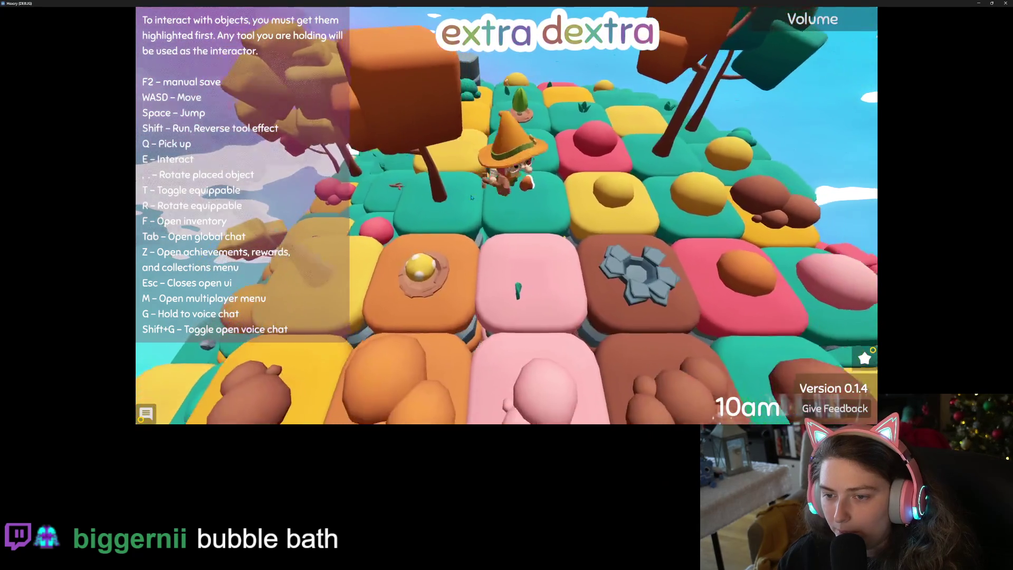
key("a")
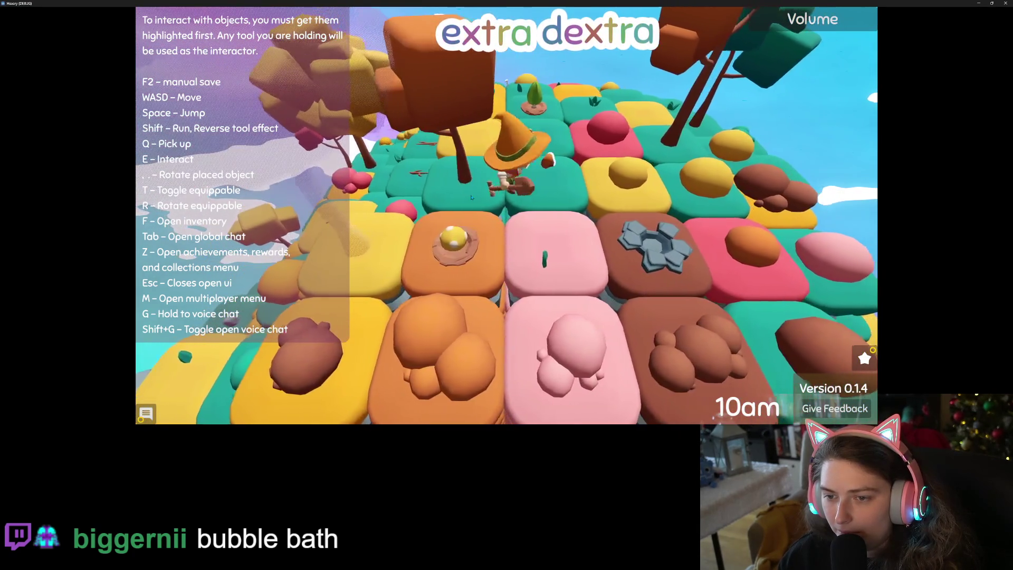
key("q")
key("s")
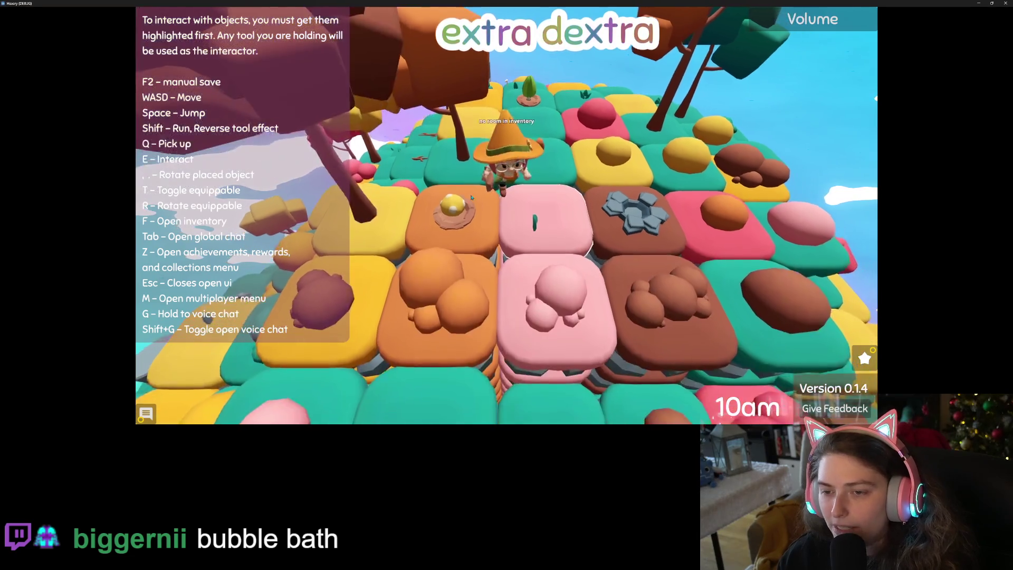
key("f")
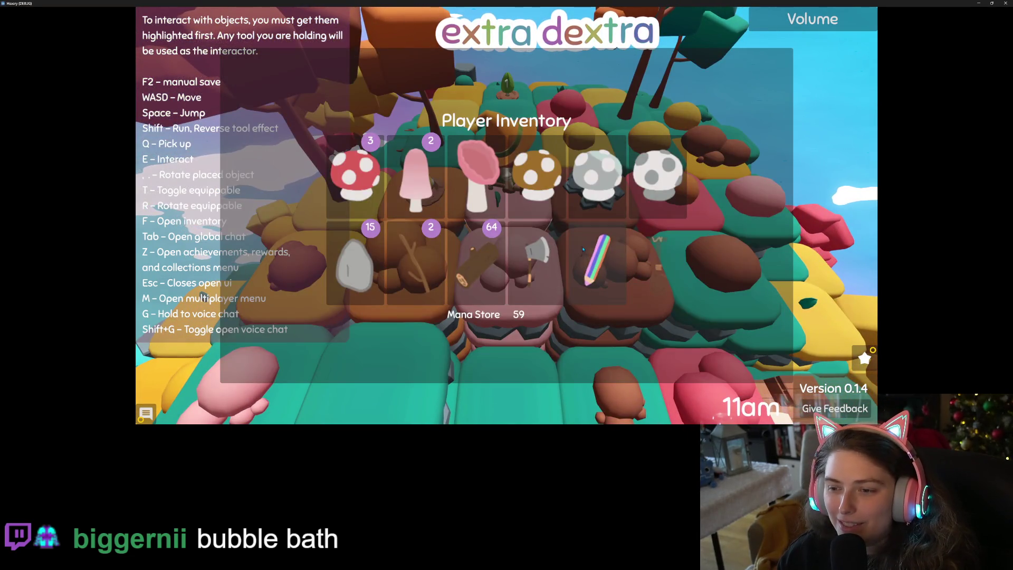
- Consume the white mushrooms for mana and close the inventory
left_click(660, 190)
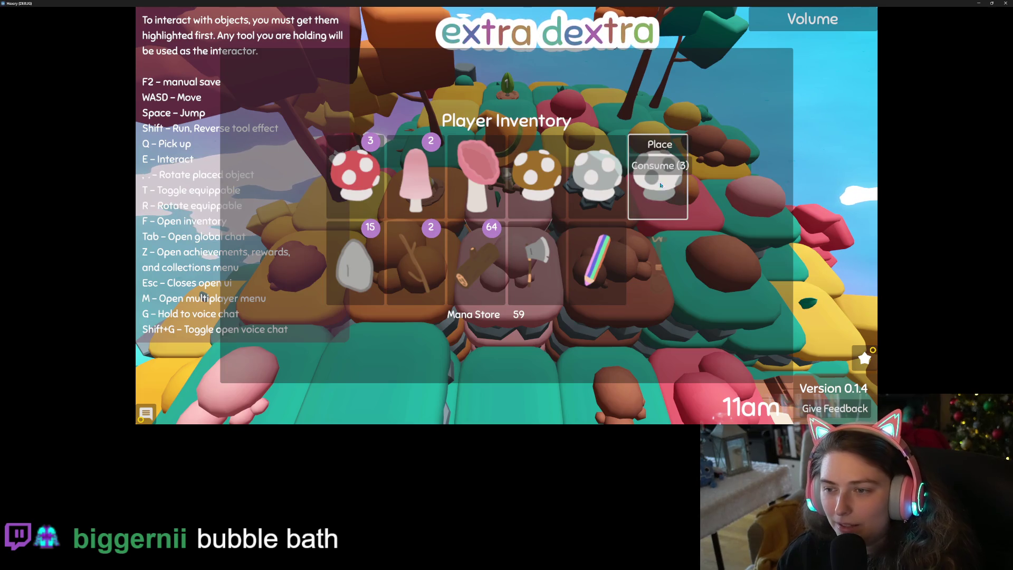
left_click(662, 166)
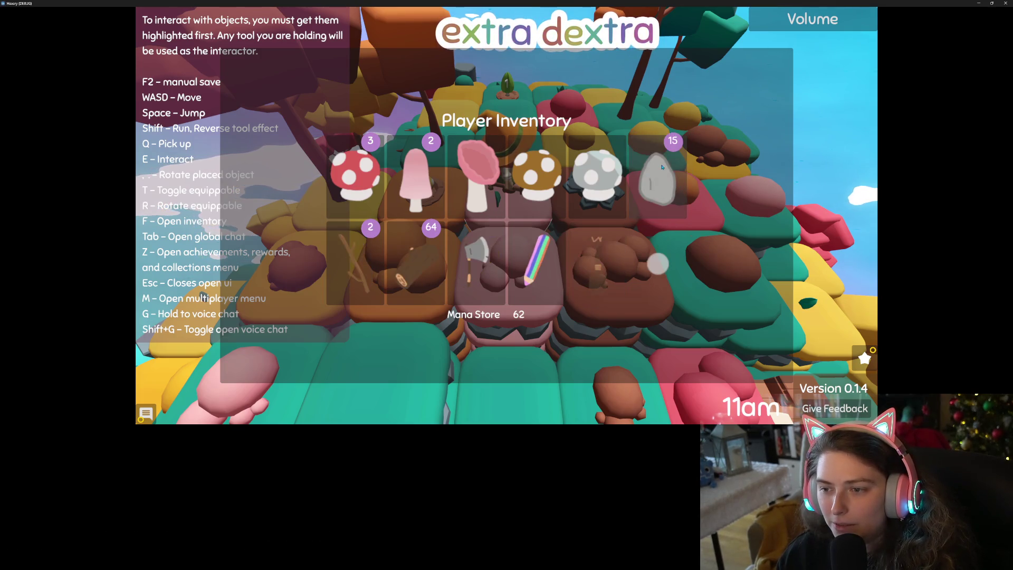
key("Escape")
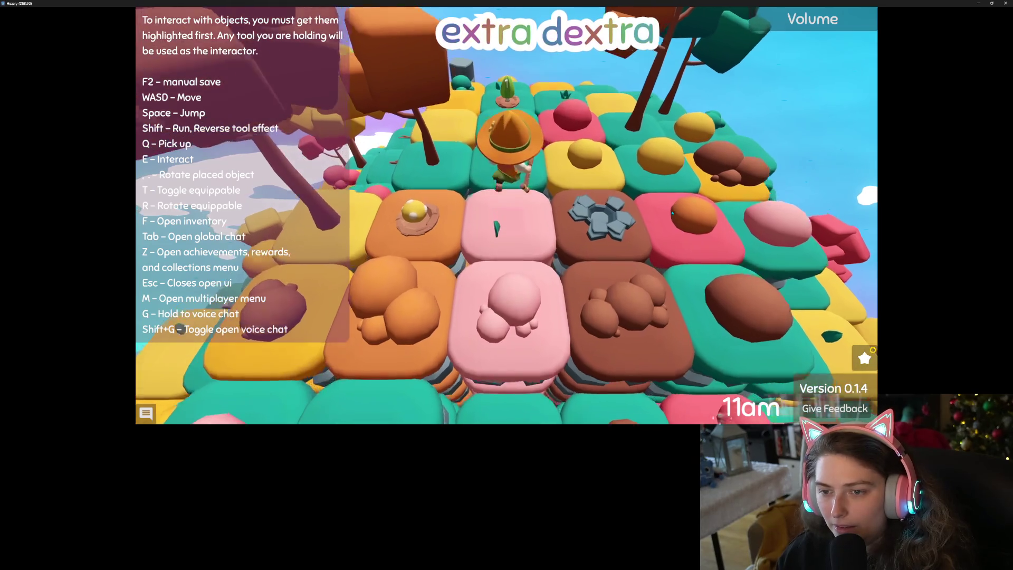
- Walk the witch across the pink, teal, yellow and egg tiles, then open the achievements panel
key("s")
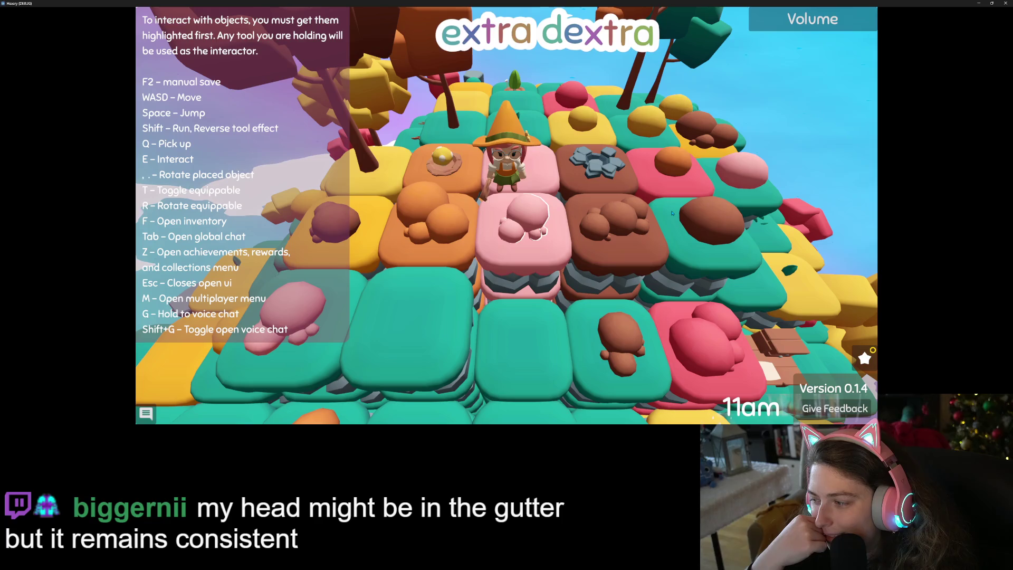
key("w")
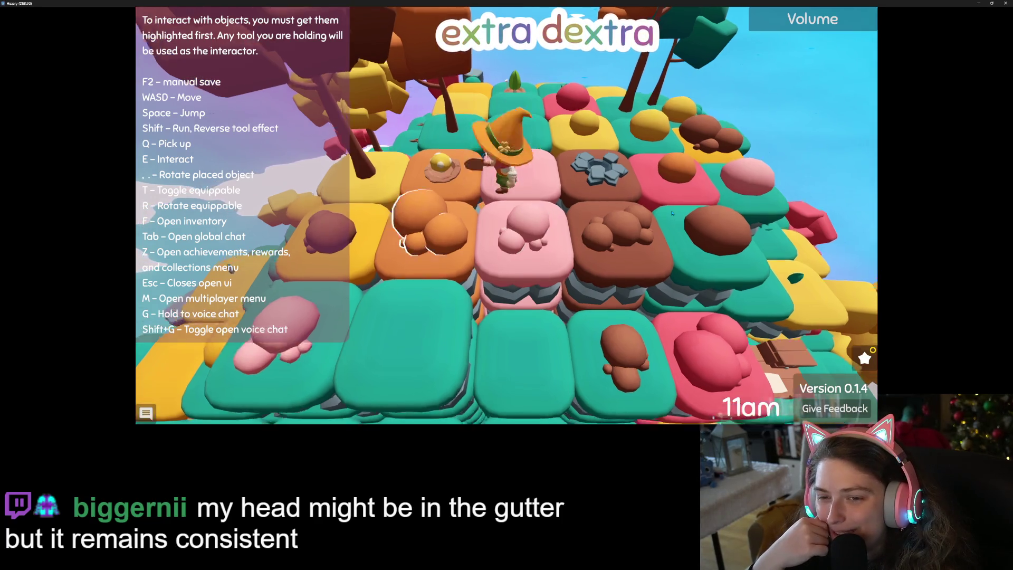
key("a")
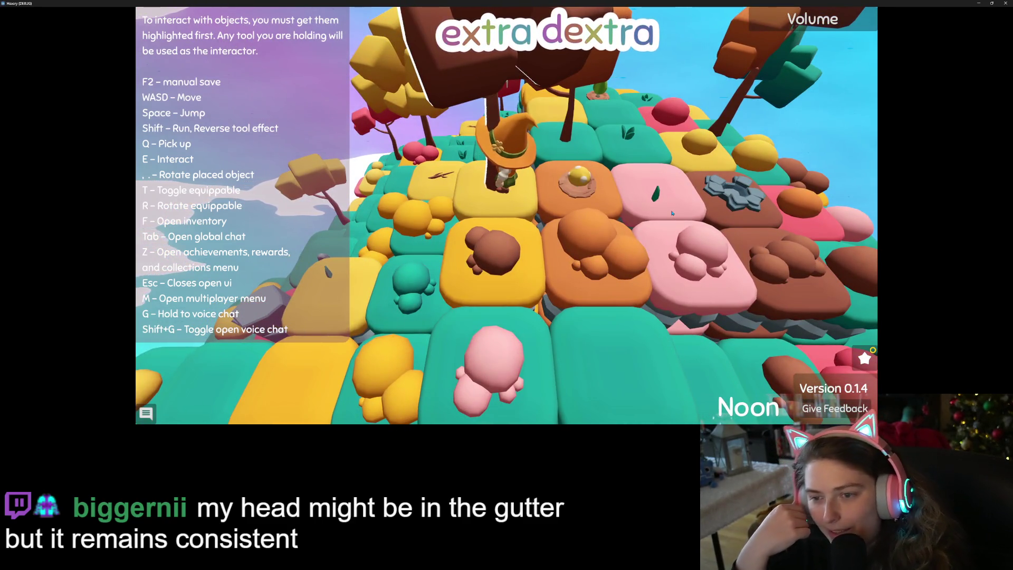
key("d")
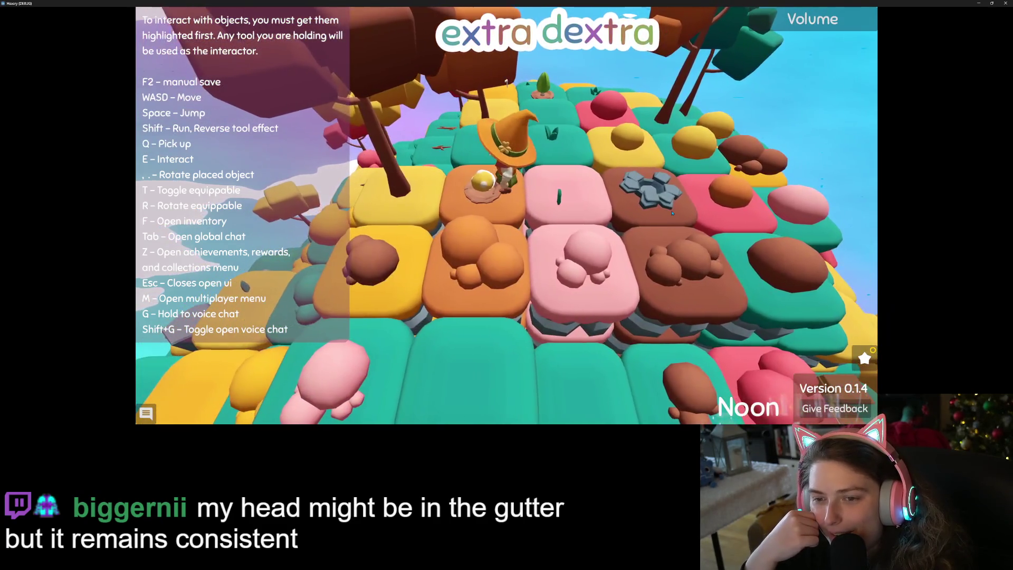
key("d")
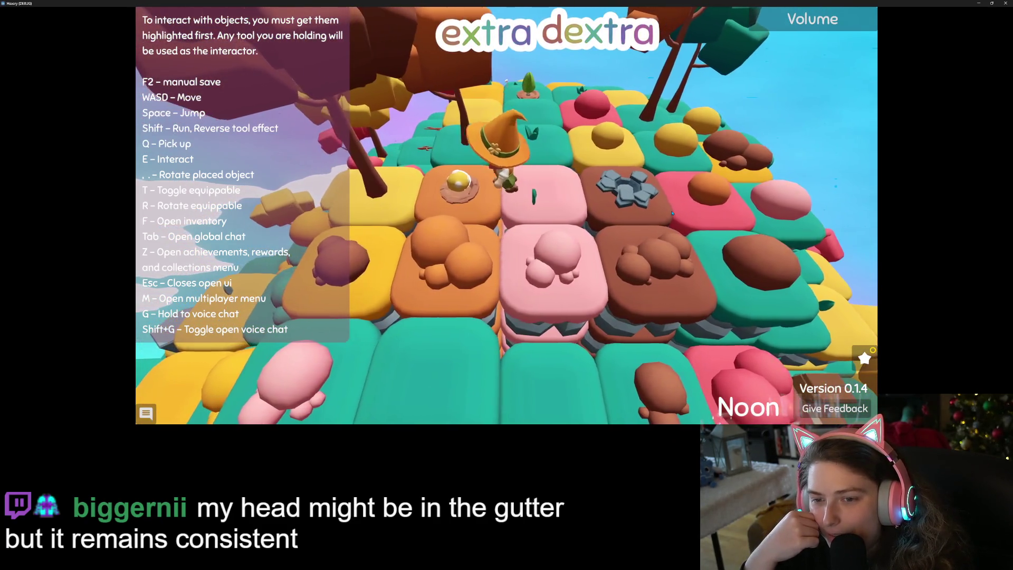
key("w")
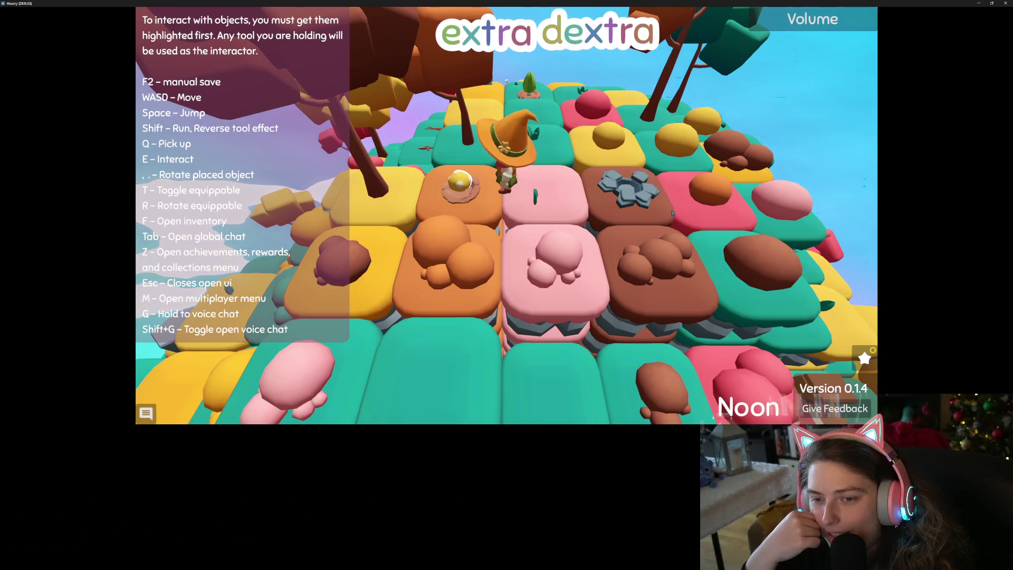
key("a")
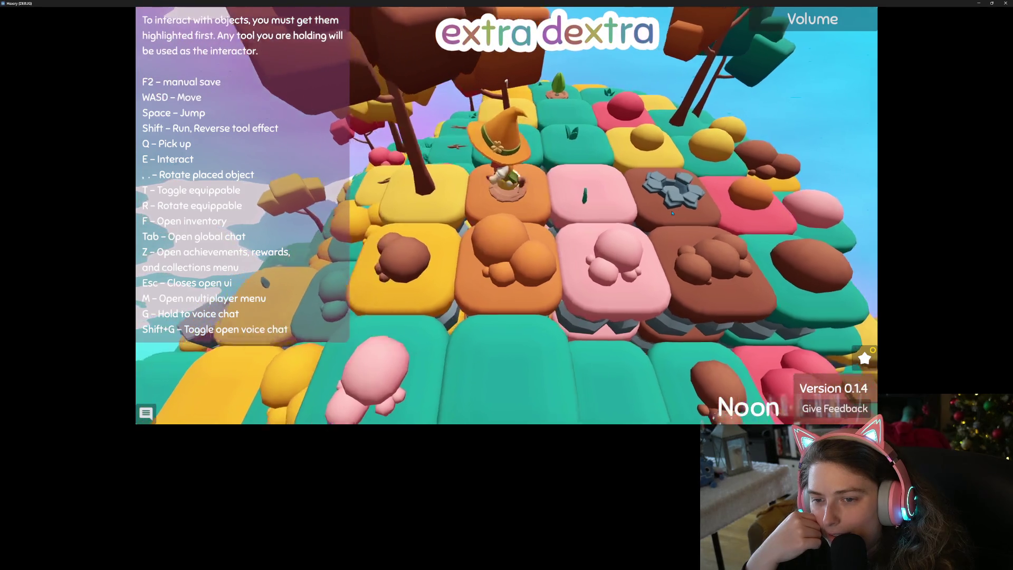
key("w")
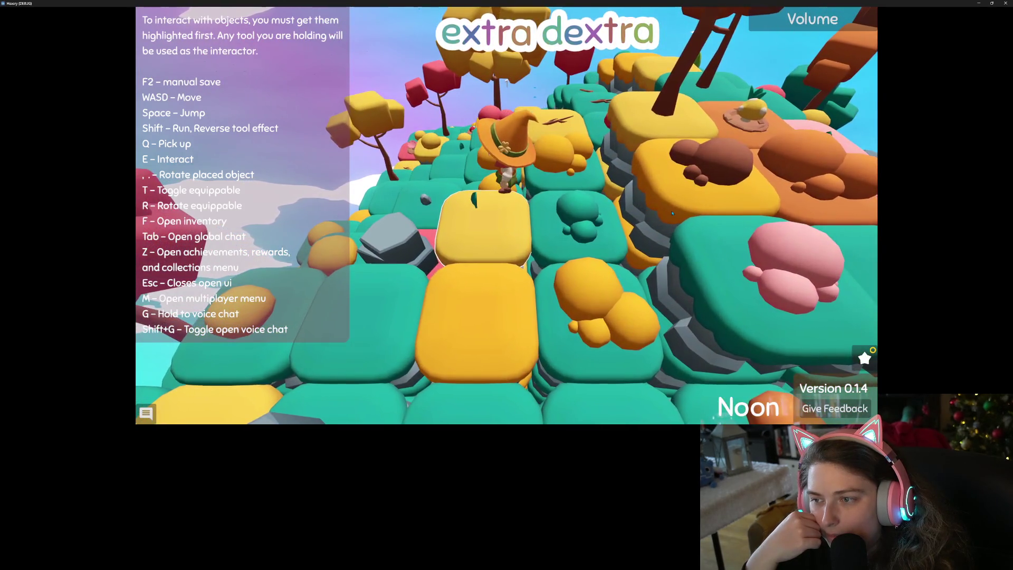
key("d")
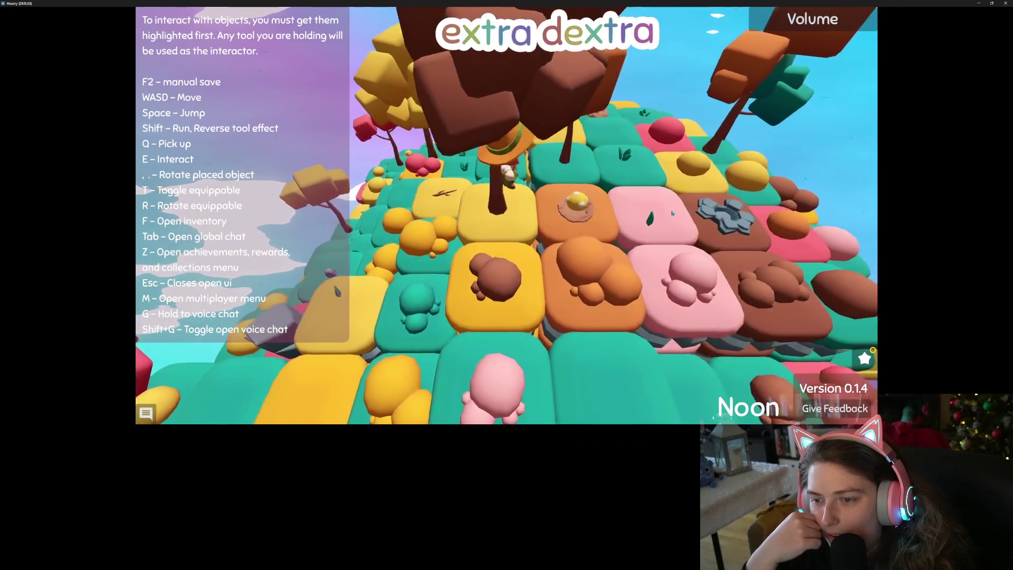
key("d")
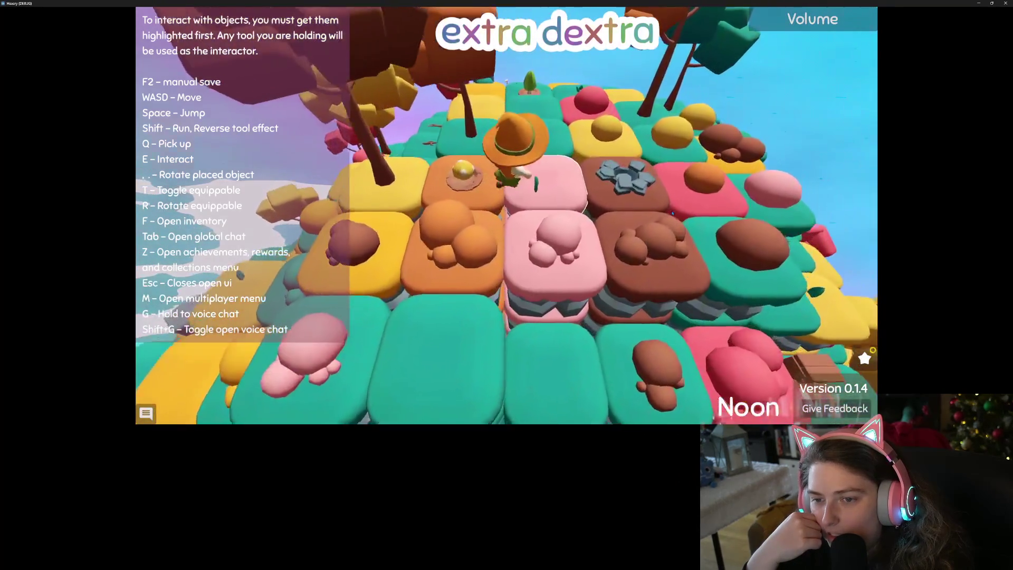
key("w")
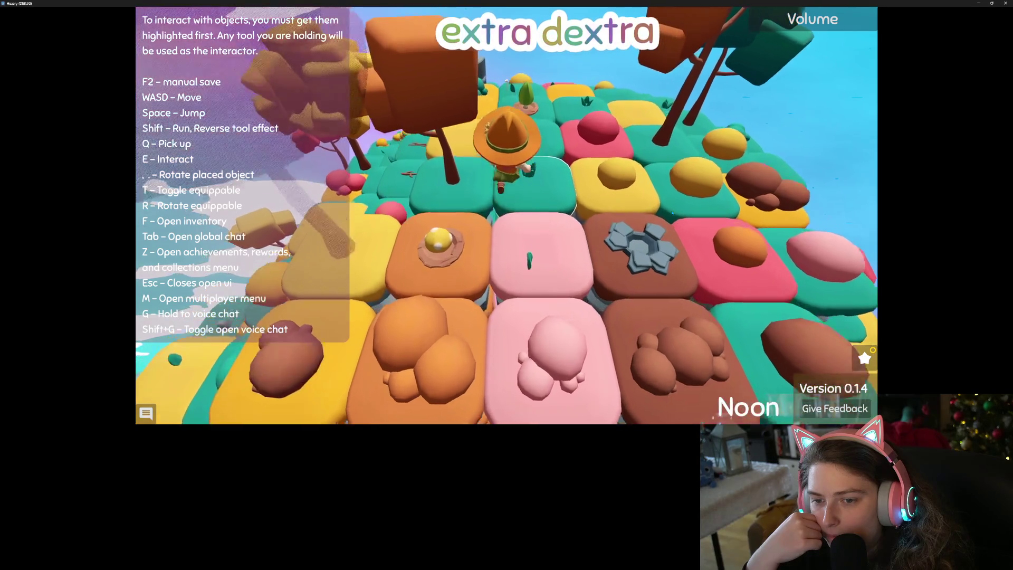
key("a")
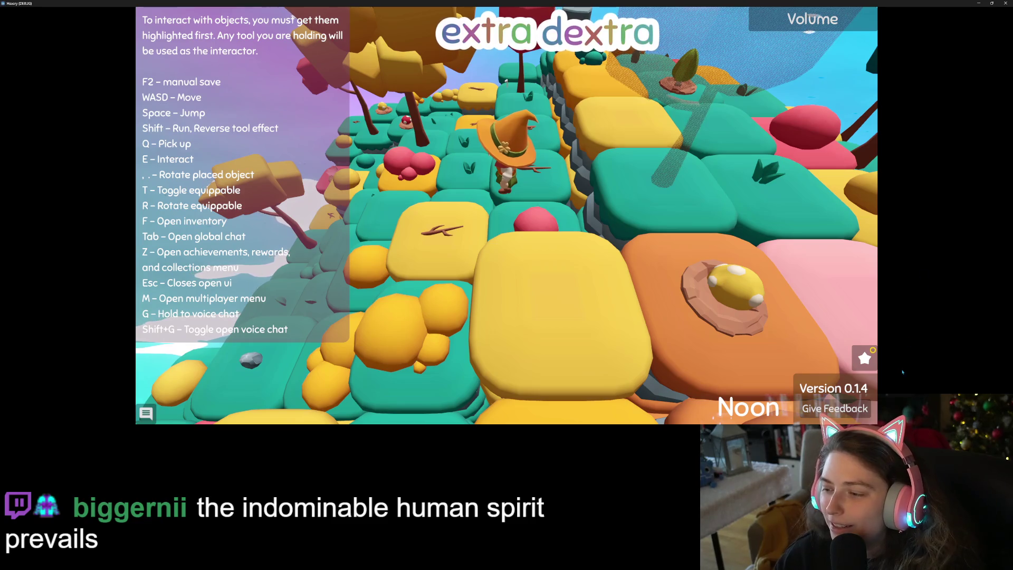
left_click(872, 357)
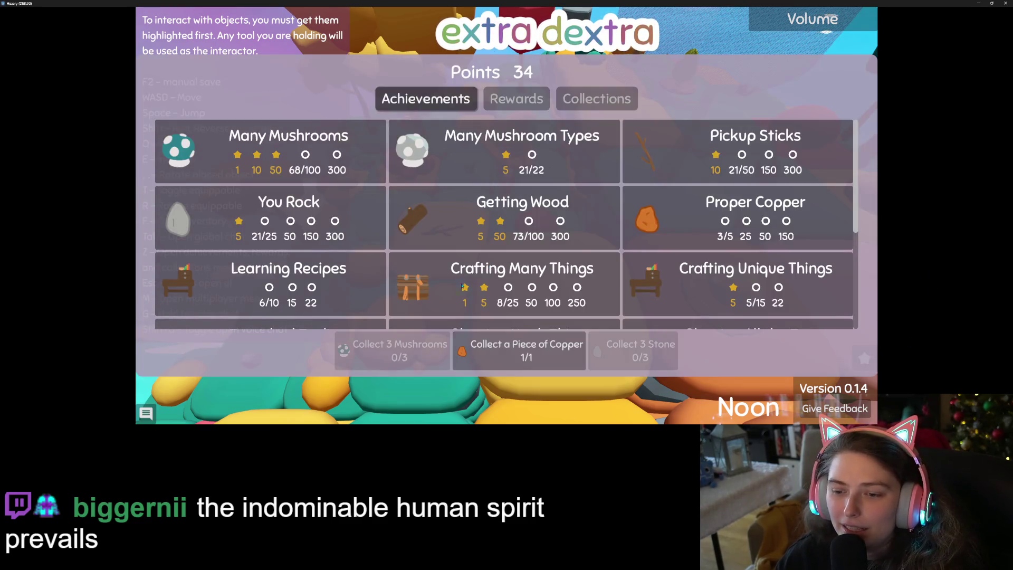
- Close the achievements panel and walk the witch over the teal tiles to the red mushroom
scroll(554, 306, "down", 5)
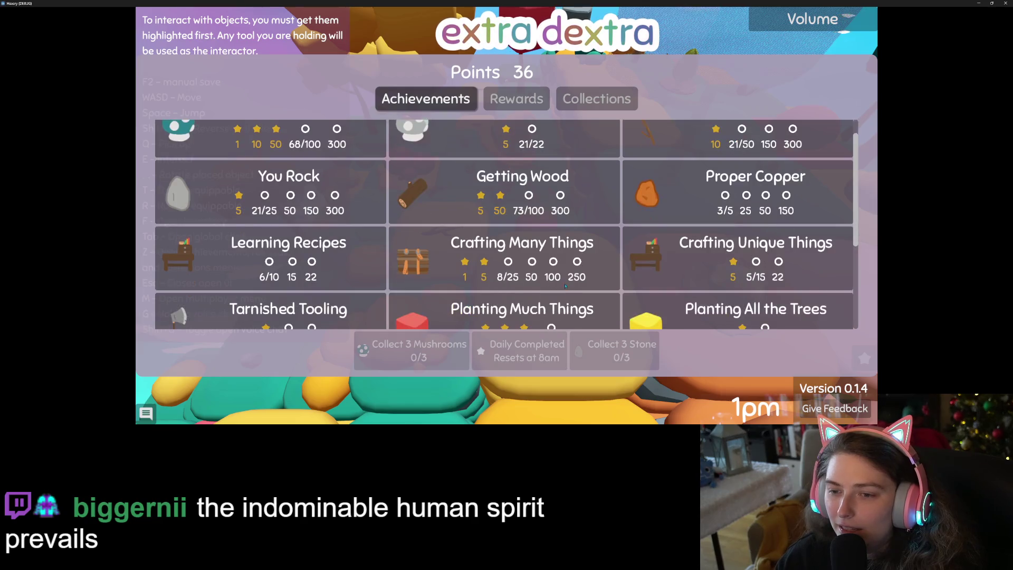
key("Escape")
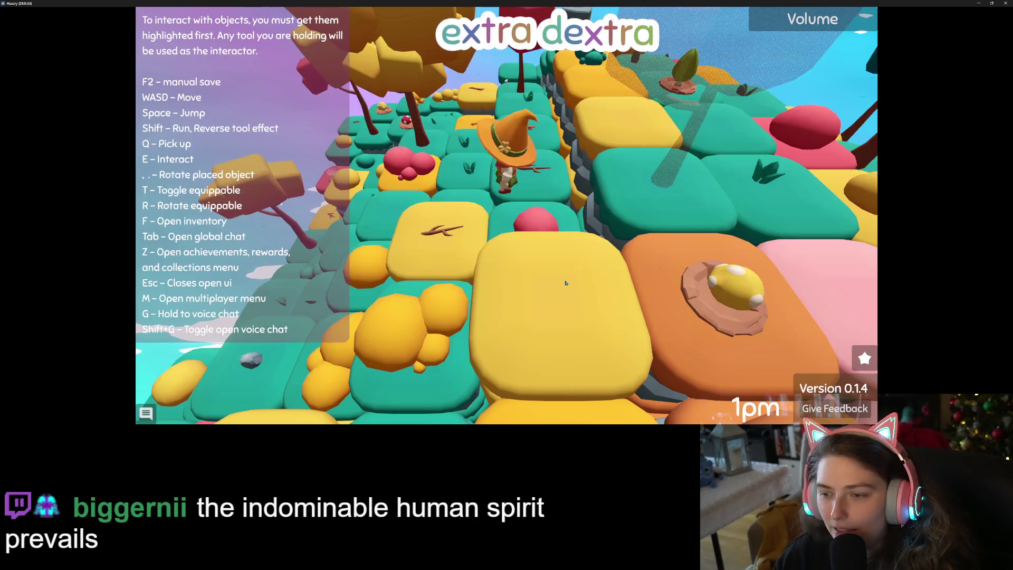
key("w")
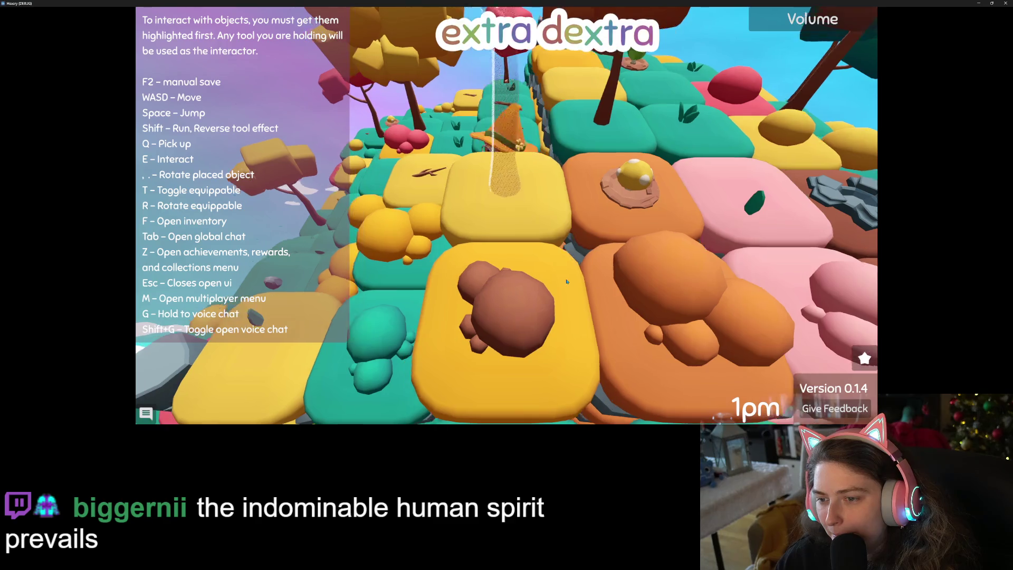
key("a")
key("w")
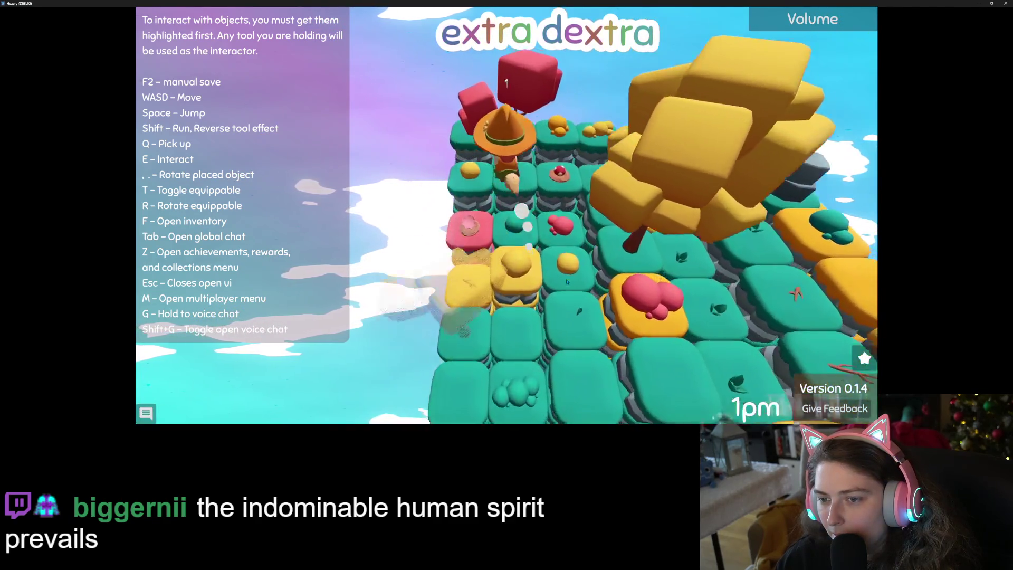
key("s")
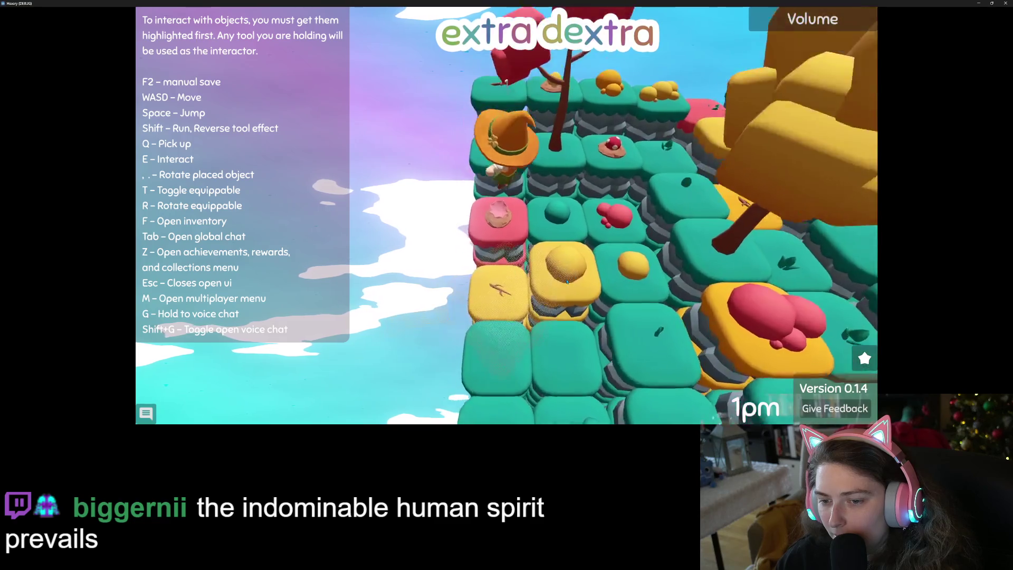
key("a")
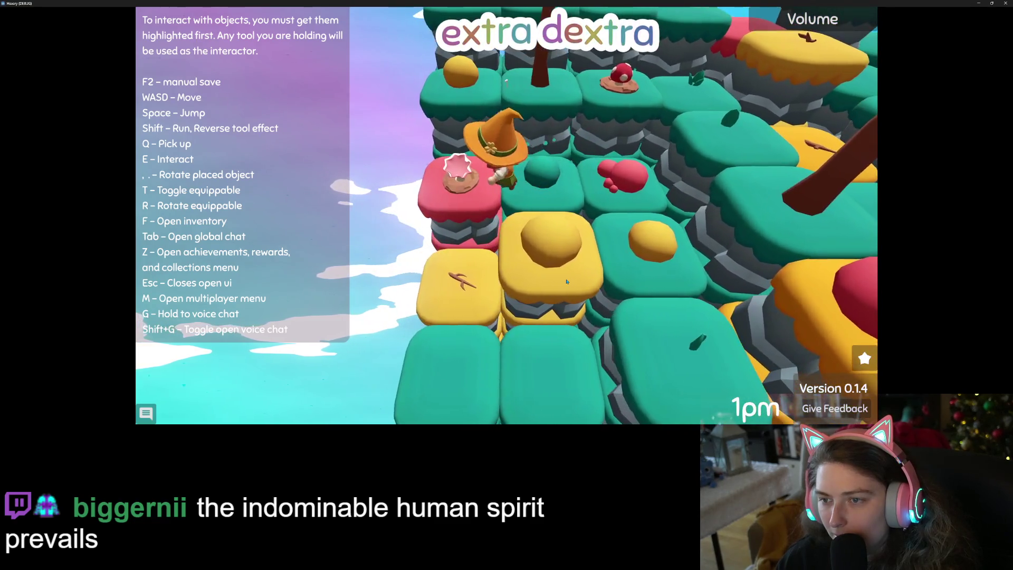
key("w")
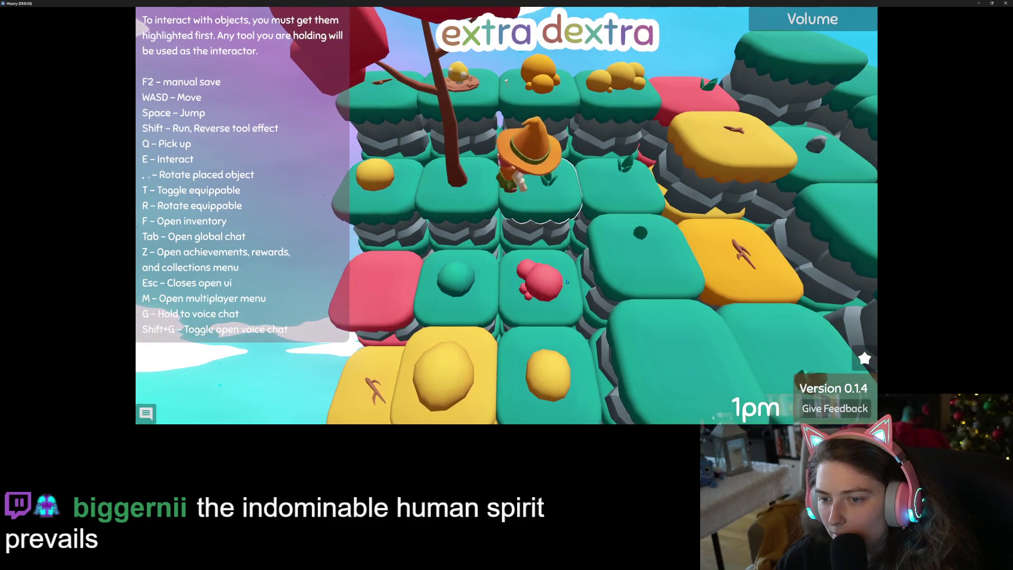
- Fly high above the island and circle it to survey the trees and mushrooms
key("space")
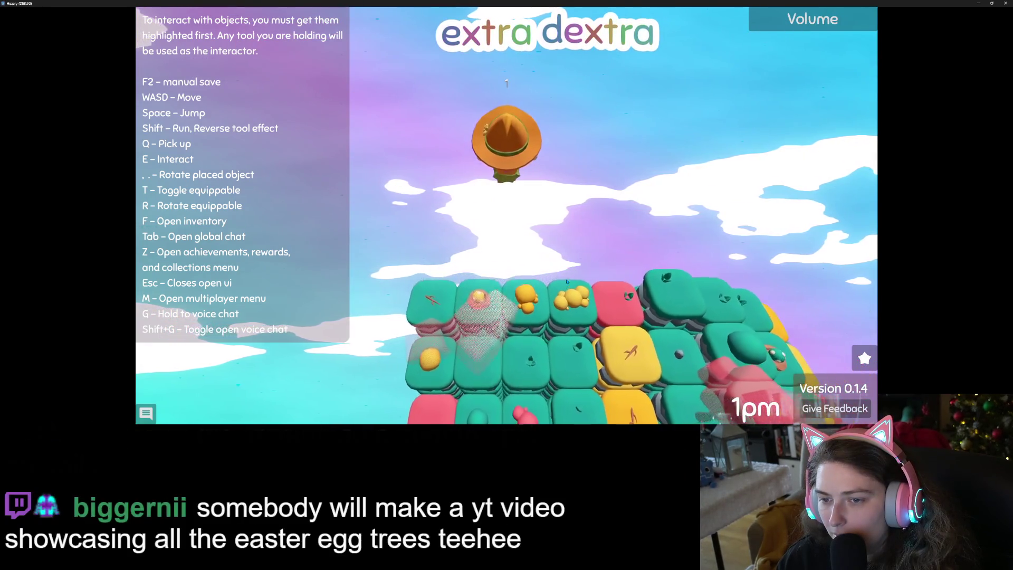
key("w")
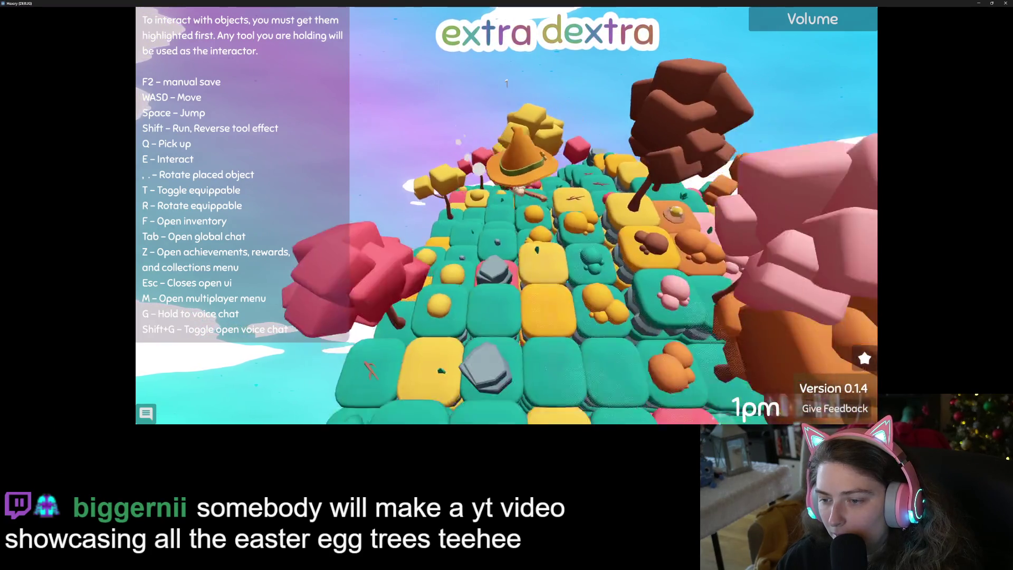
key("w")
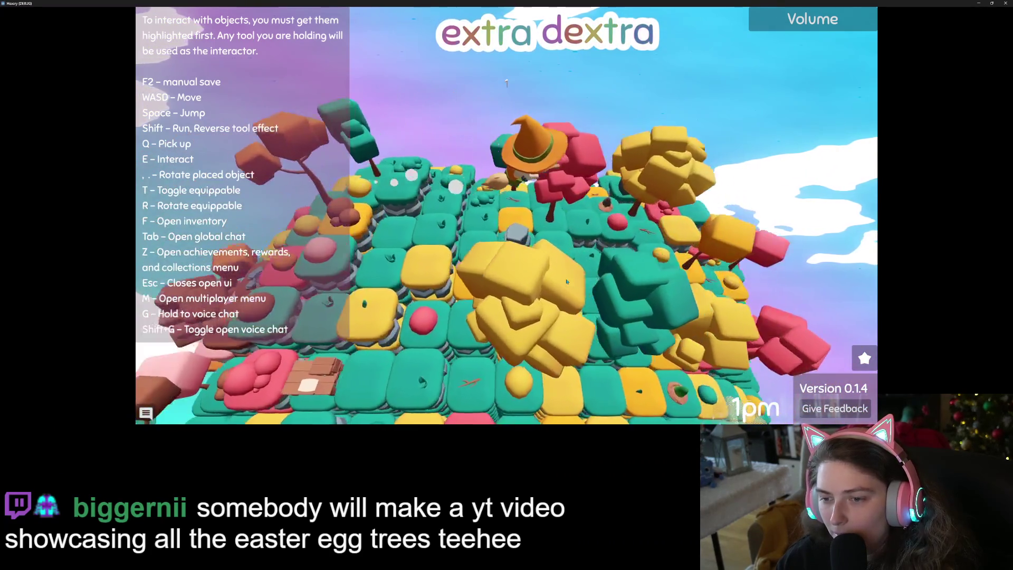
key("w")
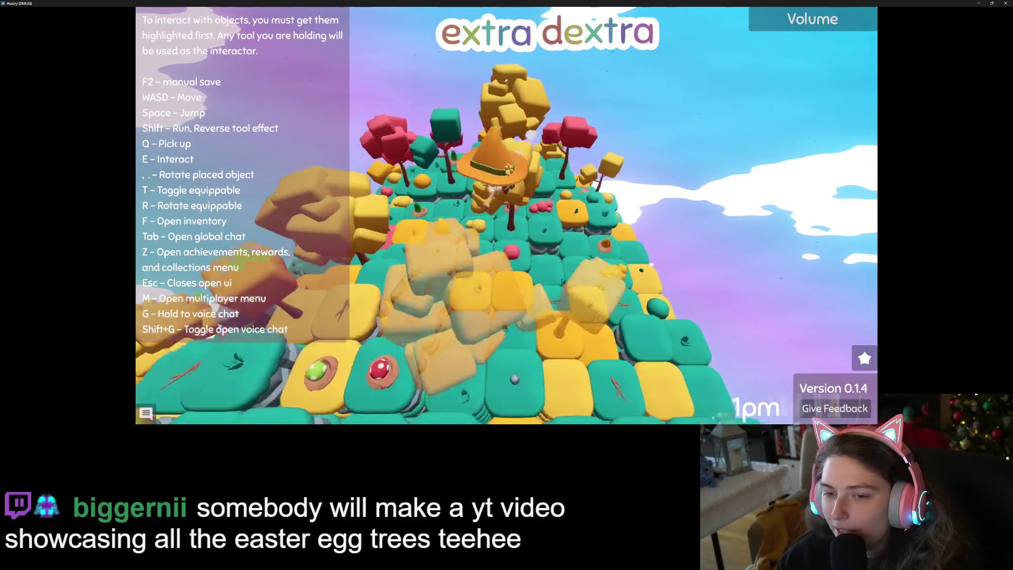
key("w")
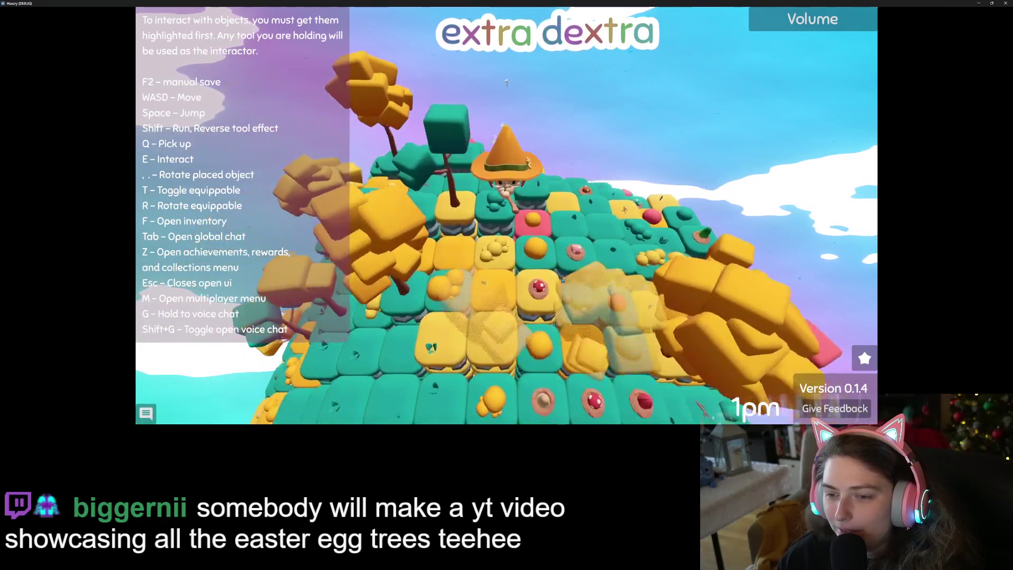
key("w")
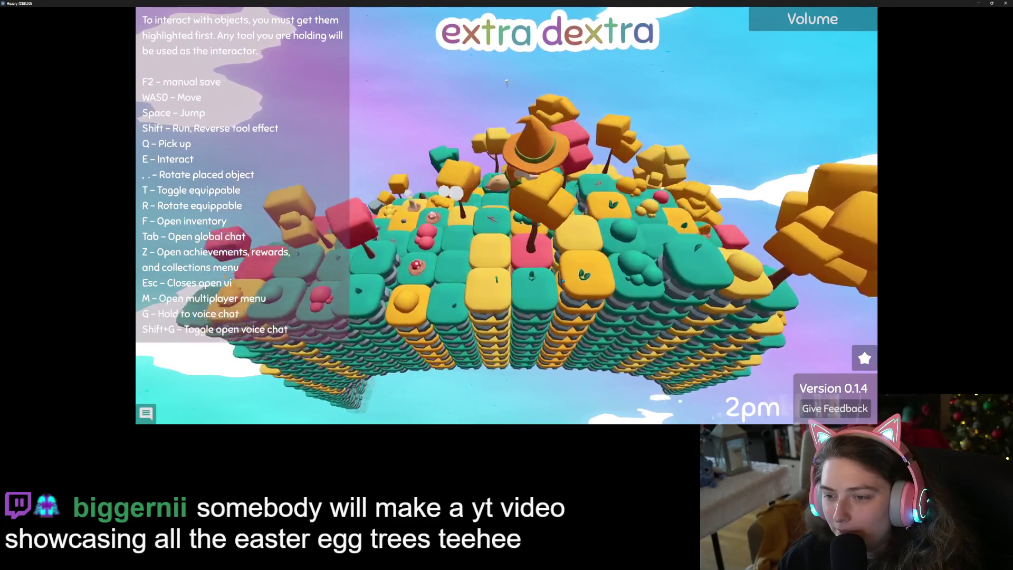
key("w")
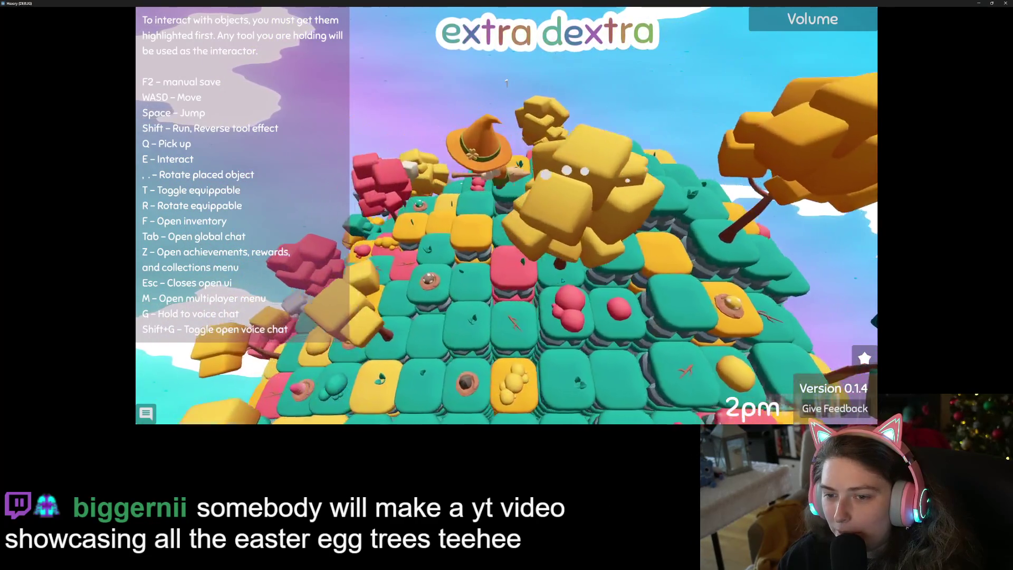
key("w")
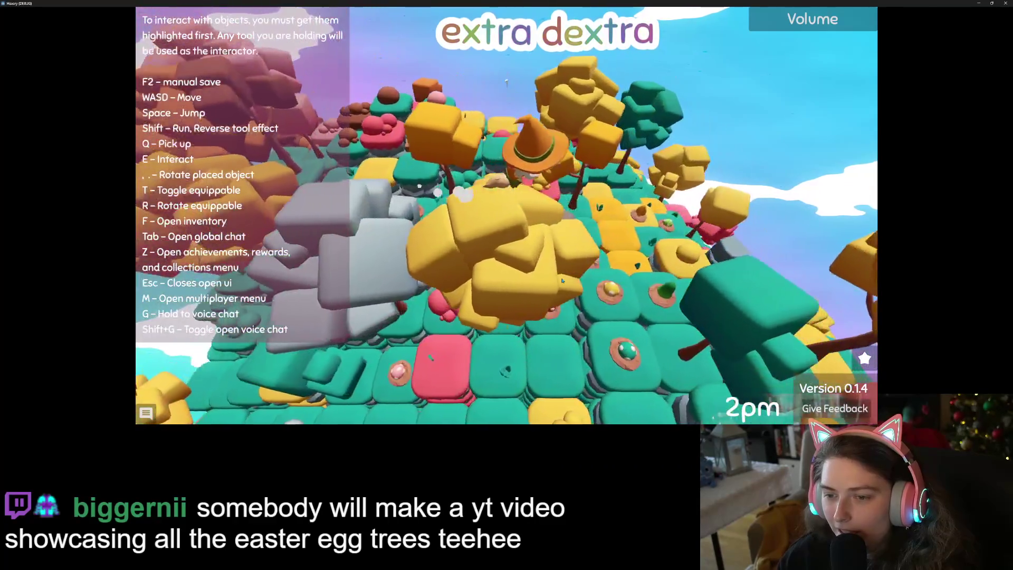
key("s")
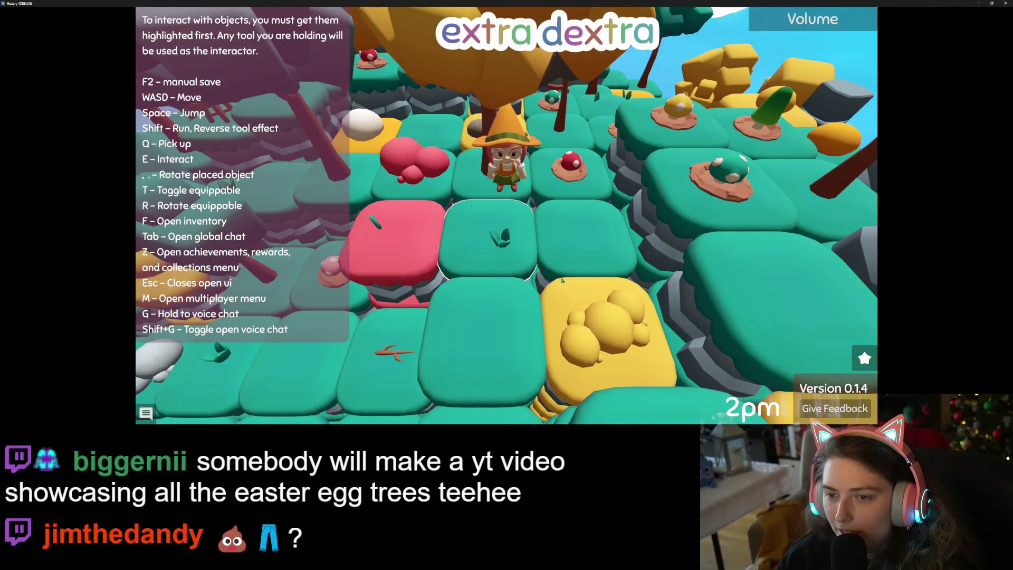
- Walk left across the tile island, jumping above it and landing back on the tiles
key("w")
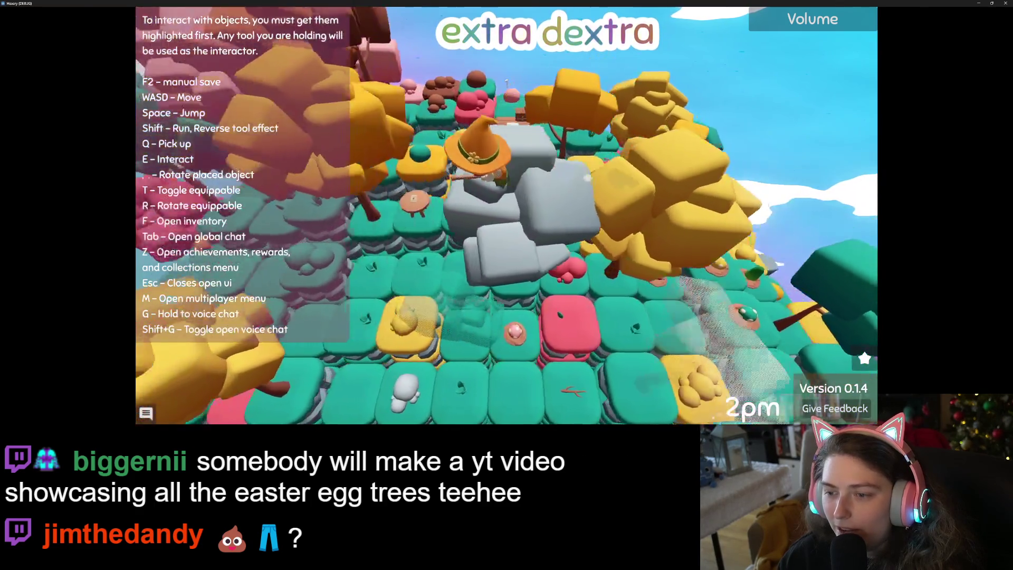
key("a")
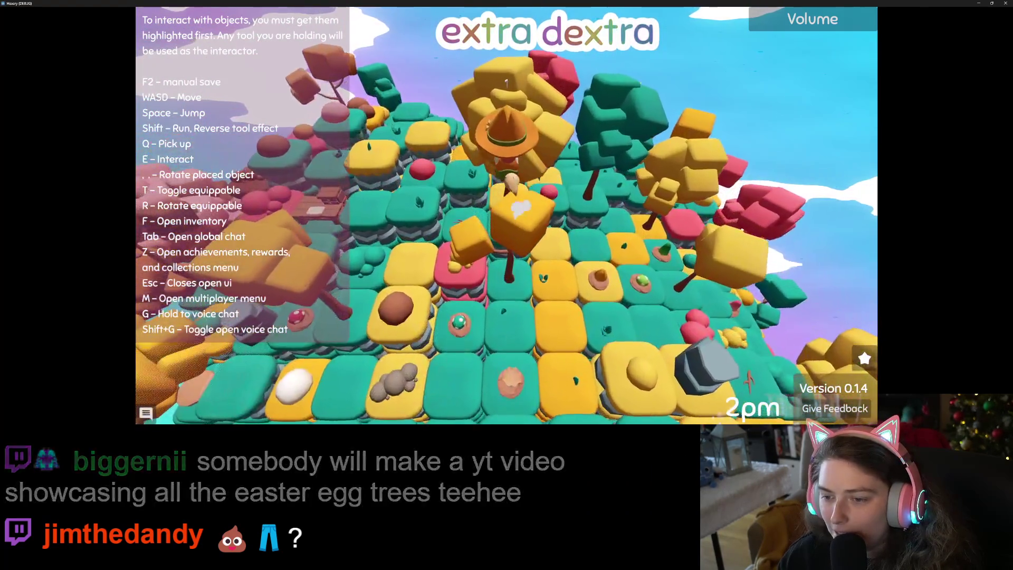
key("a")
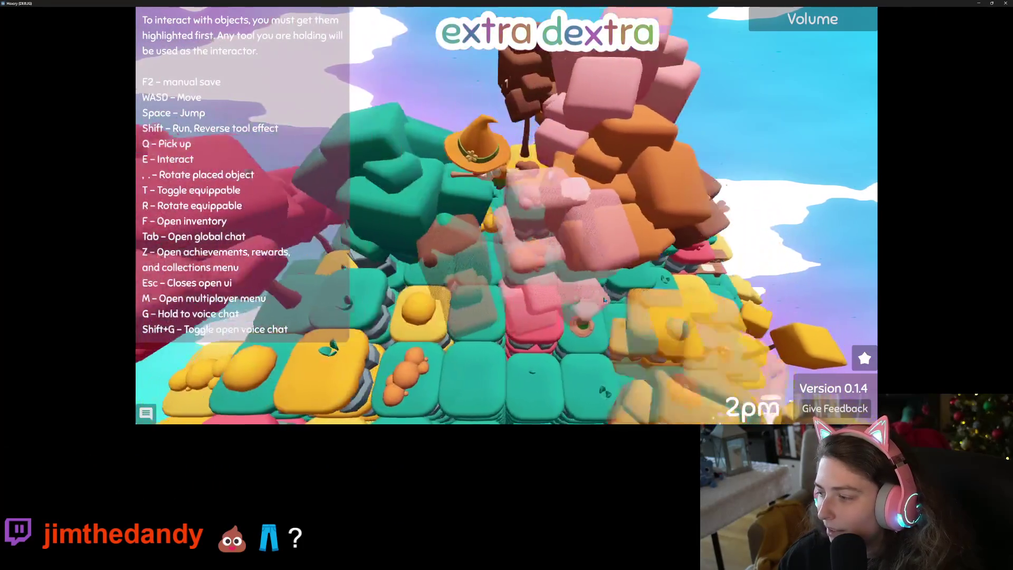
key("a")
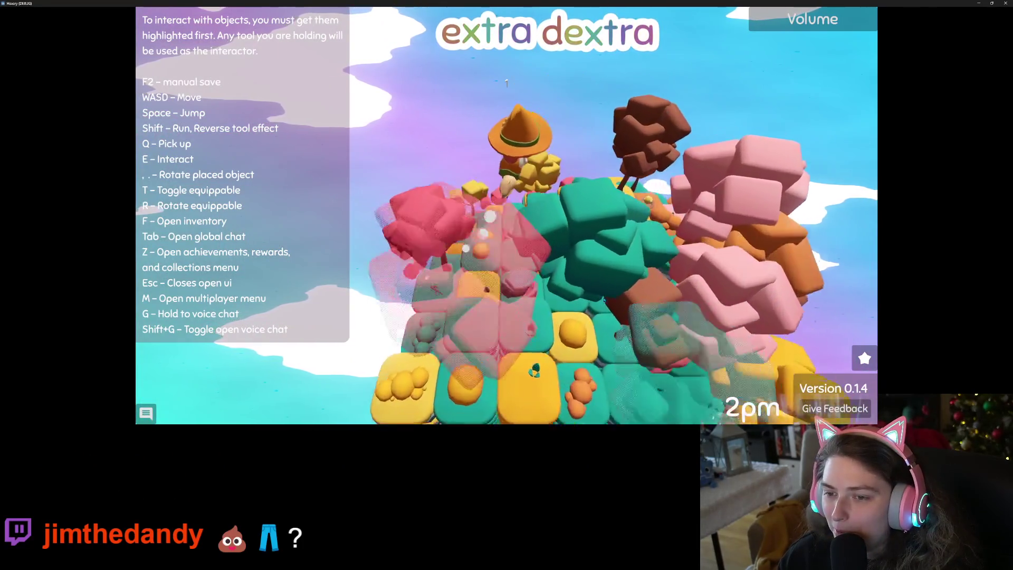
key("space")
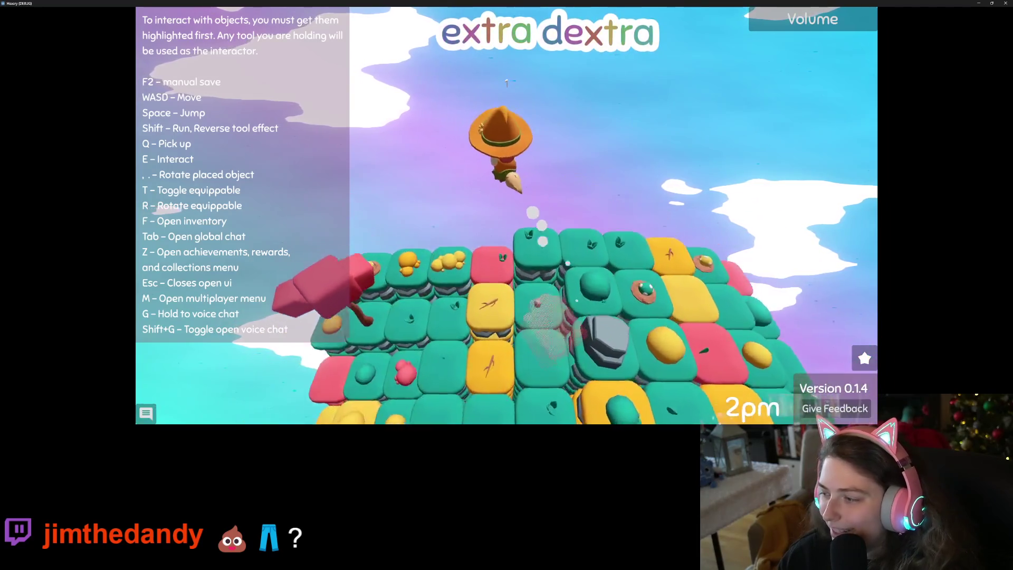
key("a")
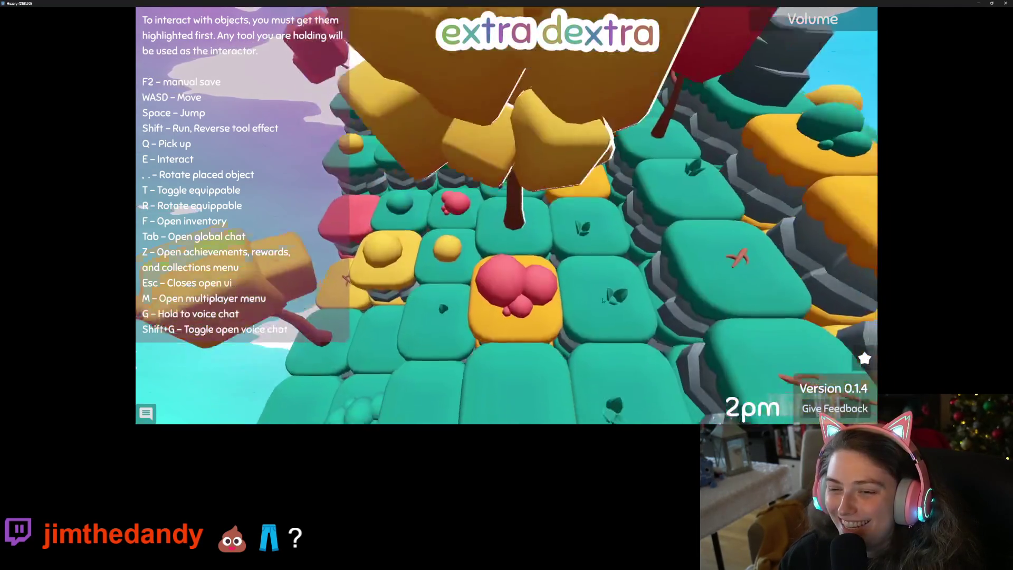
key("space")
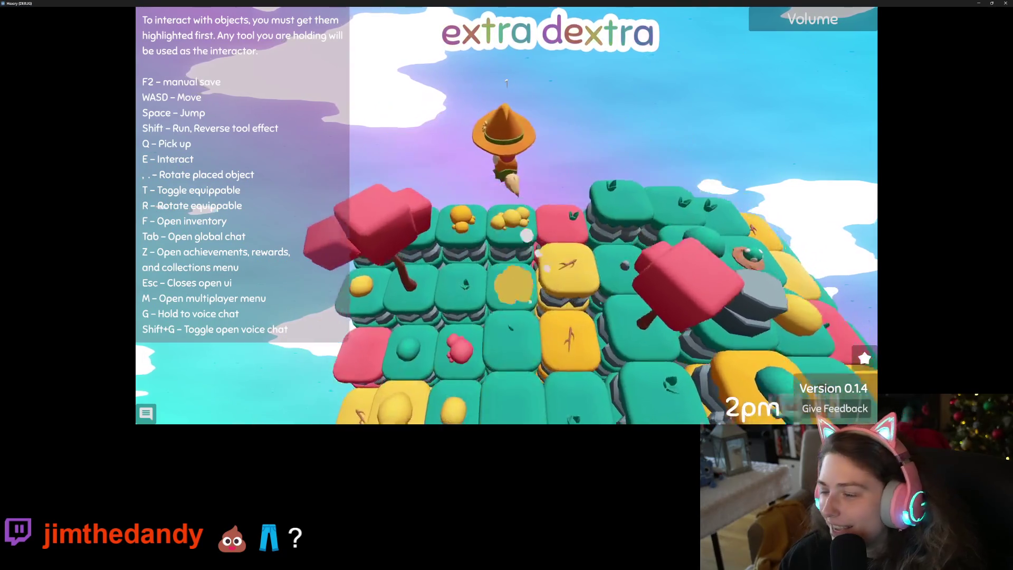
key("s")
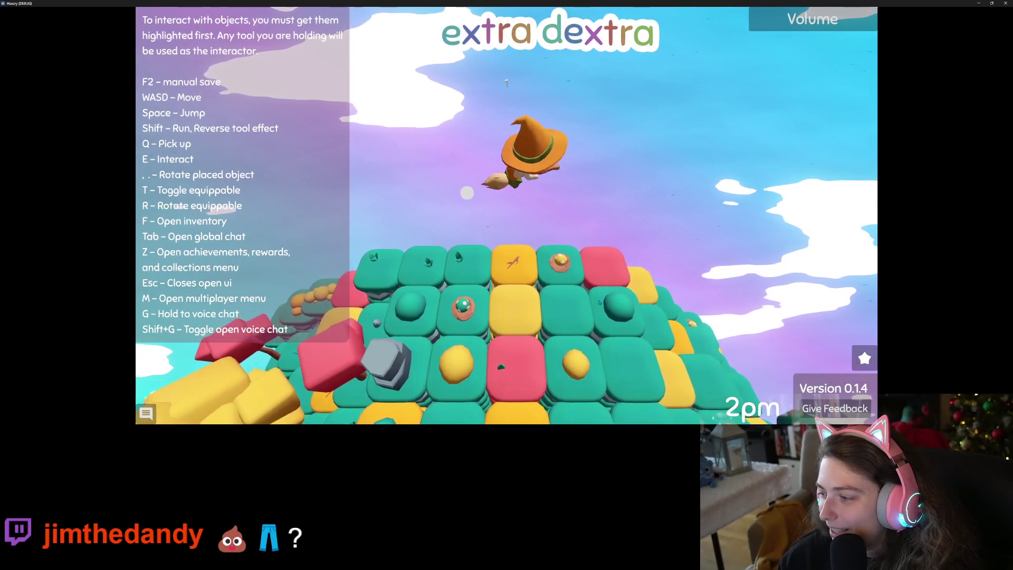
- Walk across the island past the pink rocks and up to the sapling
key("a")
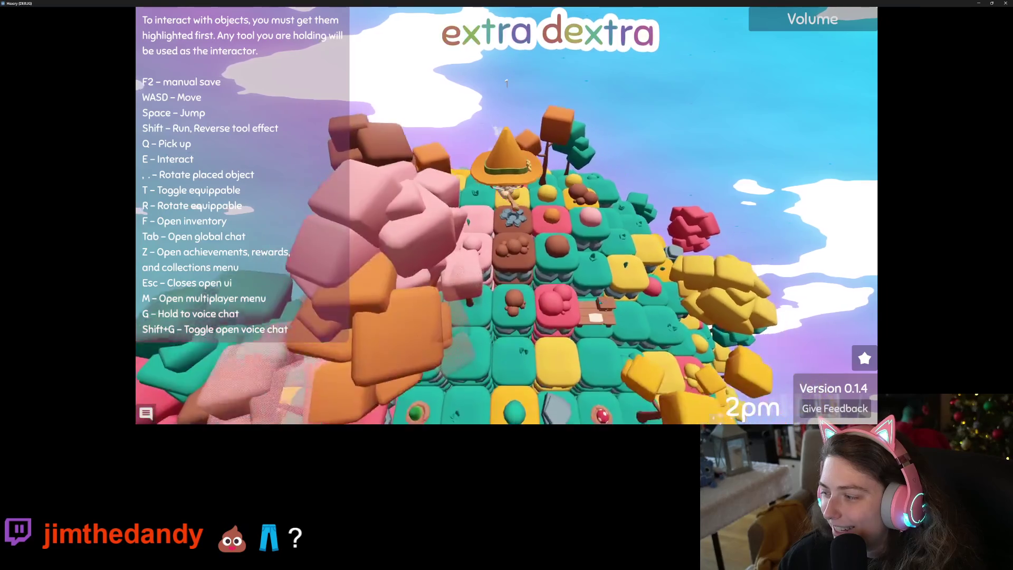
key("w")
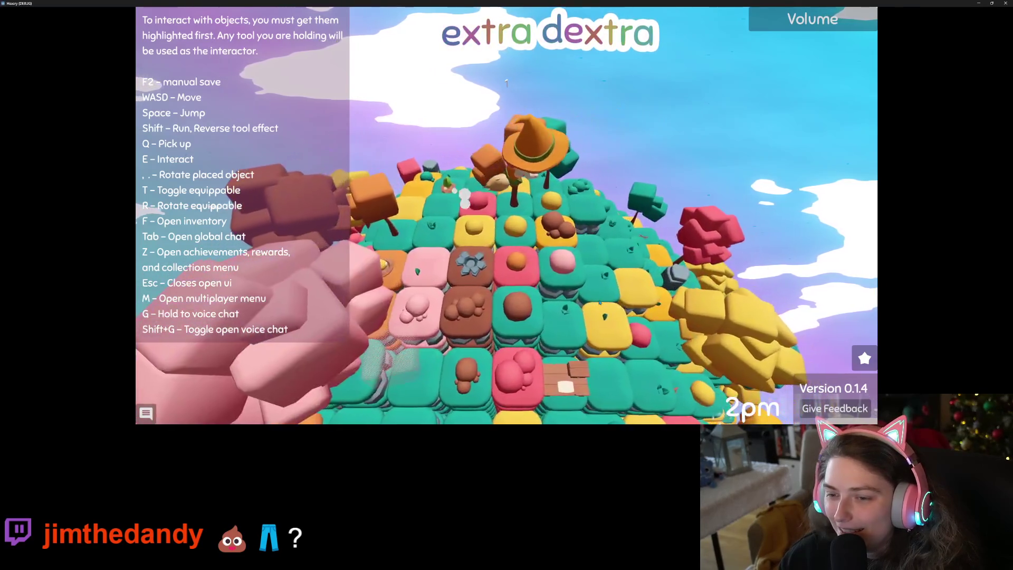
key("s")
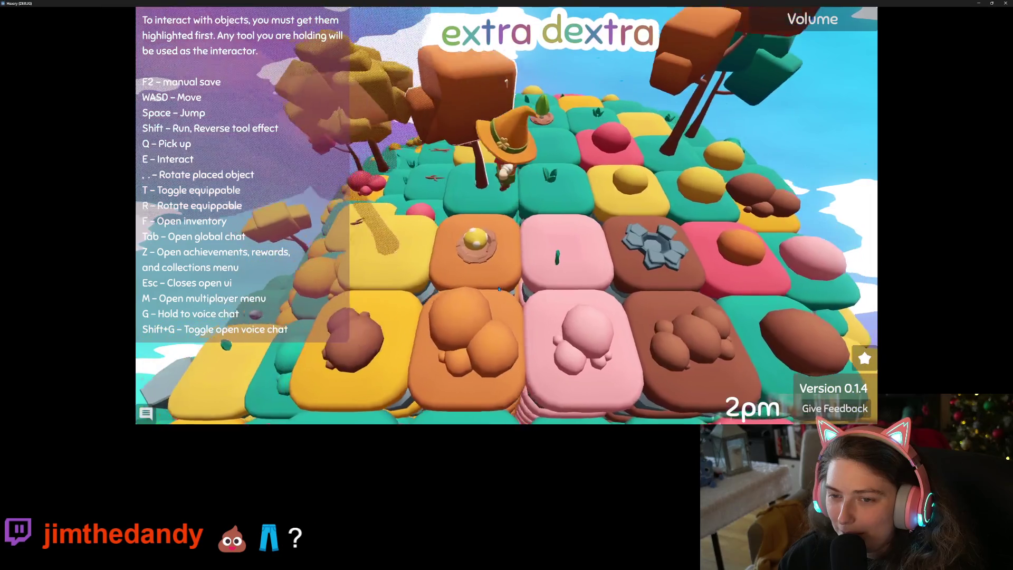
scroll(499, 289, "up", 5)
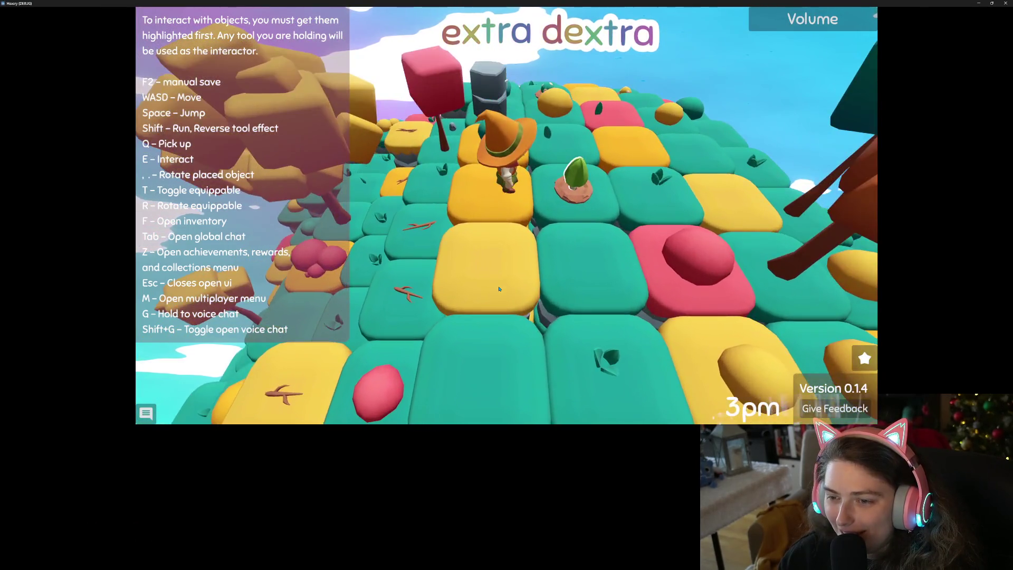
key("d")
key("q")
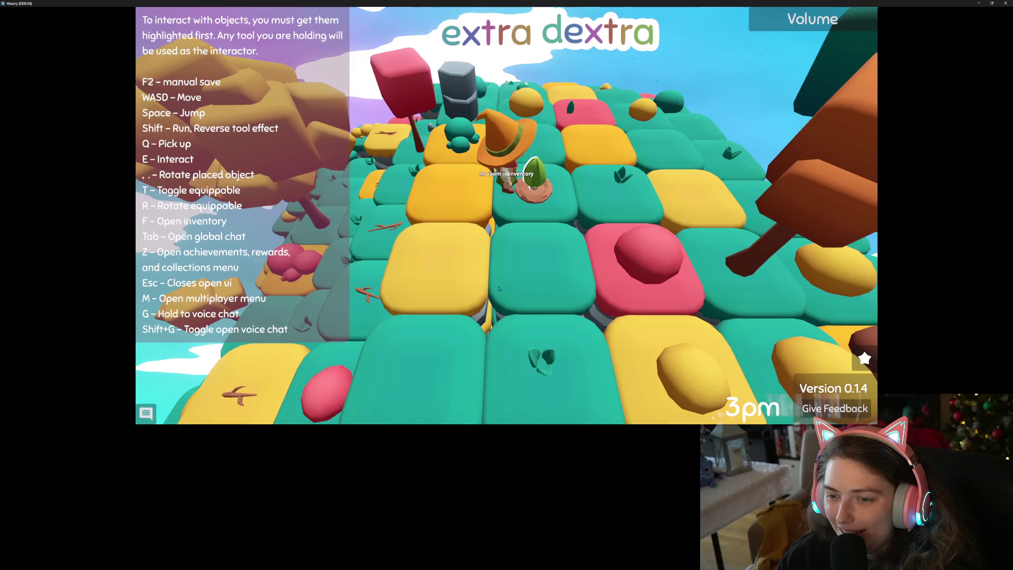
scroll(499, 289, "down", 3)
- Consume both pink mushroom stacks and all red mushrooms from the inventory, then close it
key("f")
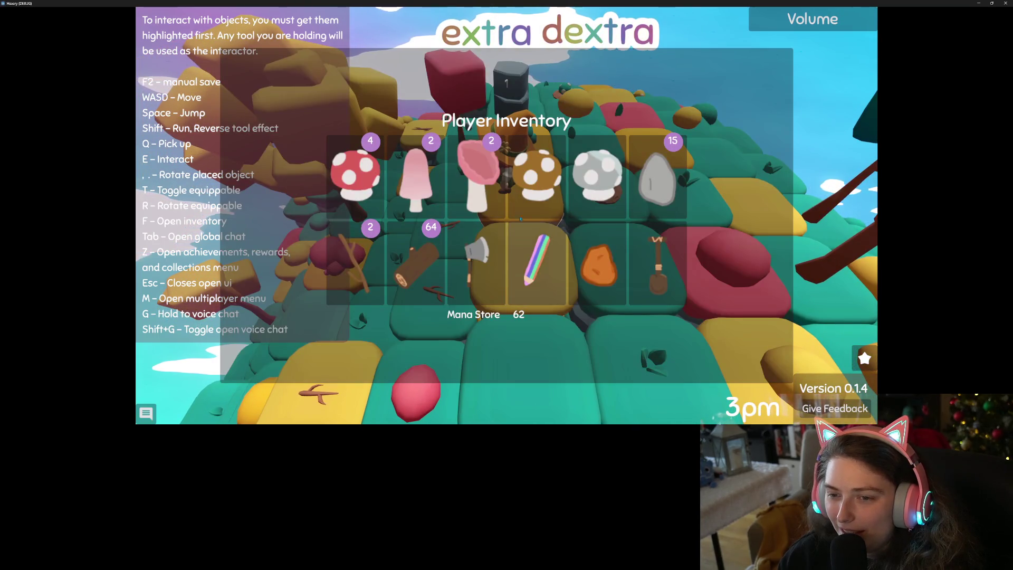
left_click(480, 188)
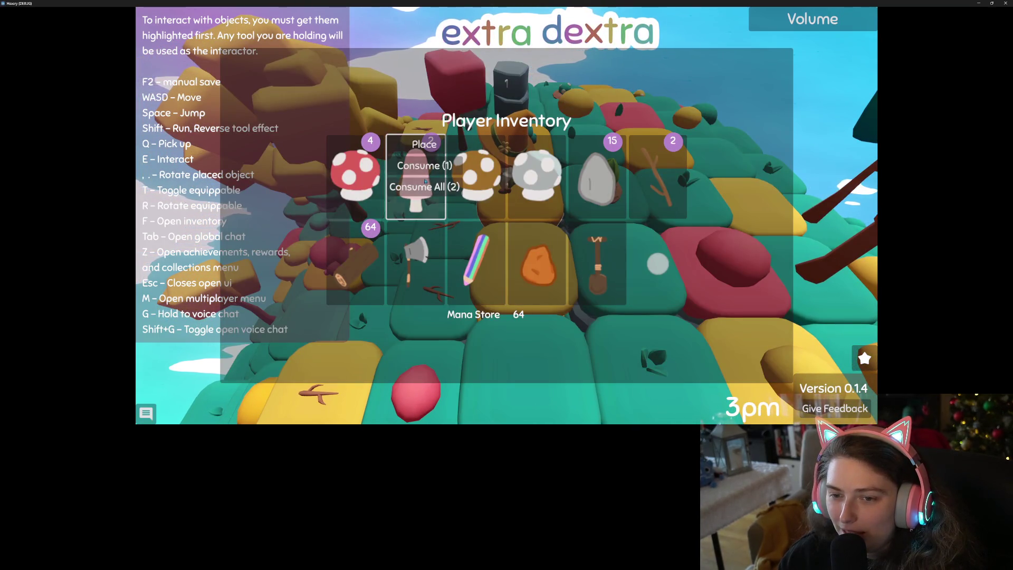
left_click(425, 183)
left_click(365, 189)
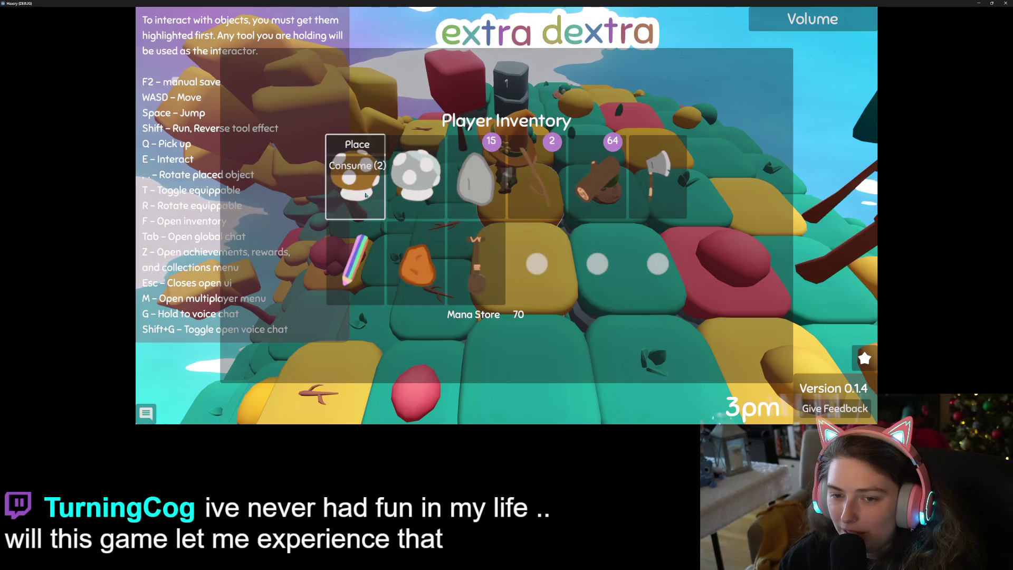
left_click(368, 175)
key("Escape")
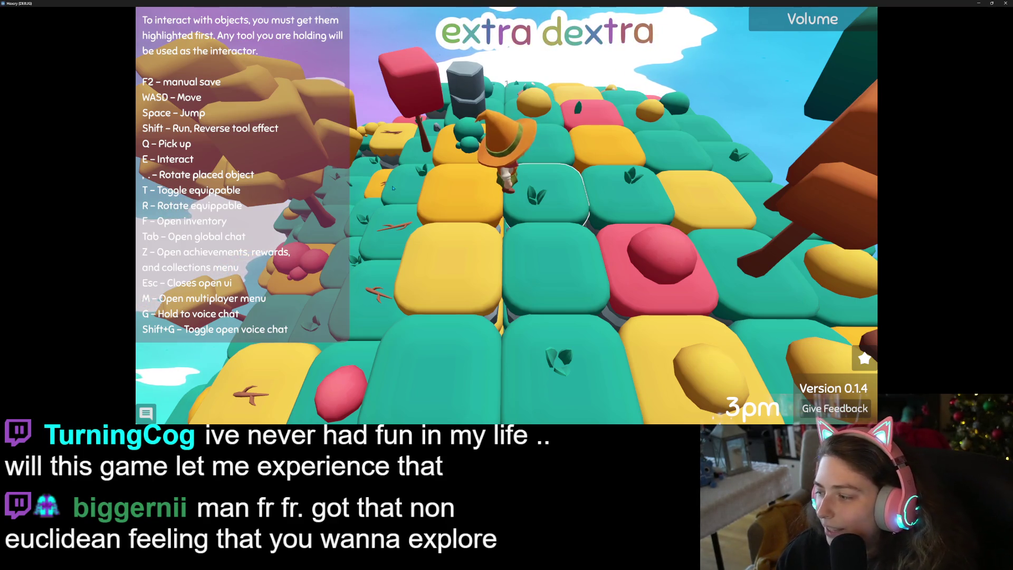
- Orbit and zoom the camera around the witch to view the island's opposite side
right_click_drag(395, 182, 395, 191)
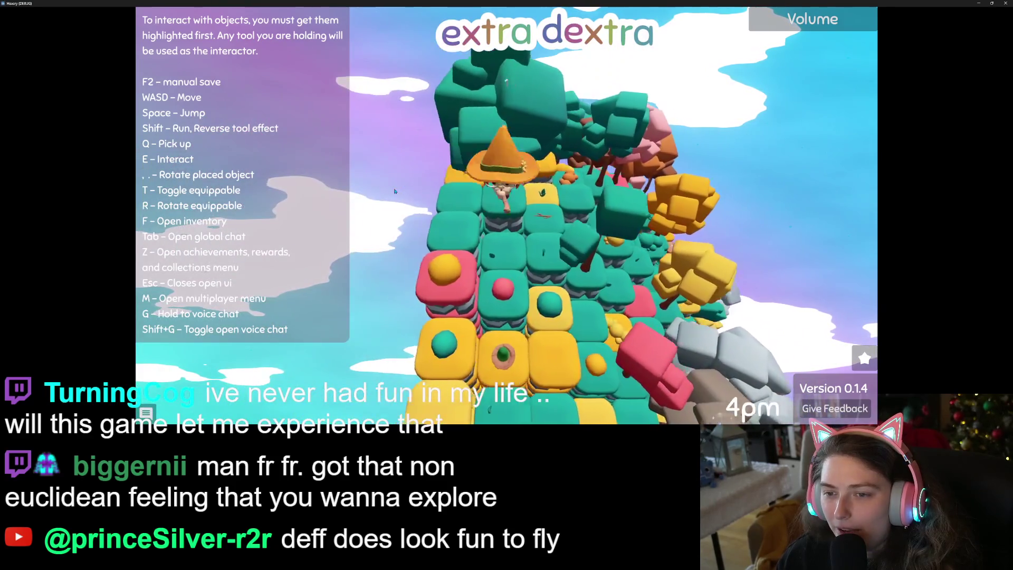
right_click_drag(395, 191, 419, 201)
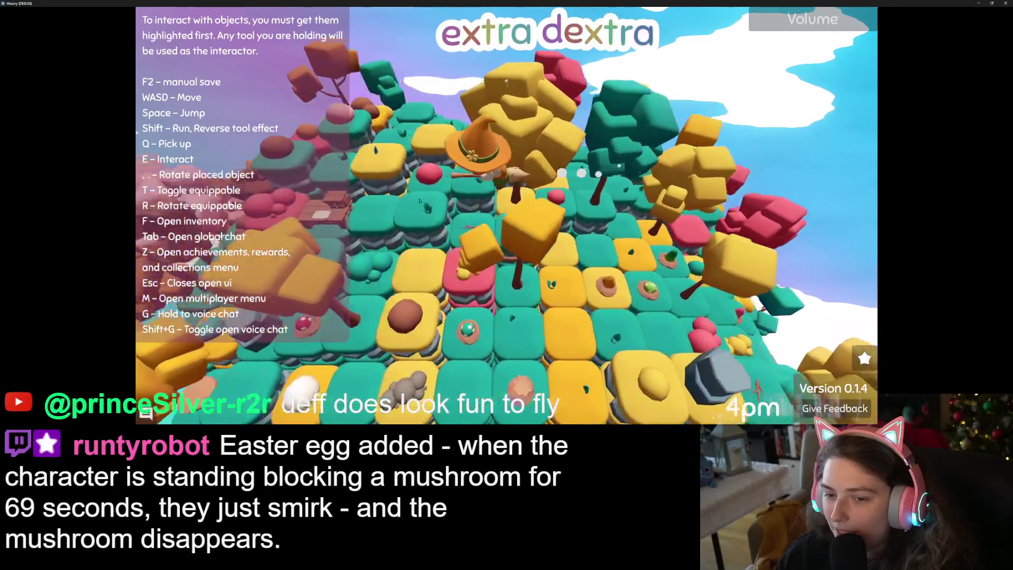
right_click_drag(419, 200, 420, 202)
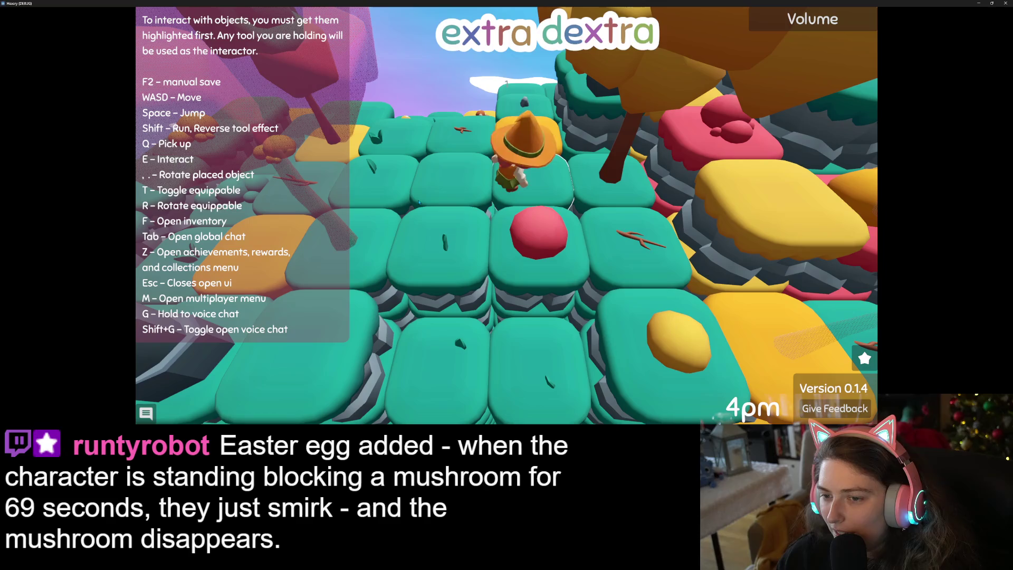
scroll(419, 202, "down", 5)
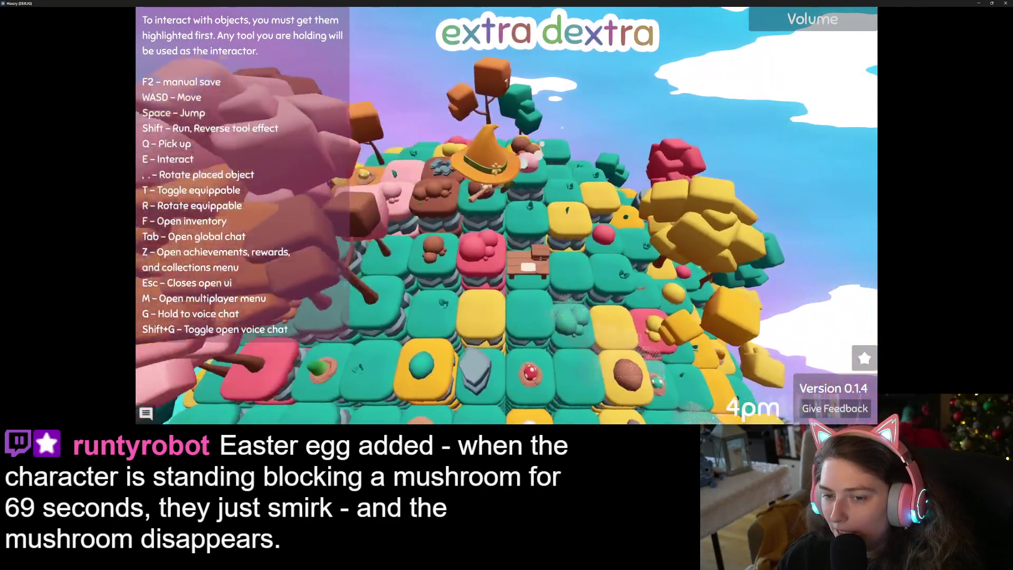
right_click_drag(716, 222, 707, 224)
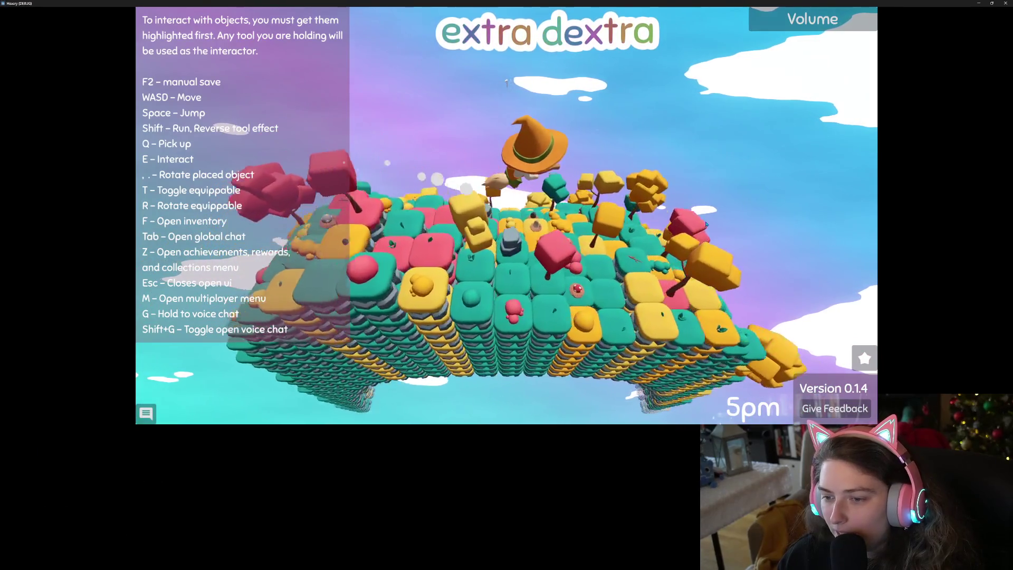
scroll(706, 224, "up", 5)
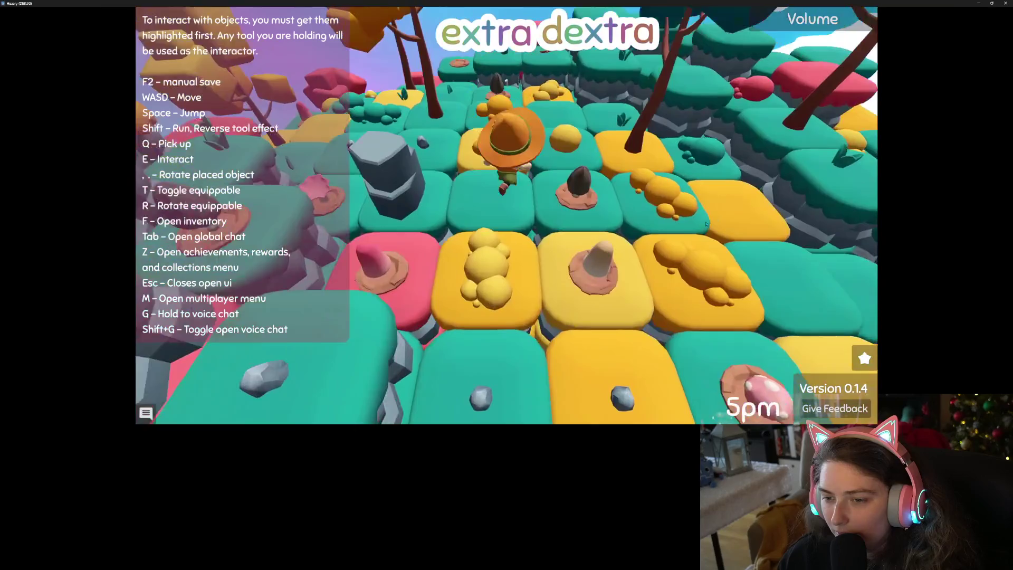
- Walk the witch onto the red toadstool tile and open the player inventory
key("d")
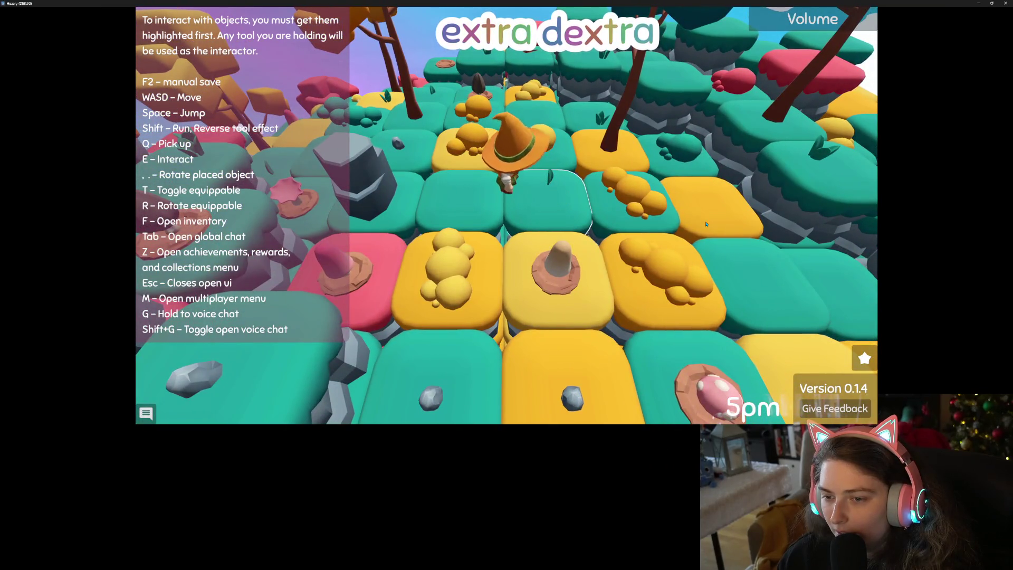
key("s")
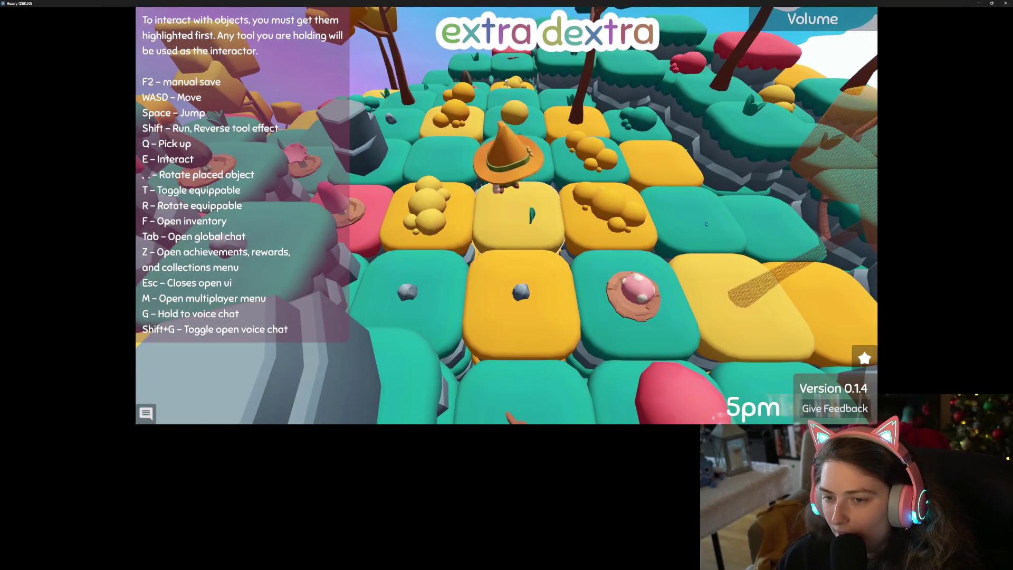
key("w")
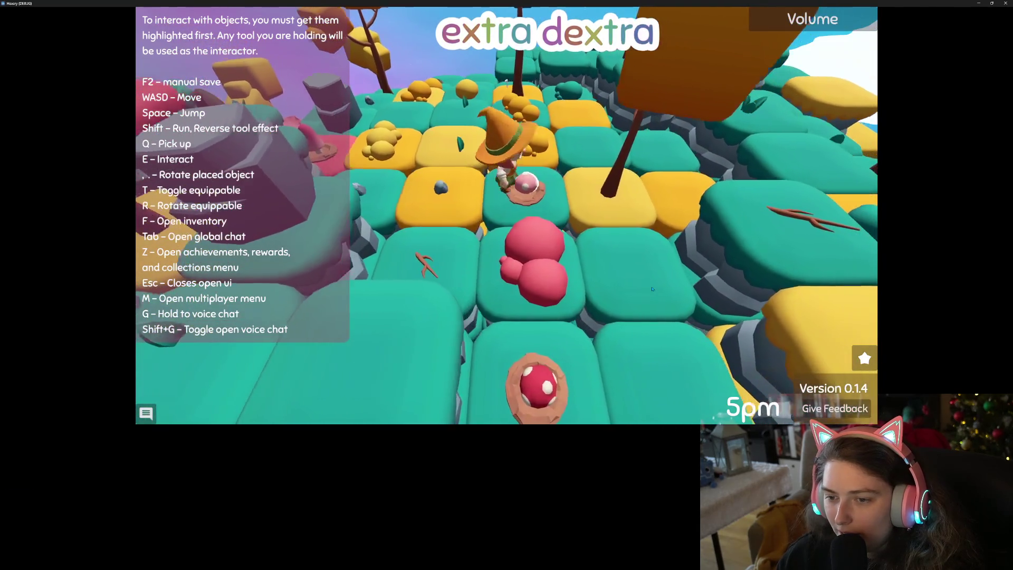
key("s")
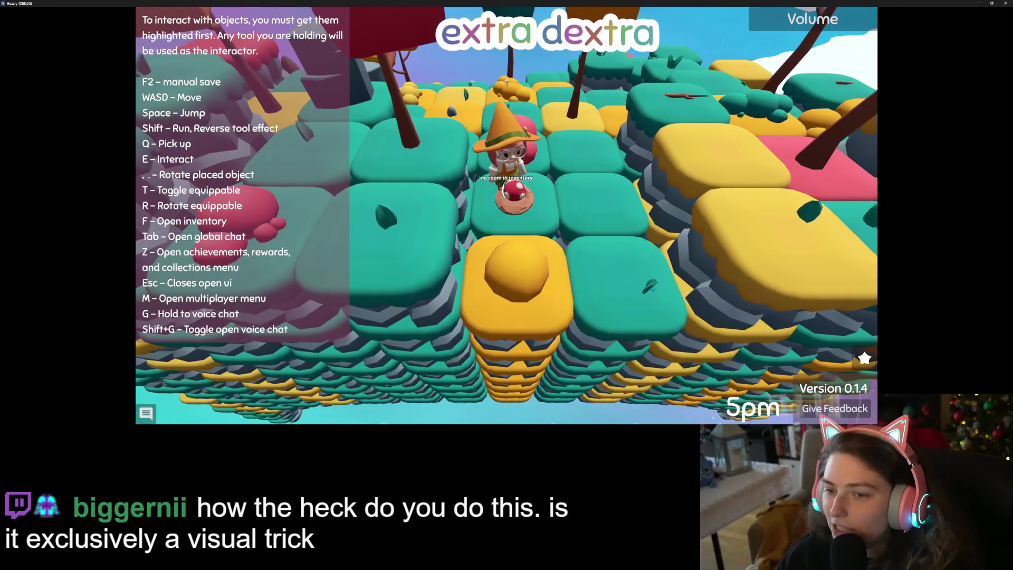
key("f")
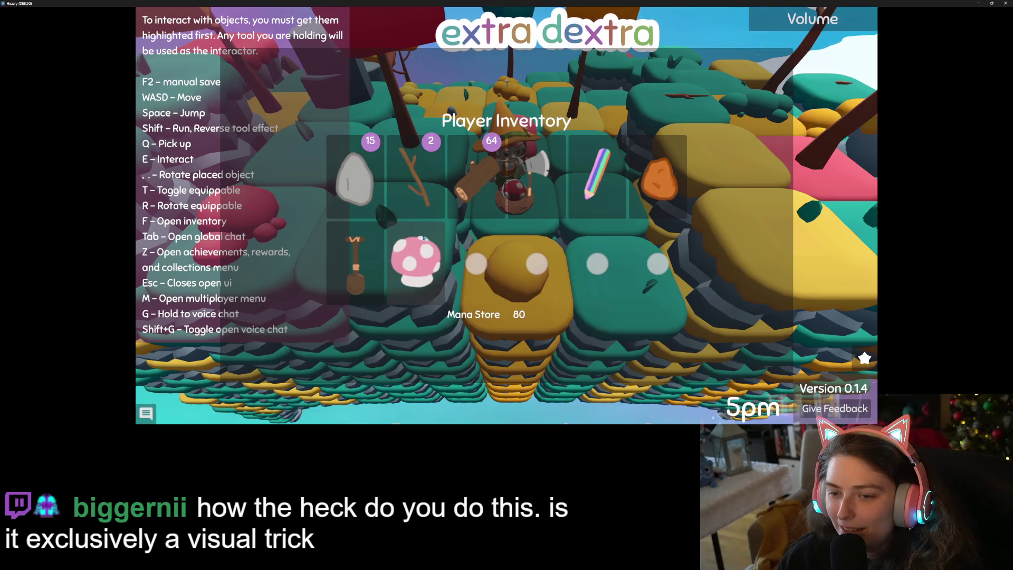
- Close the player inventory with the Mana Store at 80
key("Escape")
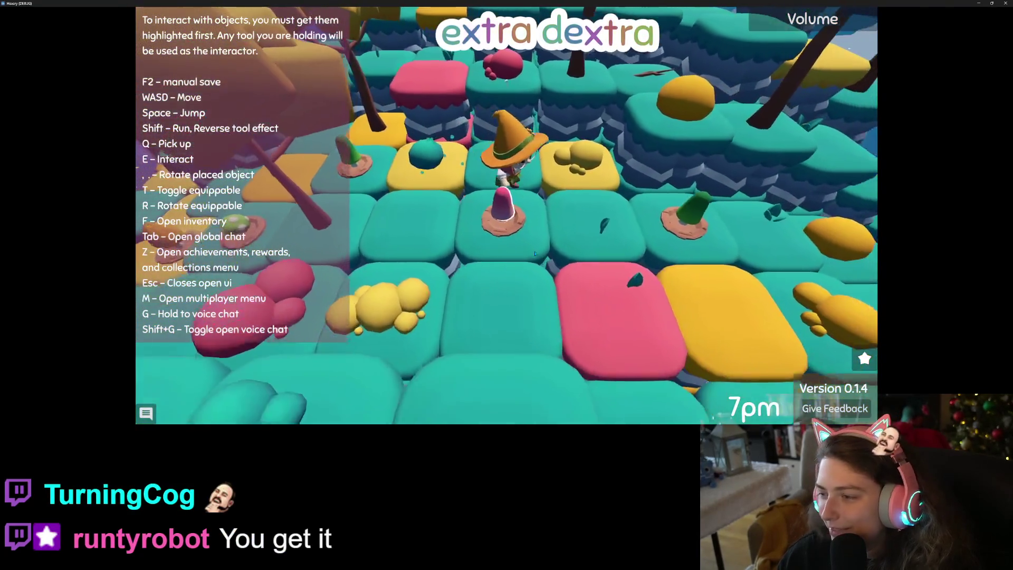
- Walk the witch across the tiles past the pink mushroom and fly up above them
key("s")
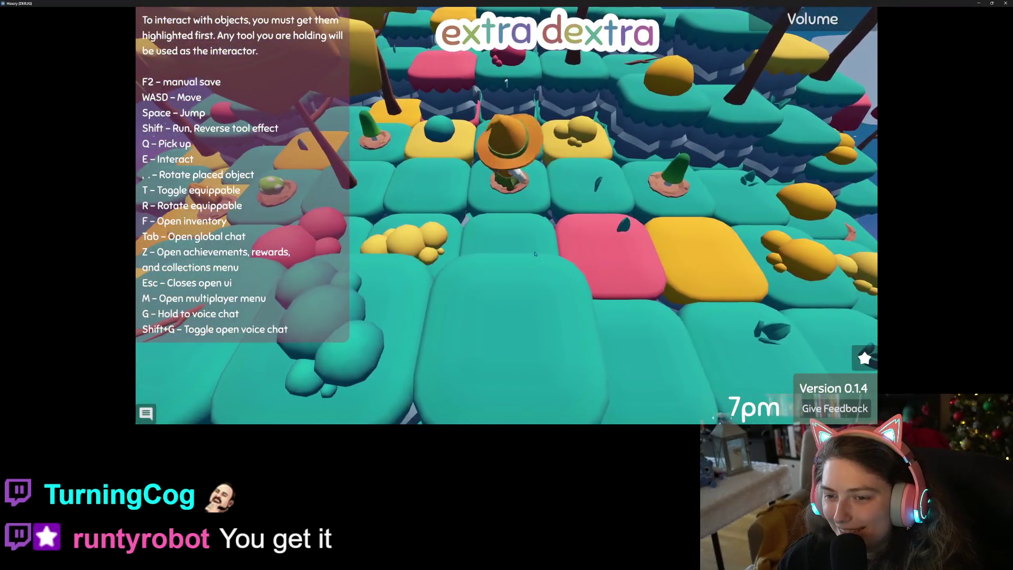
key("d")
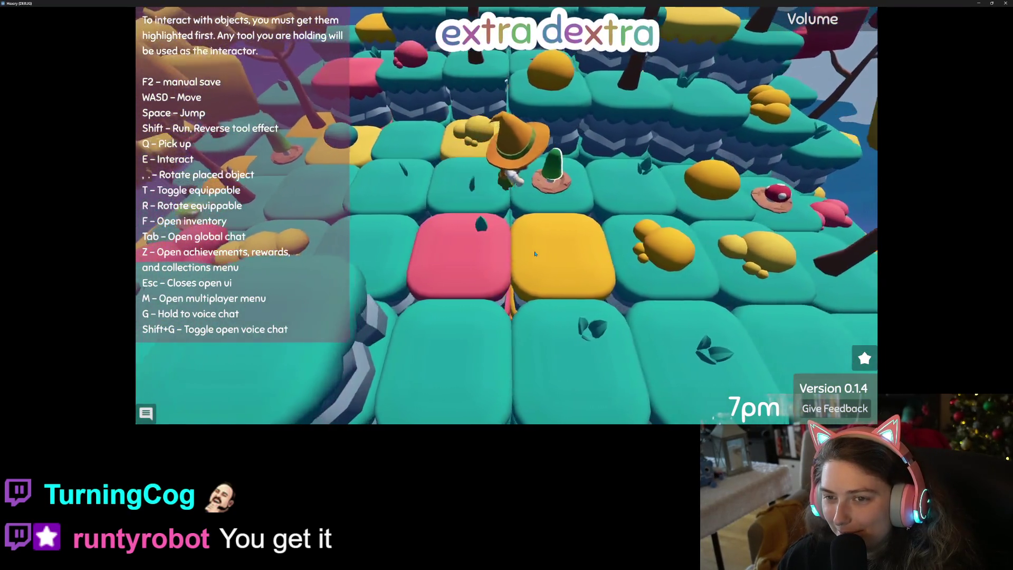
key("w")
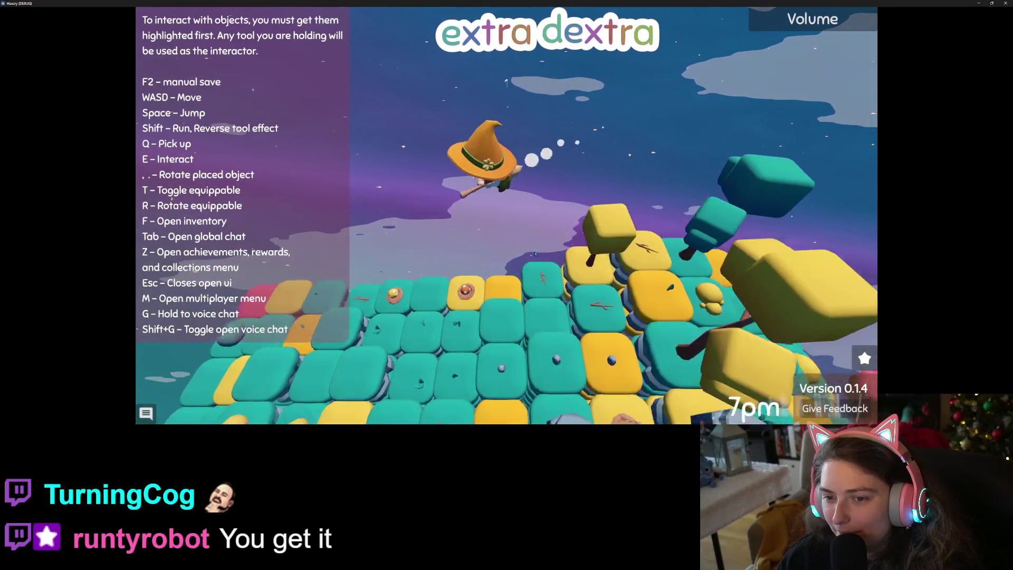
key("s")
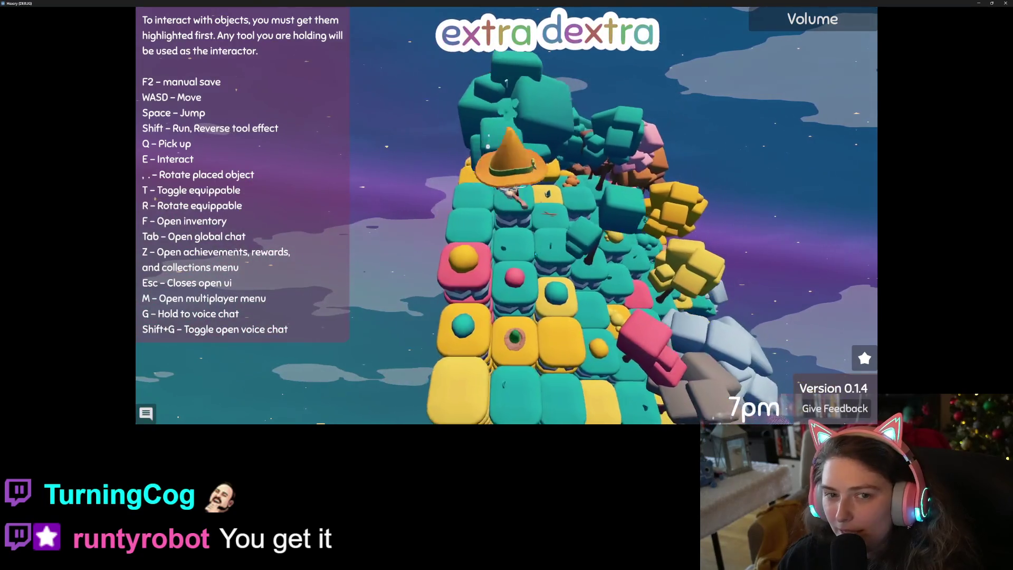
- Circle the camera around the witch, then close the game and return to Blender
key("d")
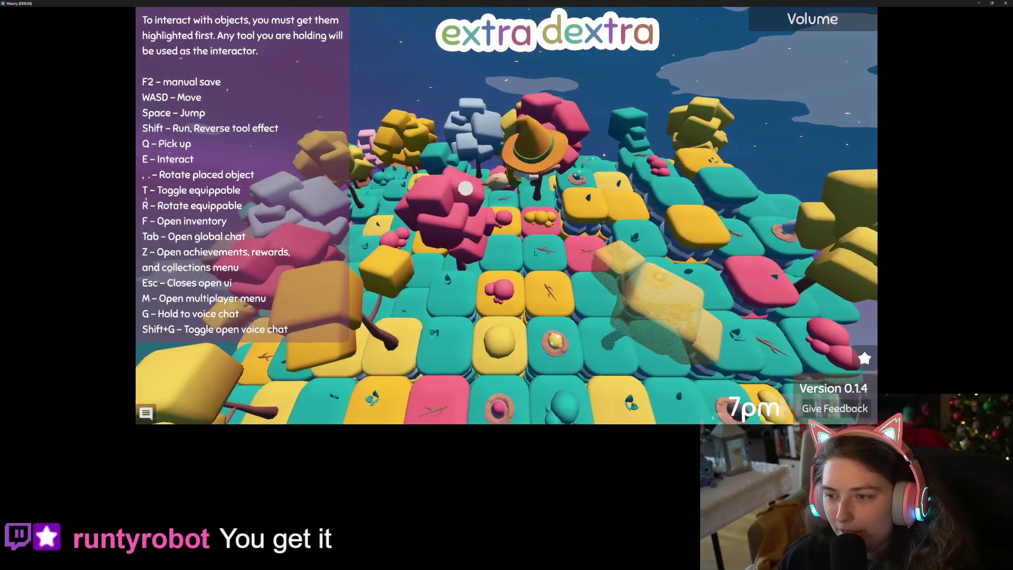
key("d")
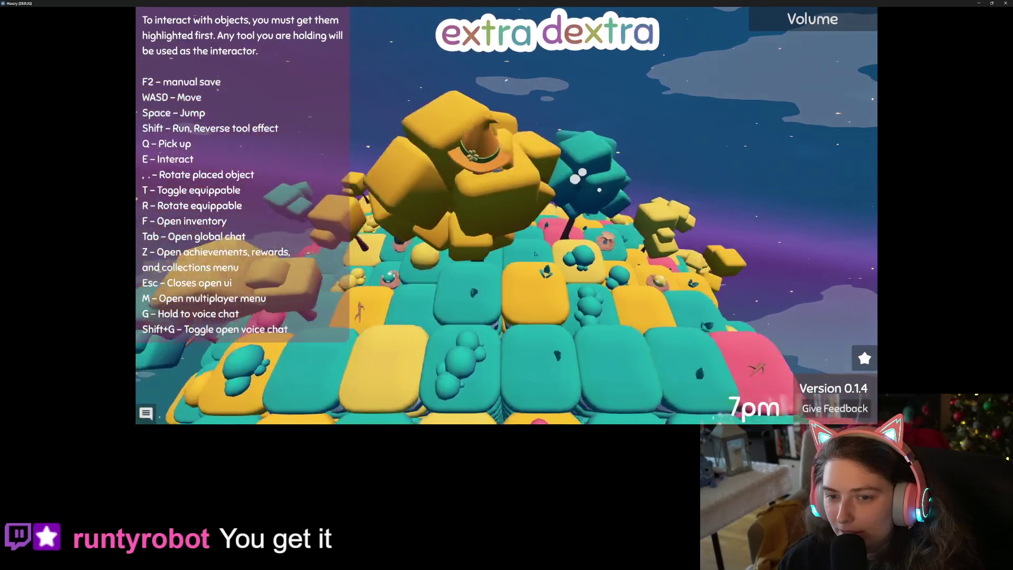
key("d")
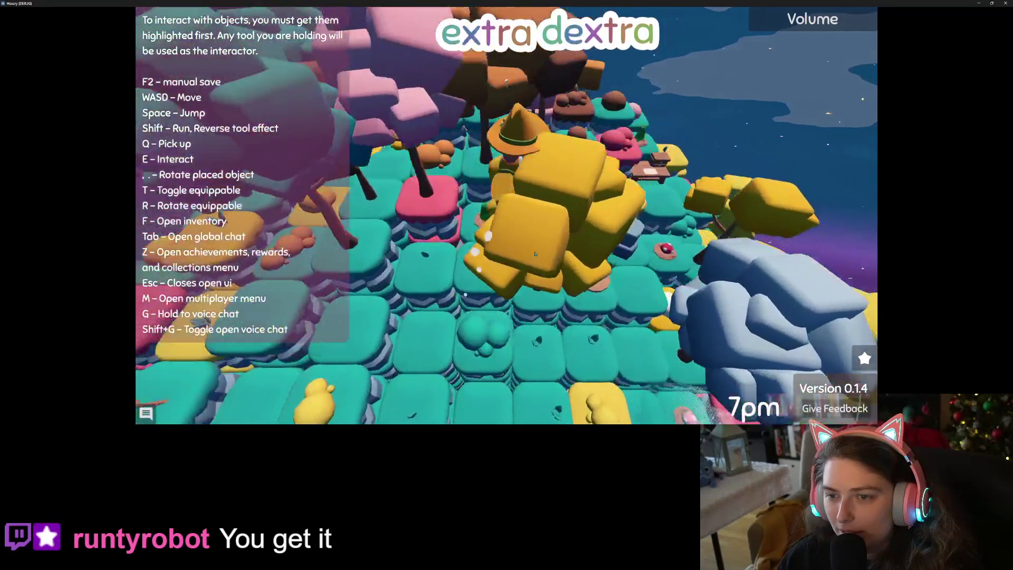
key("d")
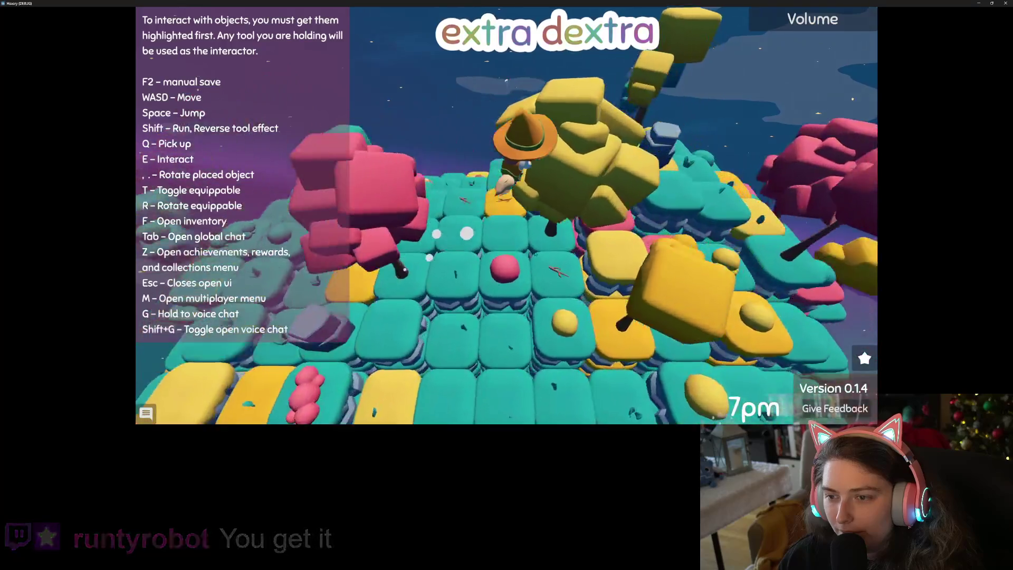
key("d")
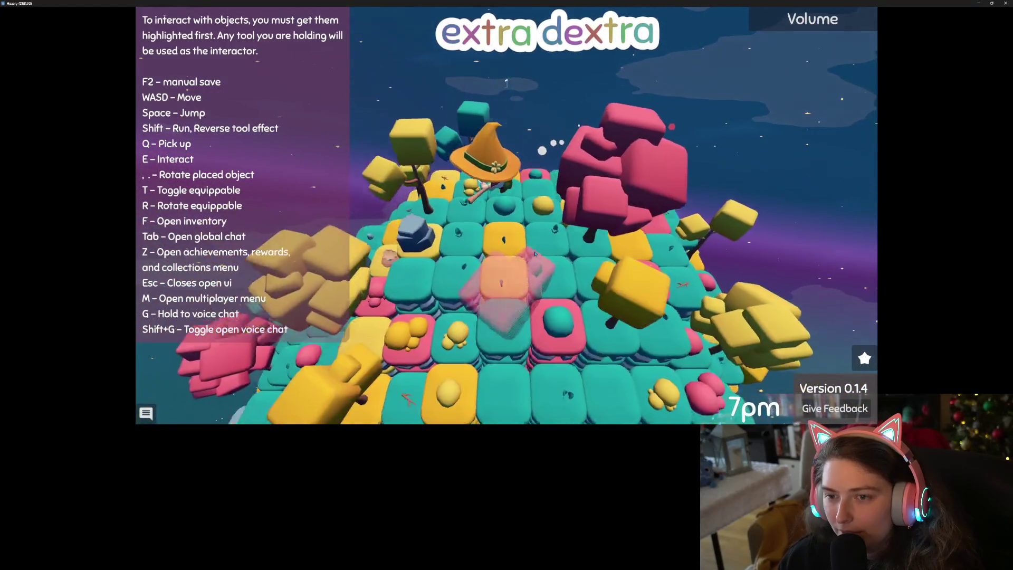
scroll(534, 252, "up", 5)
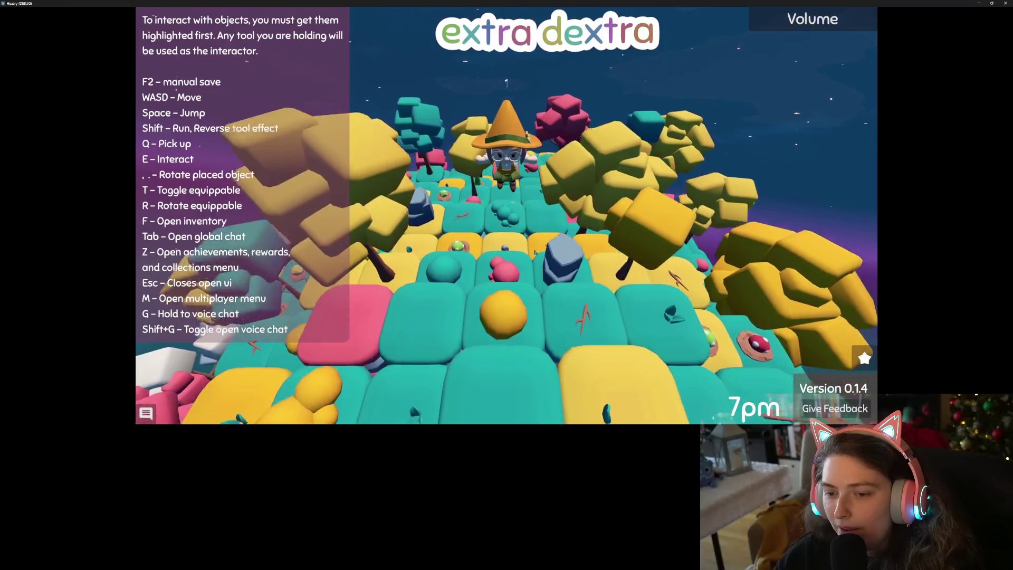
scroll(534, 252, "down", 5)
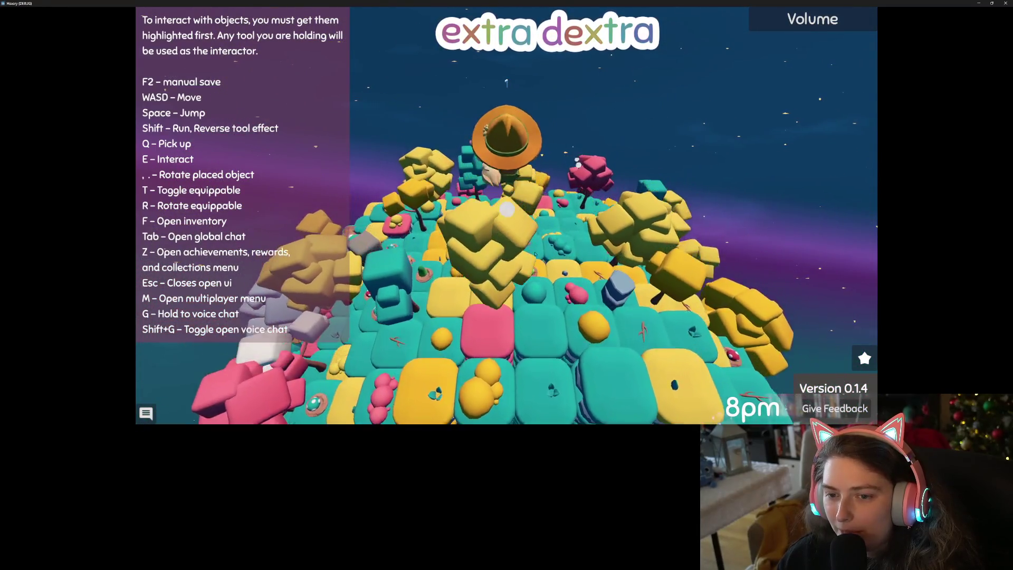
key("d")
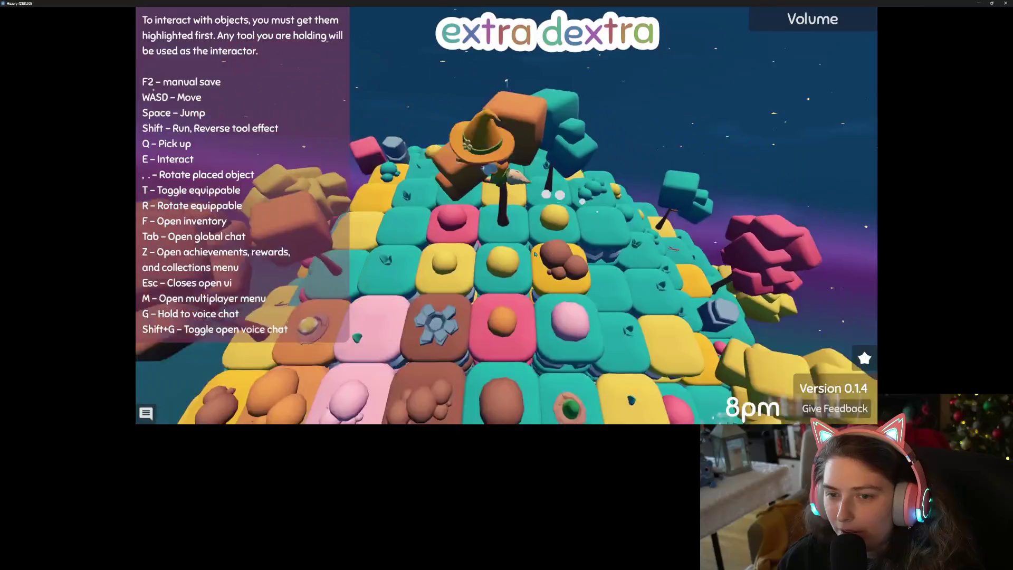
key("d")
scroll(534, 254, "up", 5)
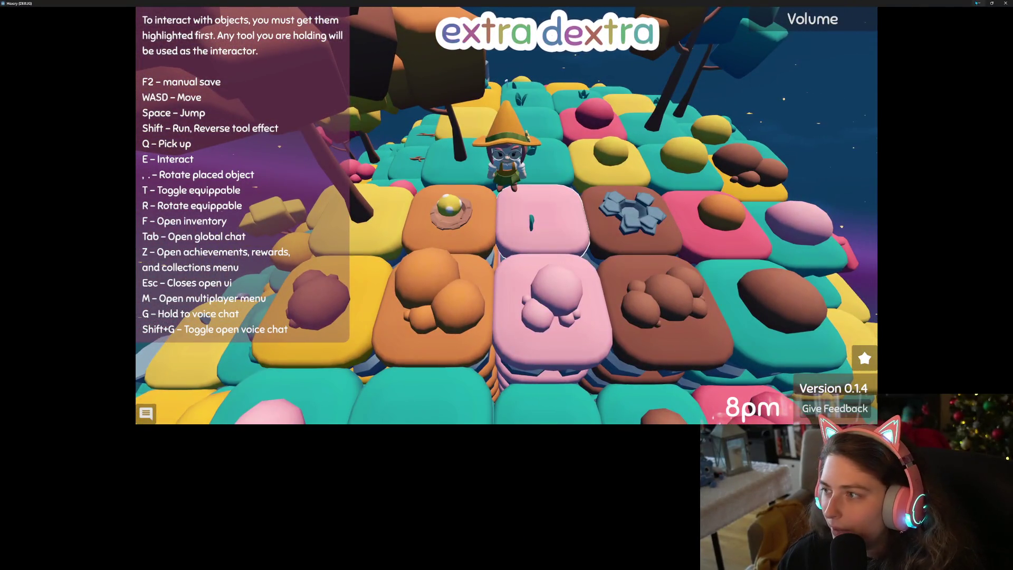
left_click(1005, 4)
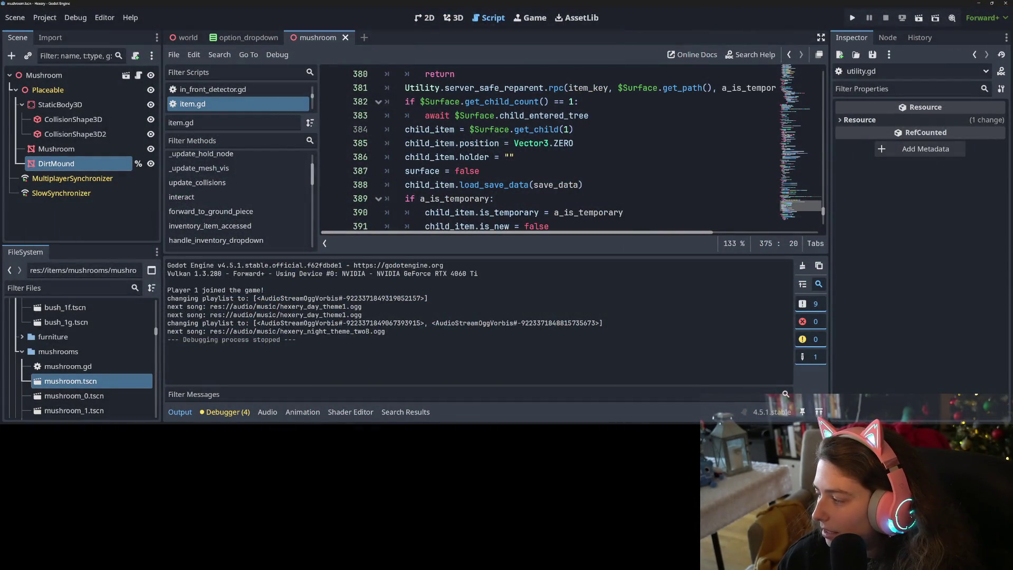
key("alt+Tab")
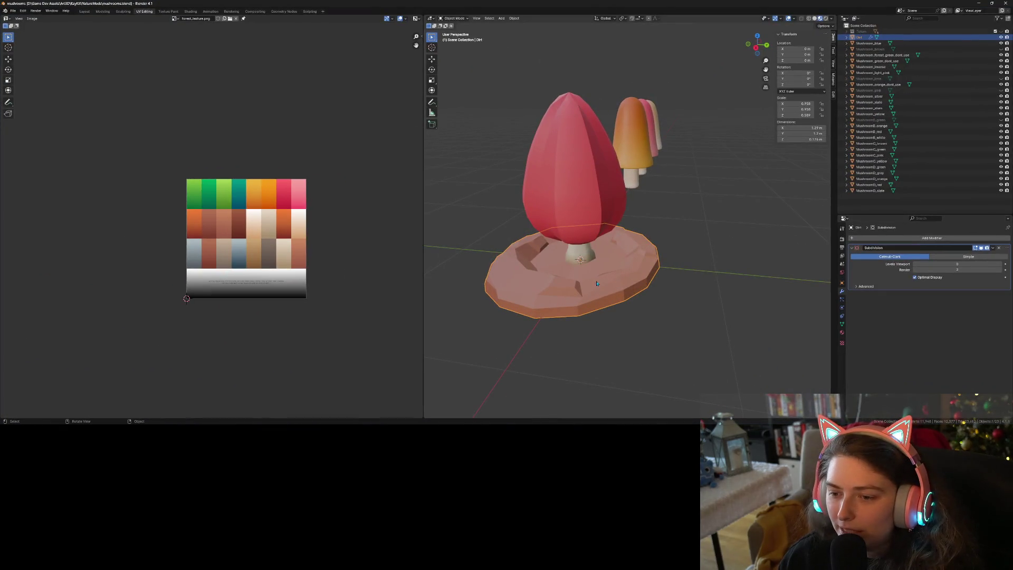
- Move the Dirt base disc aside along the Y axis
middle_click_drag(597, 284, 681, 303)
key("g")
key("y")
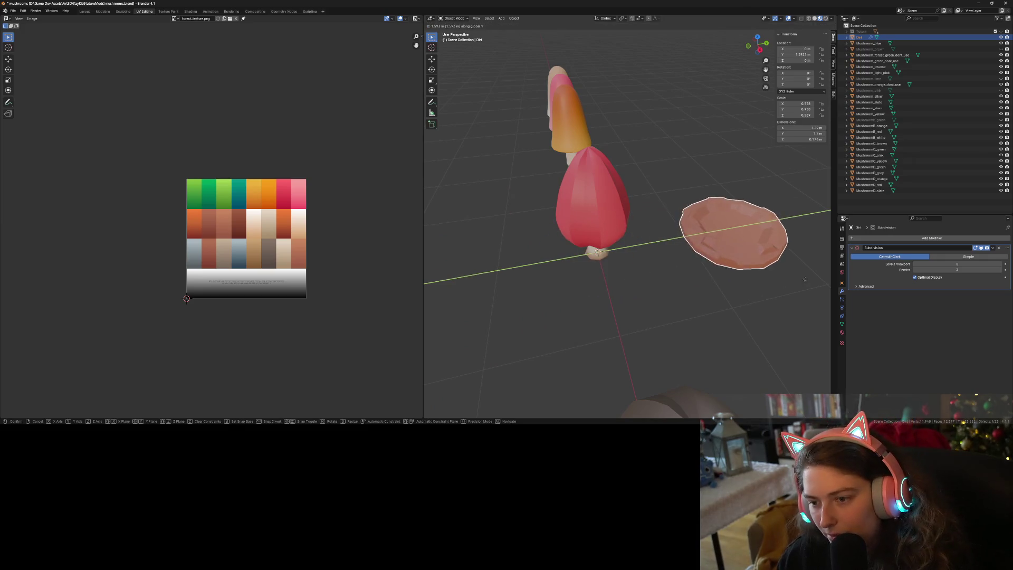
left_click(806, 281)
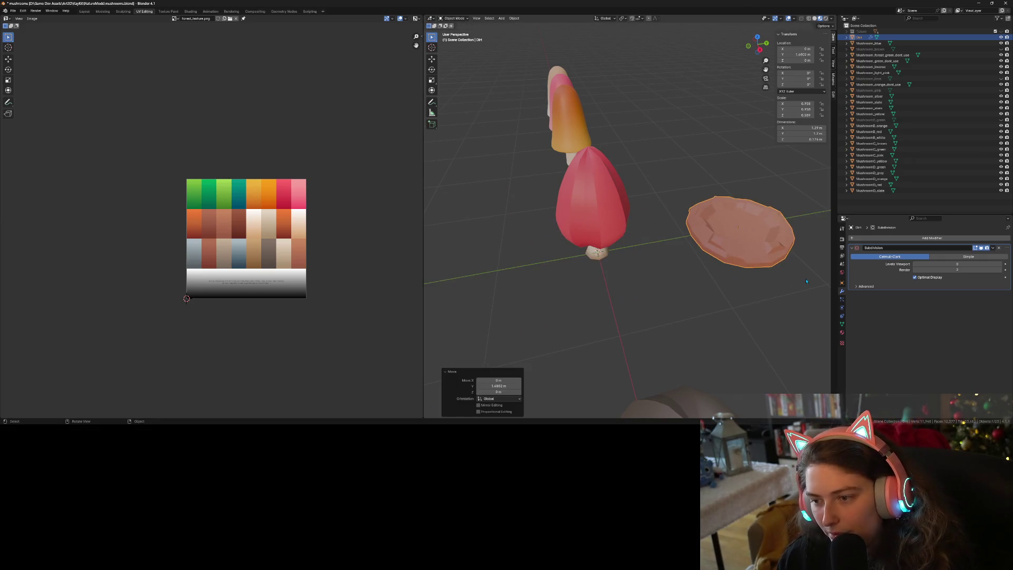
- Add a UV sphere mesh at the origin
left_click(461, 21)
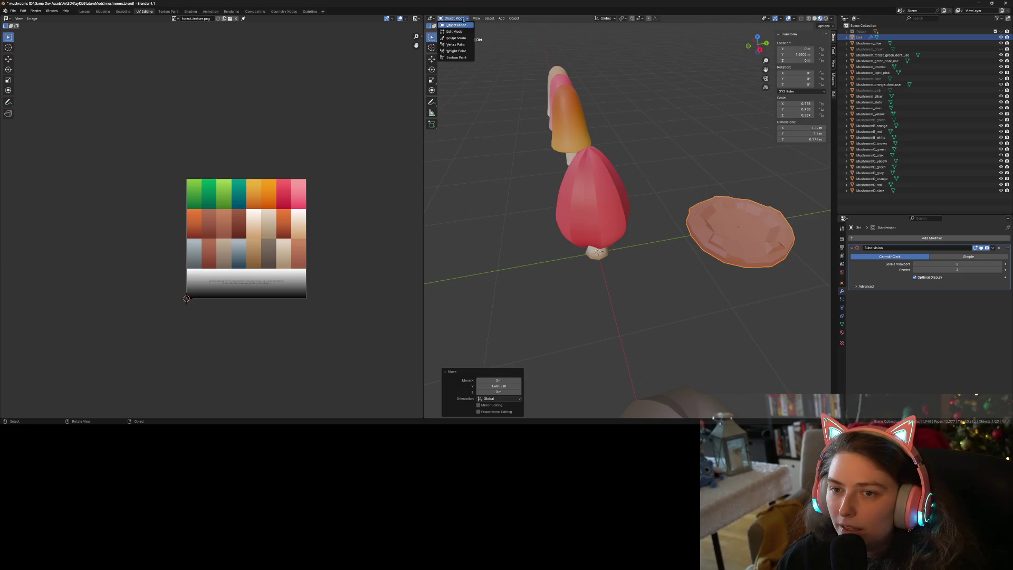
left_click(502, 21)
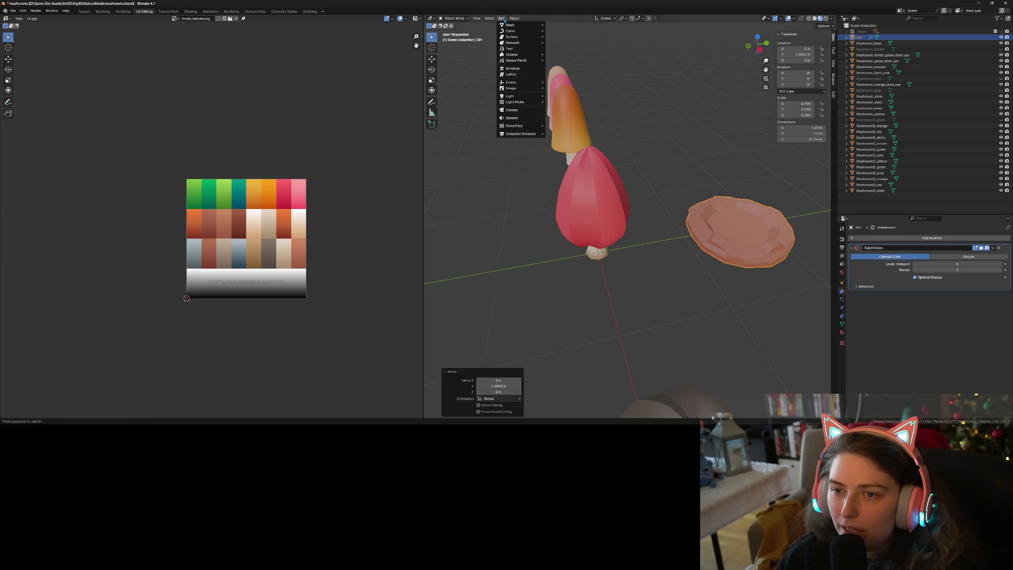
mouse_move(522, 25)
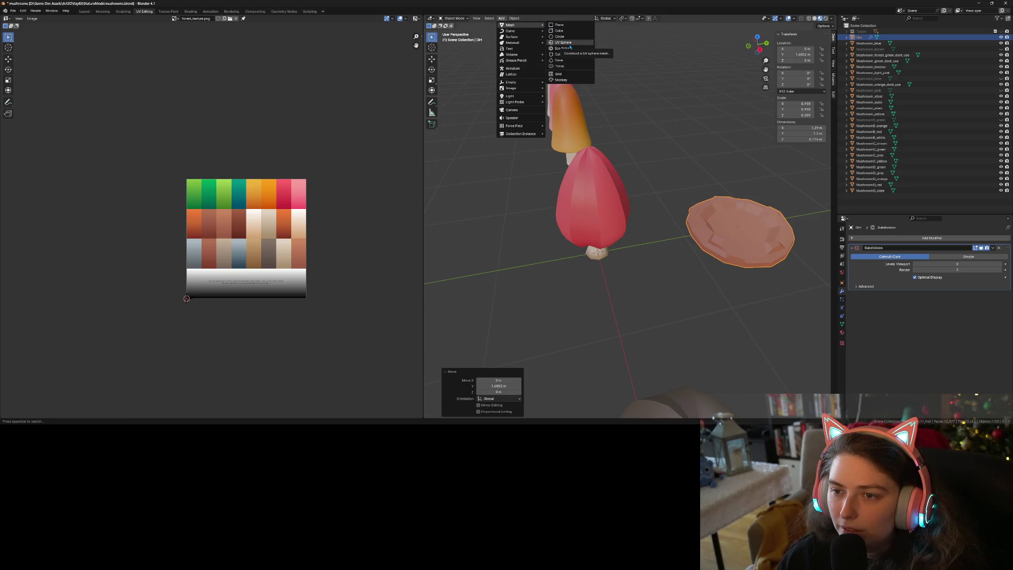
left_click(564, 42)
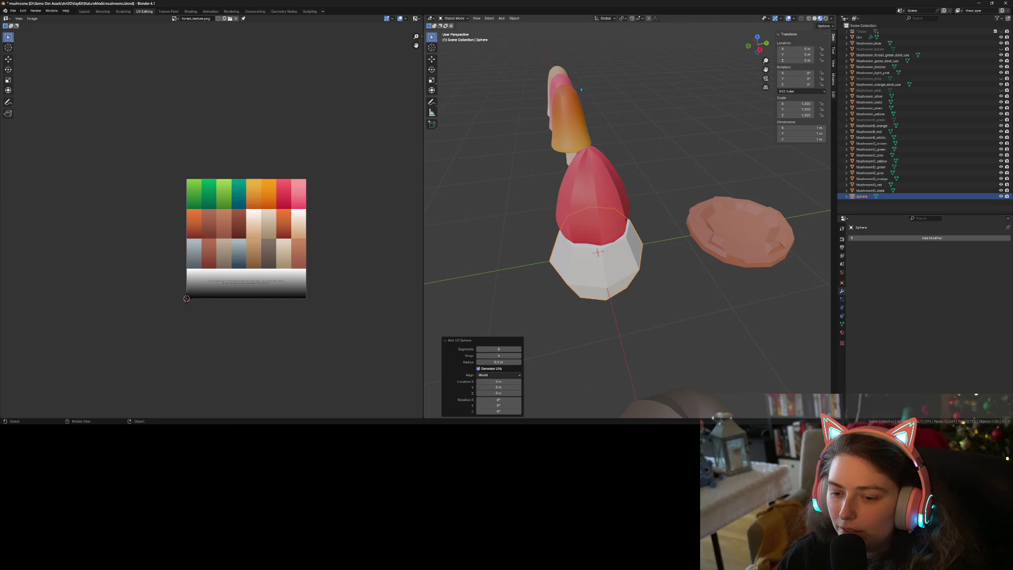
- Give the UV sphere 6 rings and 24 segments
left_click(499, 356)
type("6")
key("Return")
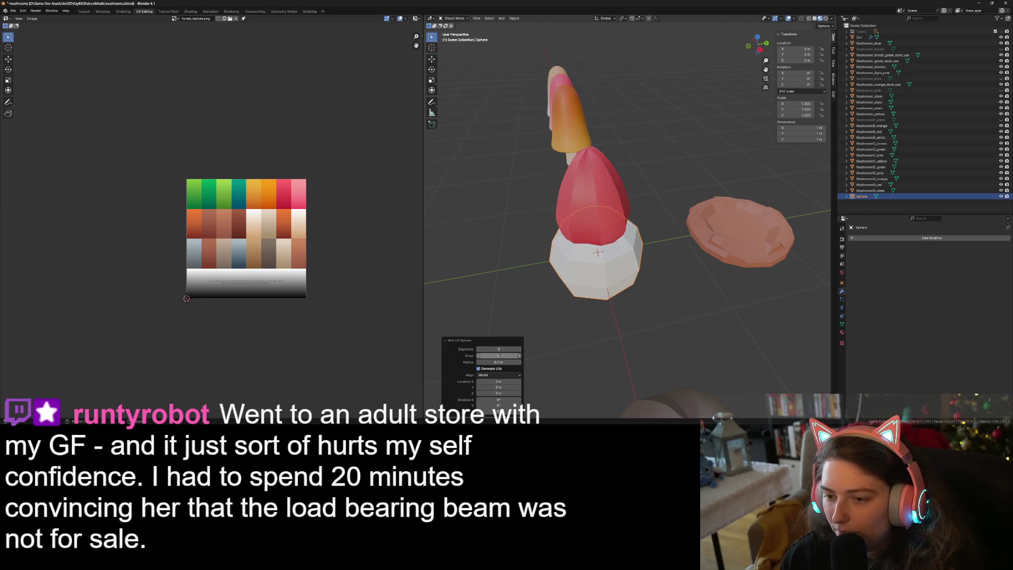
left_click(499, 349)
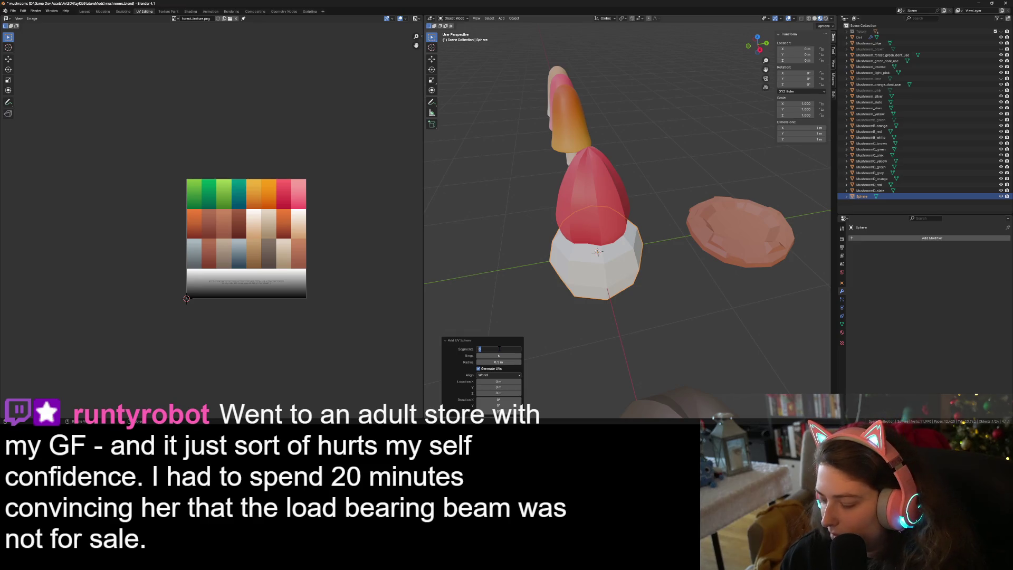
key("Return")
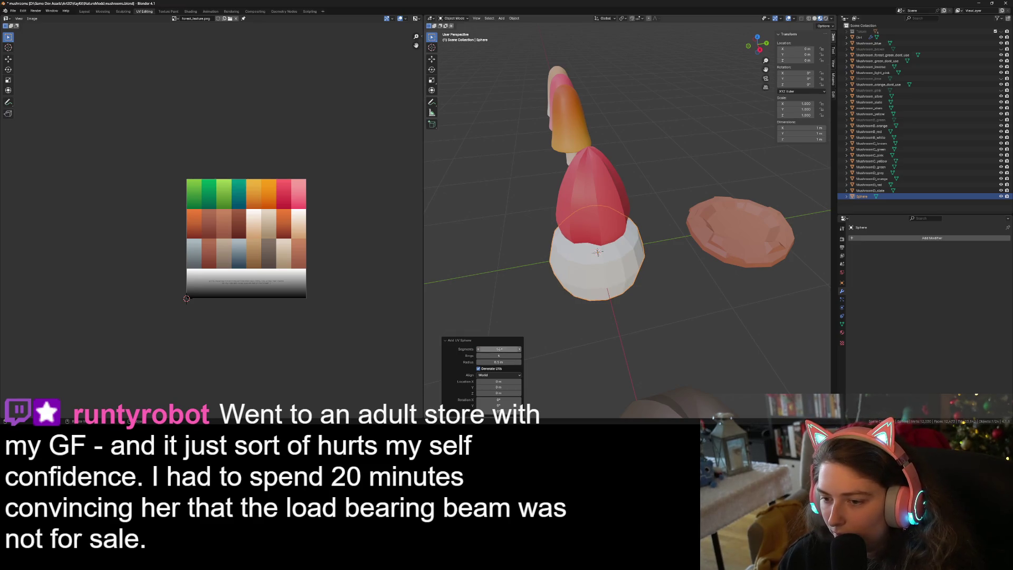
left_click(499, 349)
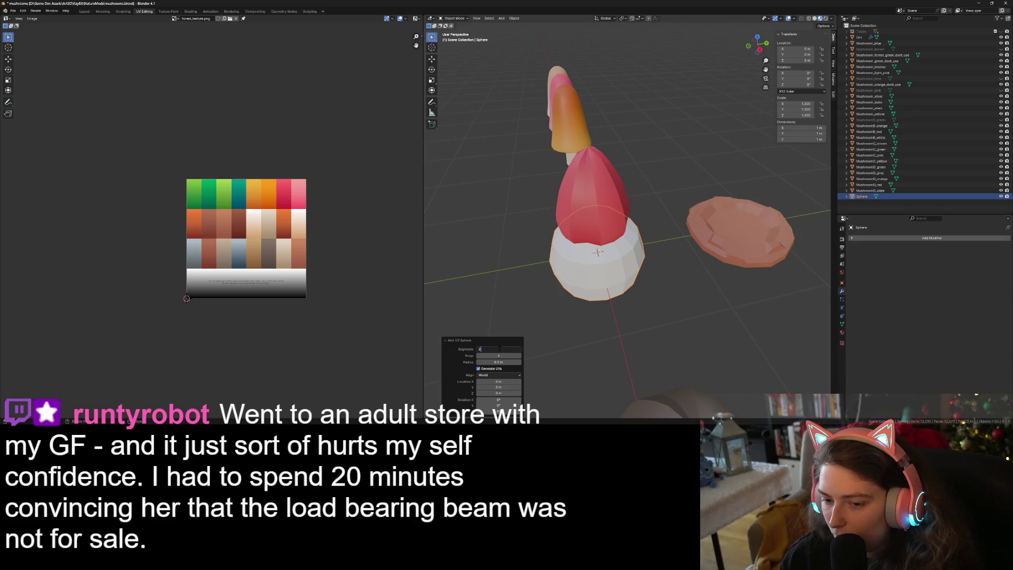
type("4")
key("Return")
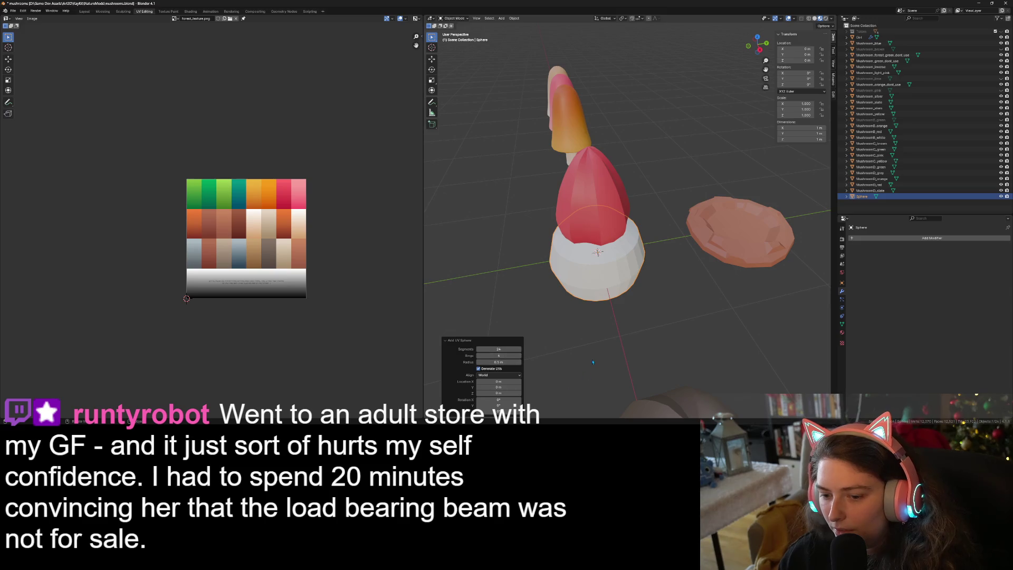
- Switch to front view, select the new sphere and enter Edit Mode on it
left_click(581, 338)
middle_click_drag(580, 338, 605, 312)
key("KP_1")
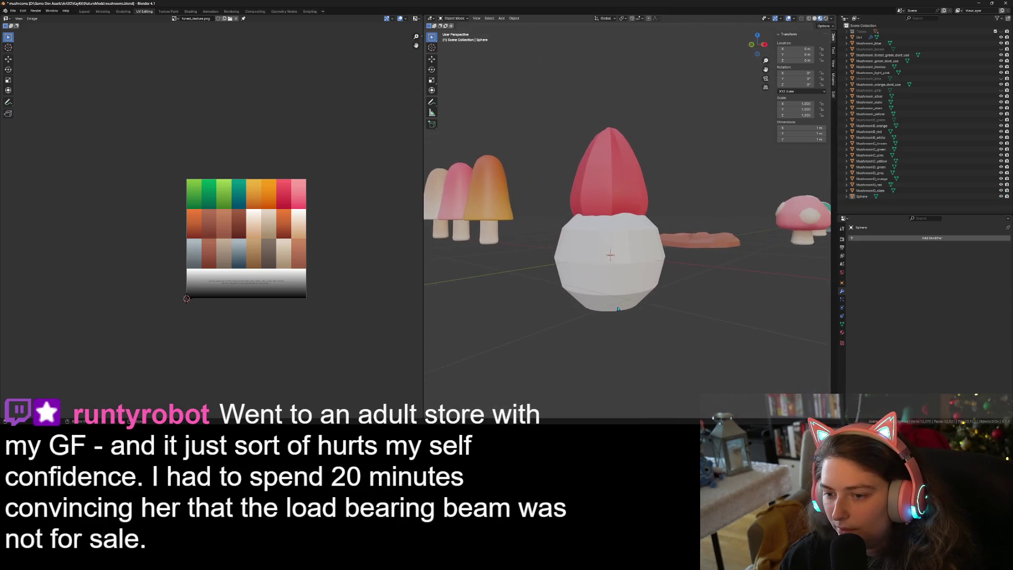
left_click(623, 306)
key("Tab")
- Delete the lower half of the sphere mesh, redoing a first attempt on its bottom rows
key("KP_5")
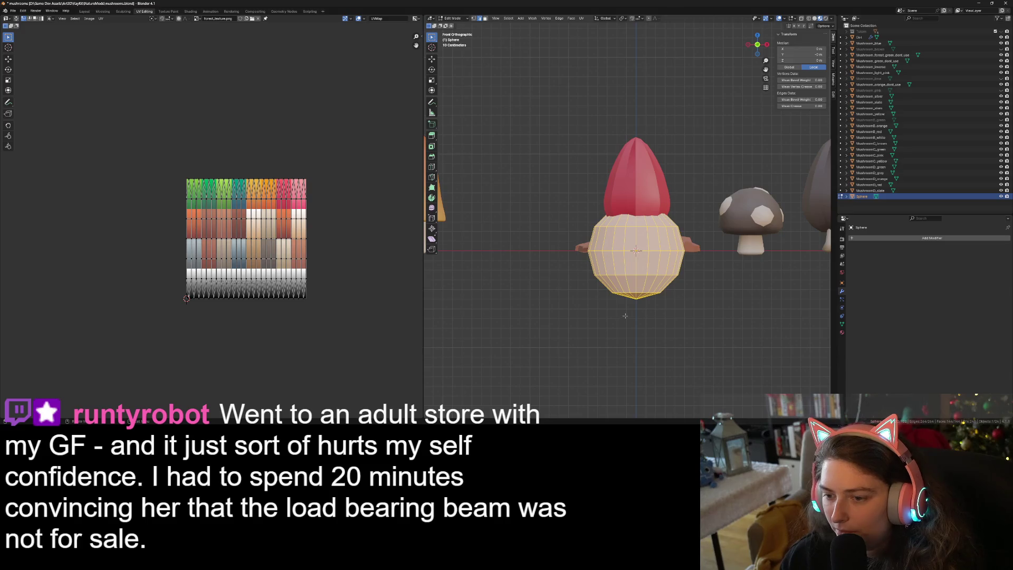
left_click_drag(575, 265, 748, 318)
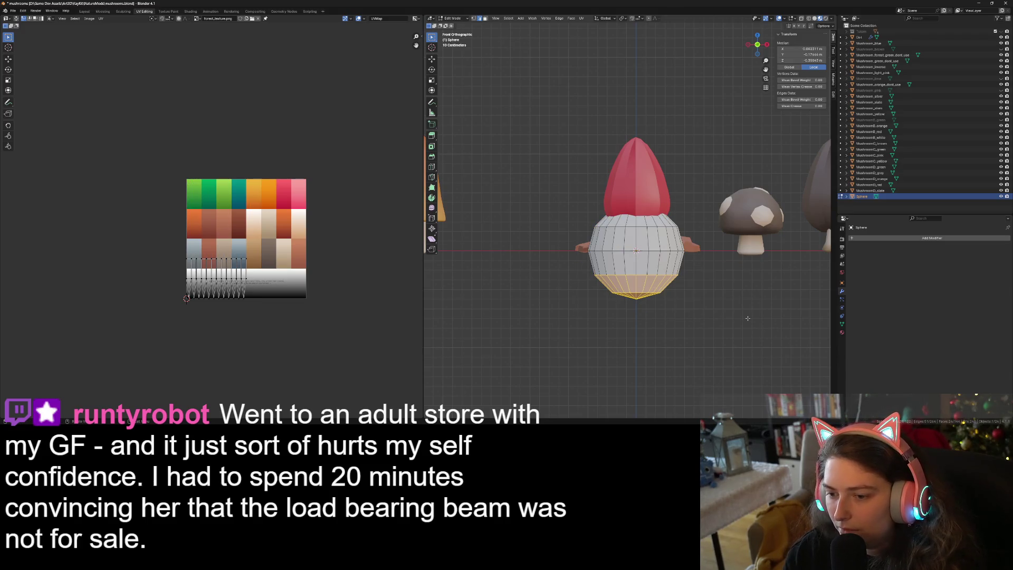
key("x")
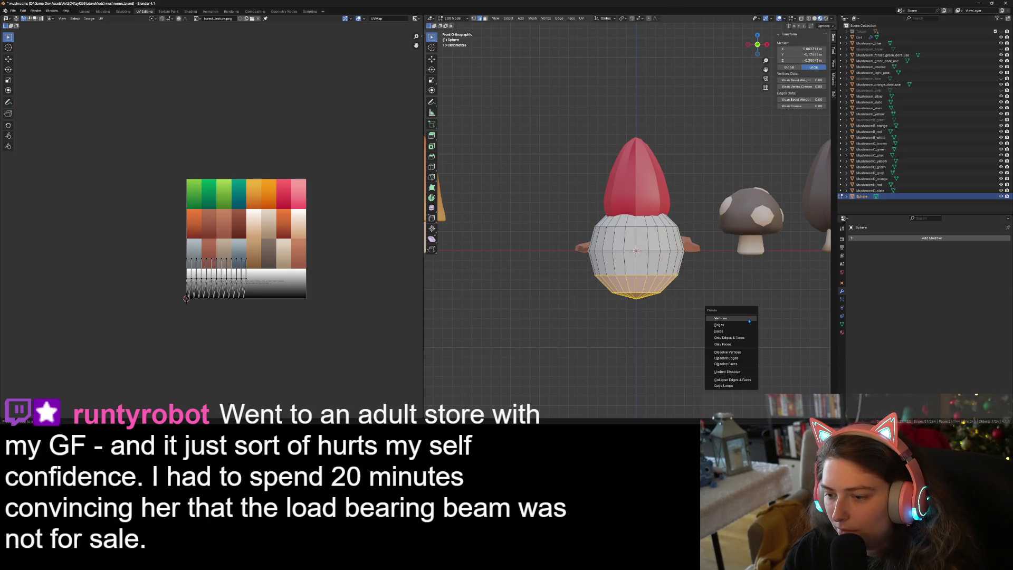
left_click(749, 320)
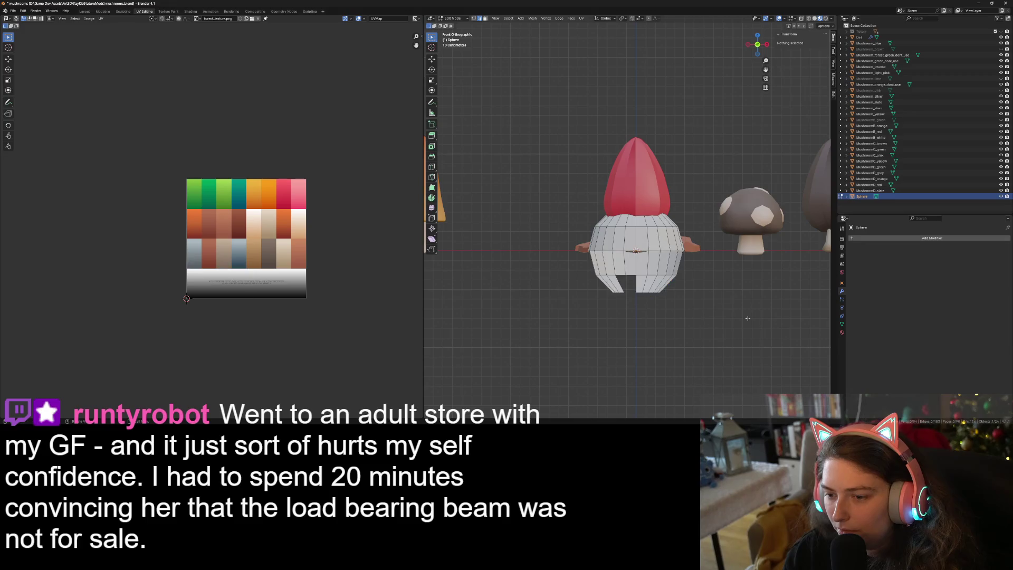
key("ctrl+z")
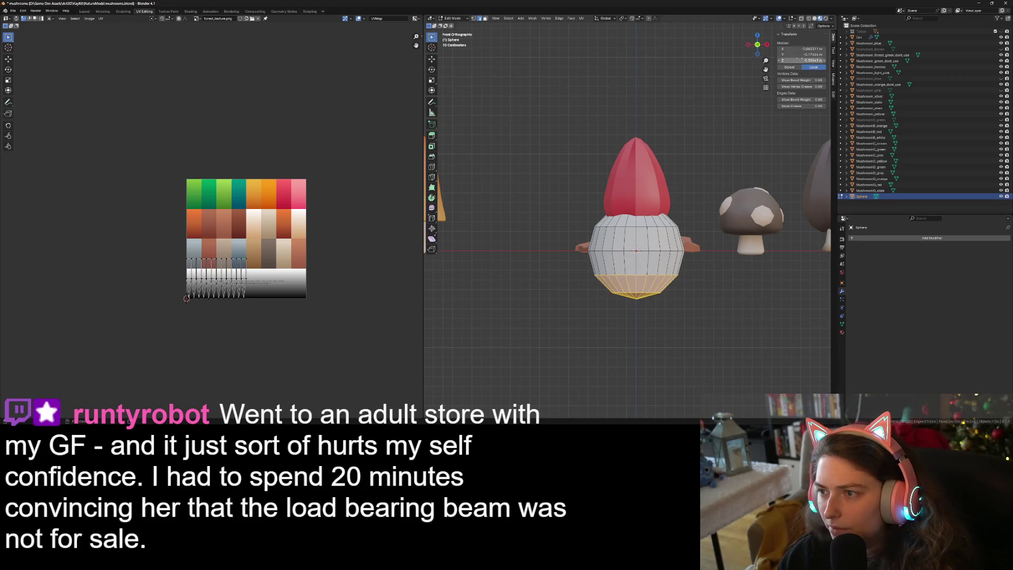
left_click(557, 272)
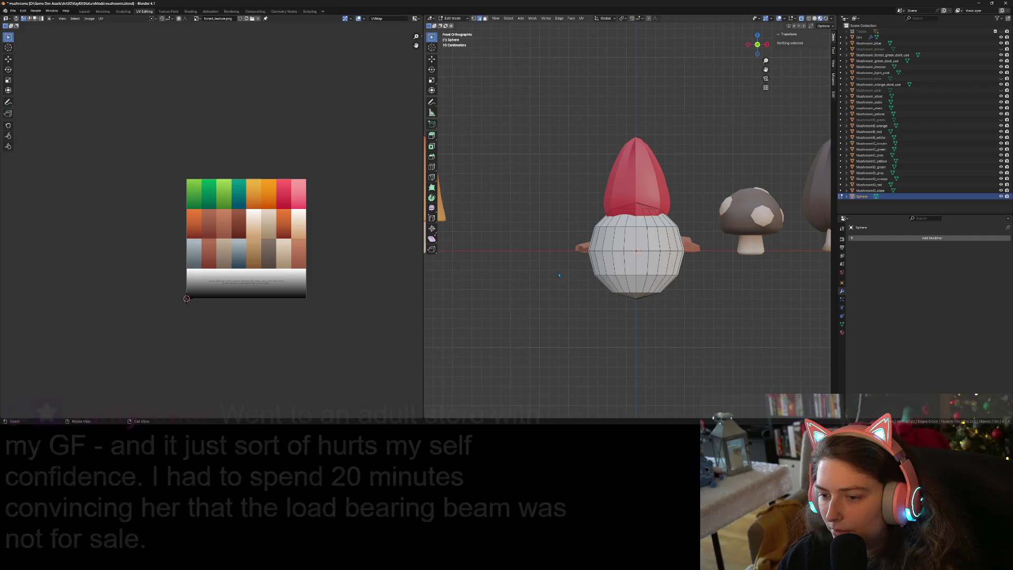
left_click_drag(558, 273, 712, 342)
key("x")
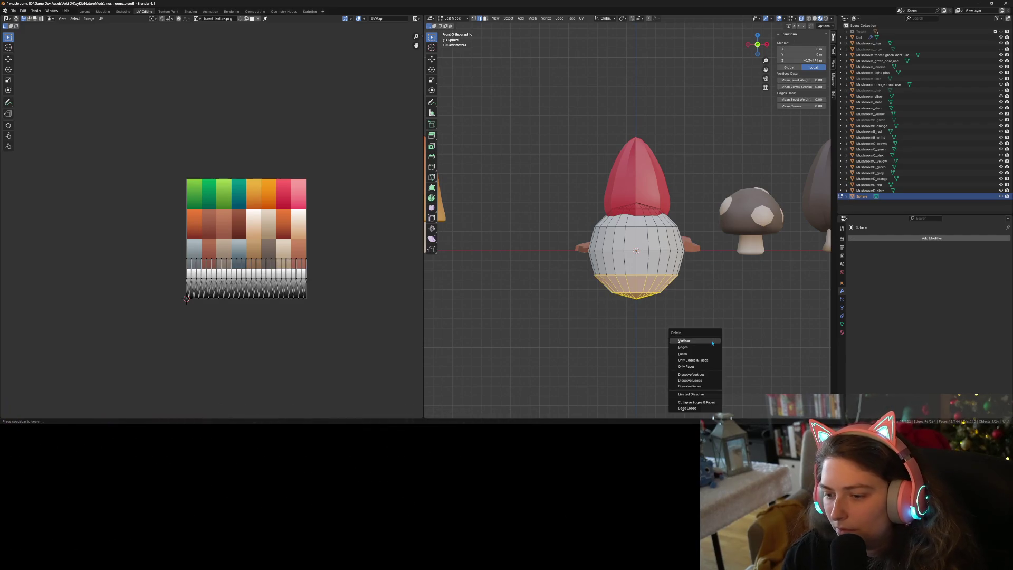
left_click(702, 335)
- Squash the remaining dome to 0.584 height along Z, lower it, and return to Object Mode
key("a")
key("s")
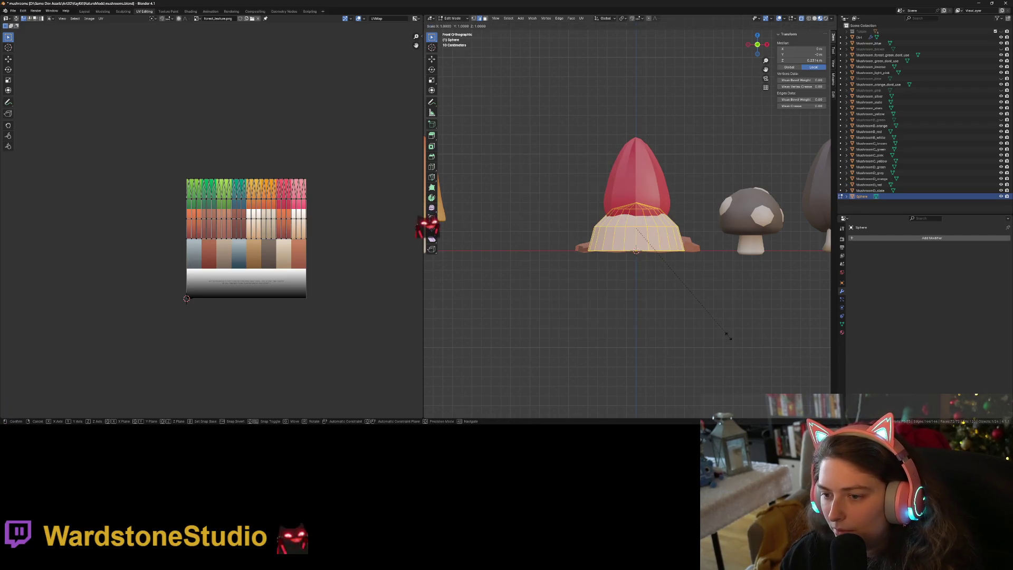
key("z")
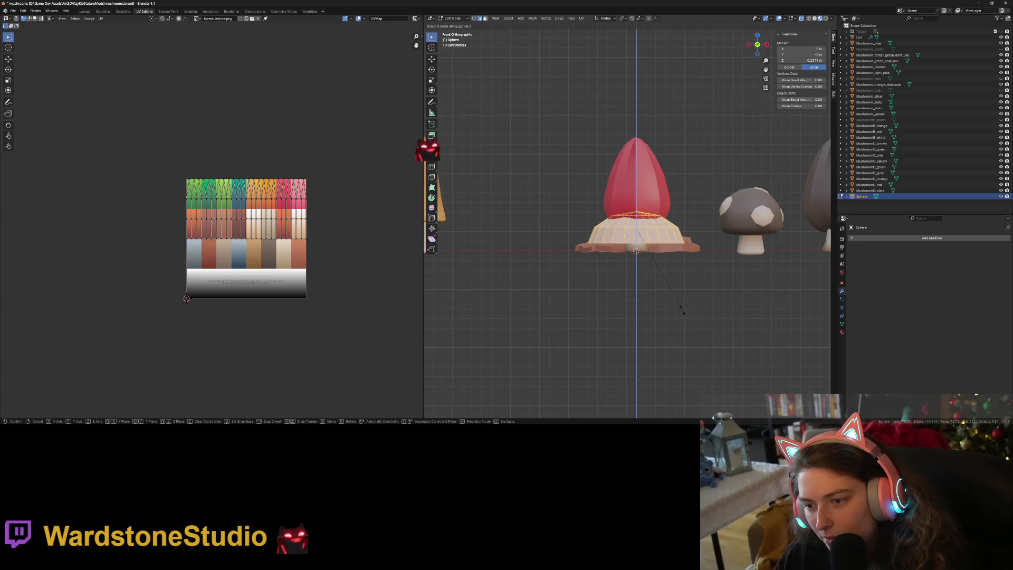
left_click(670, 304)
key("g")
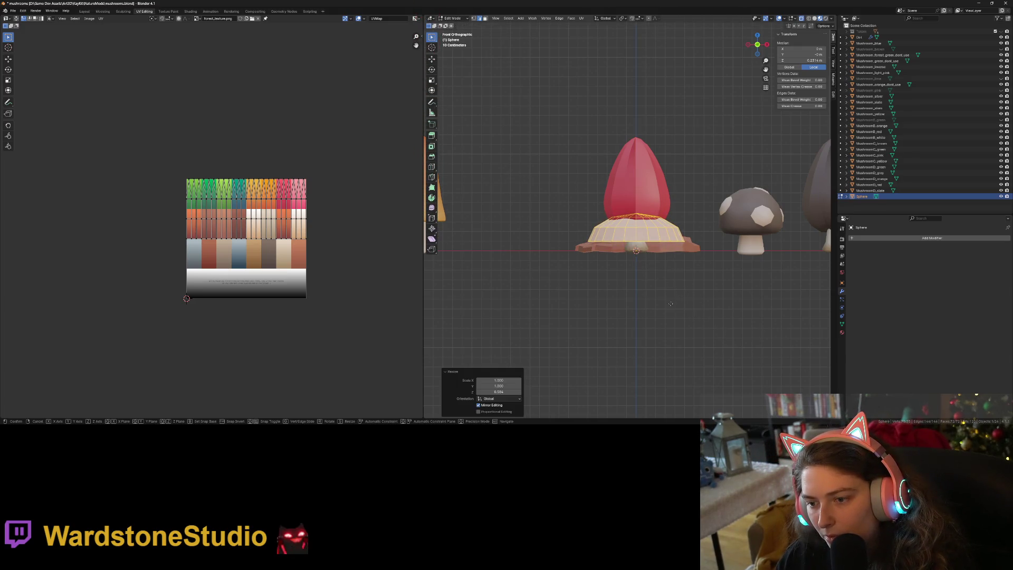
key("z")
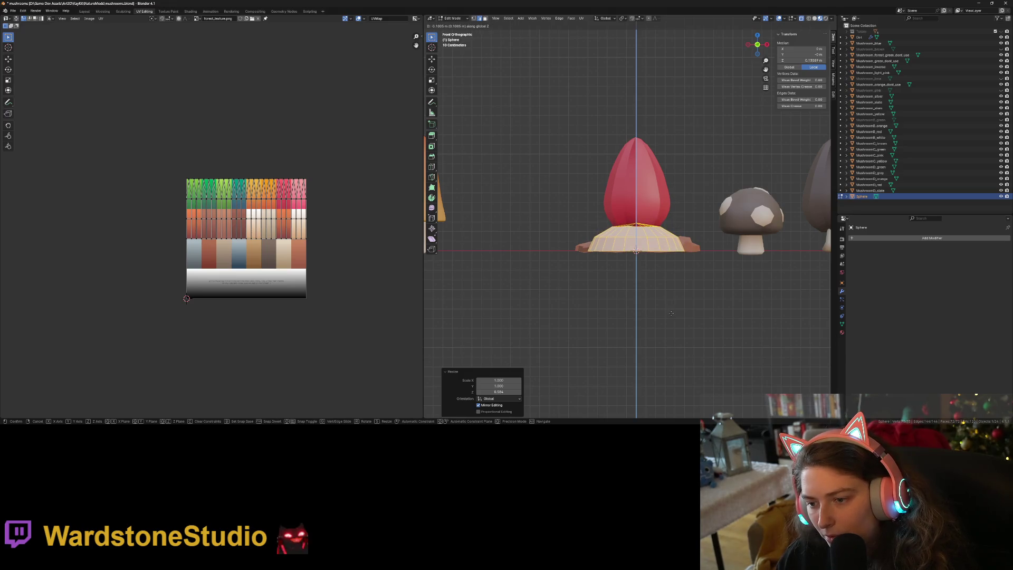
left_click(671, 314)
key("Tab")
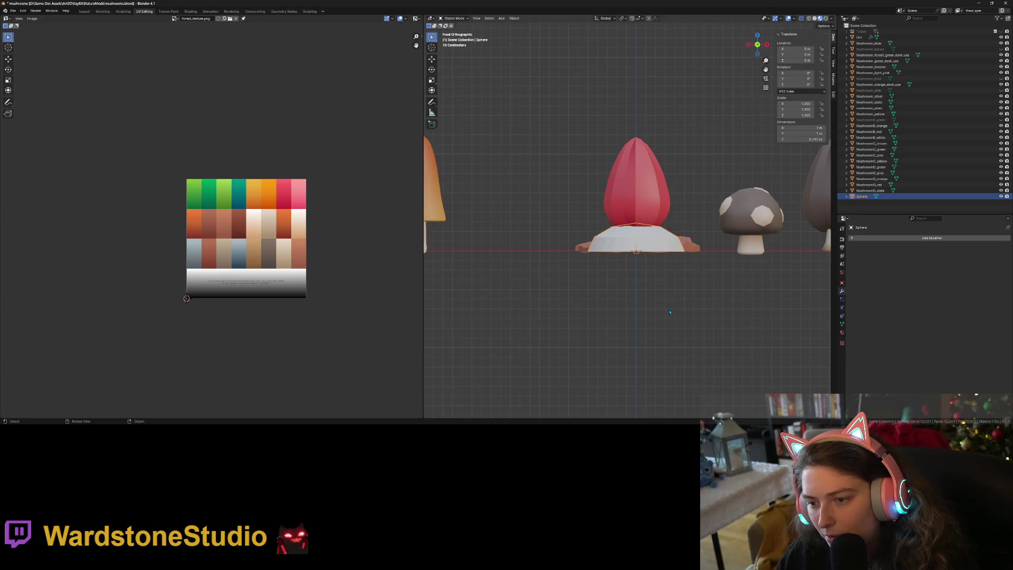
left_click(669, 312)
- Select the white base and orbit around the mushroom to inspect it
mouse_move(669, 312)
middle_mouse_down()
mouse_move(697, 315)
mouse_move(671, 330)
middle_mouse_up()
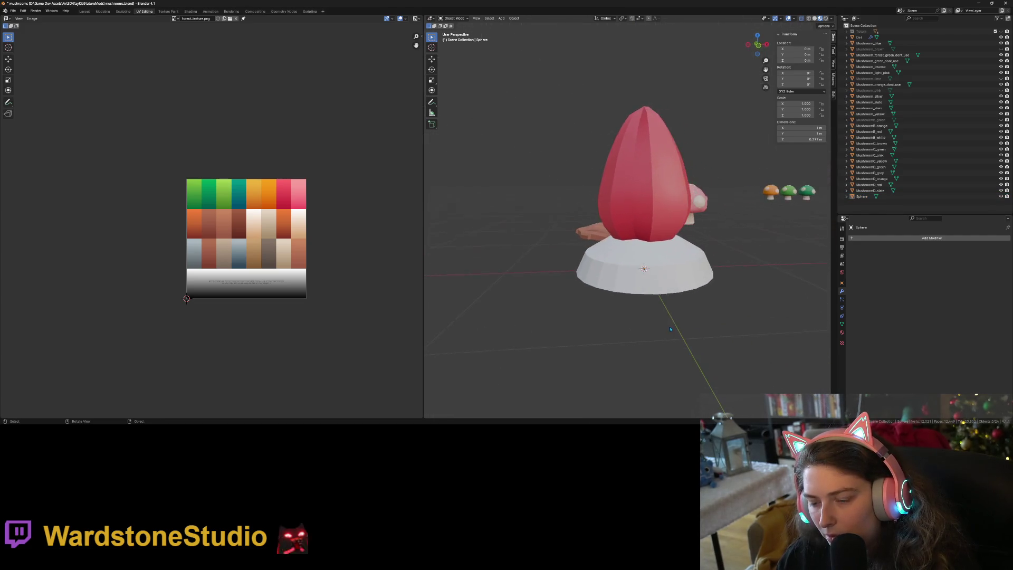
left_click(667, 266)
right_click(666, 267)
mouse_move(672, 290)
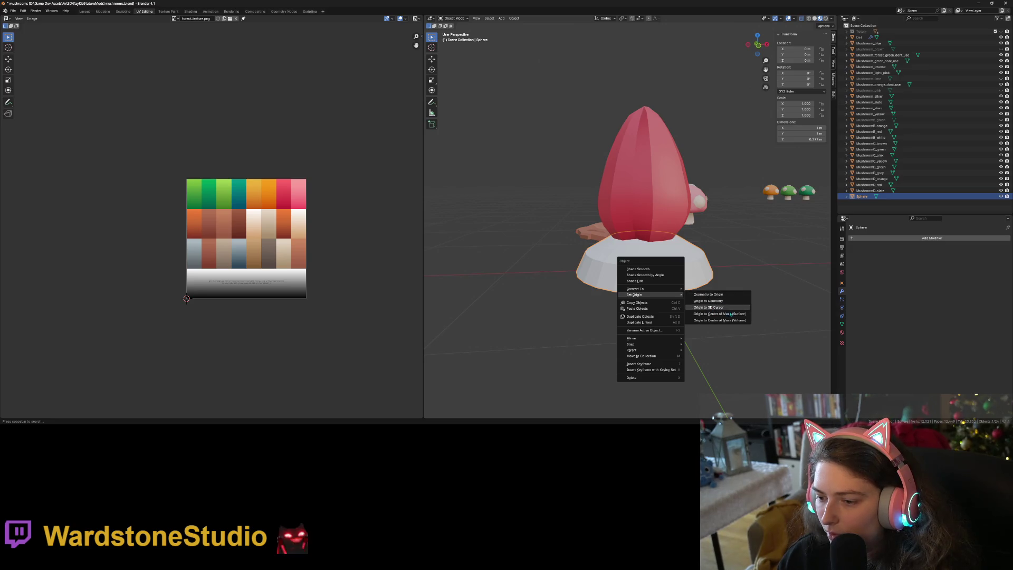
mouse_move(747, 345)
middle_mouse_down()
mouse_move(739, 301)
mouse_move(737, 334)
middle_mouse_up()
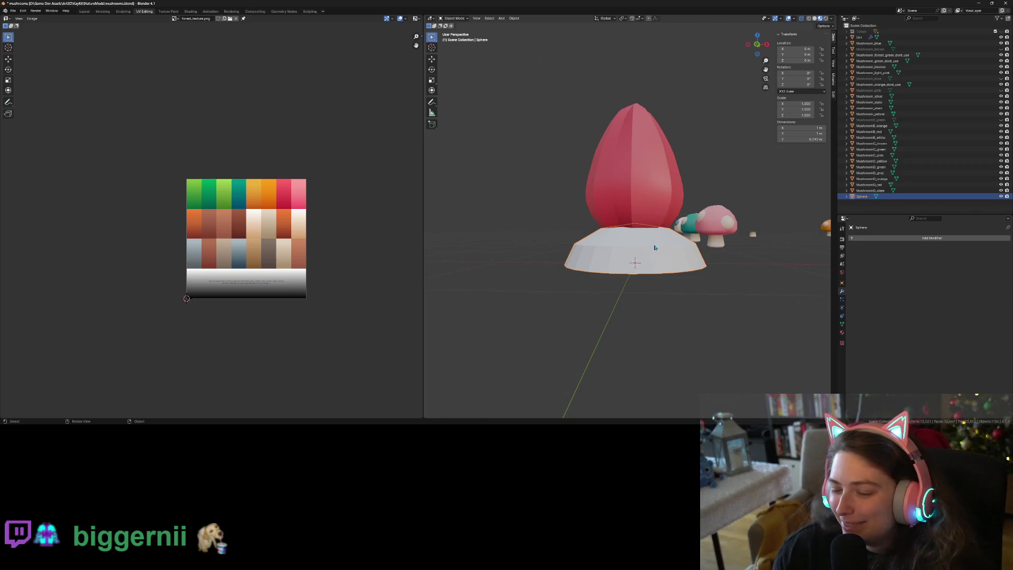
- In front view, flatten the whole base along Z and lower it to the stalk's foot
key("Tab")
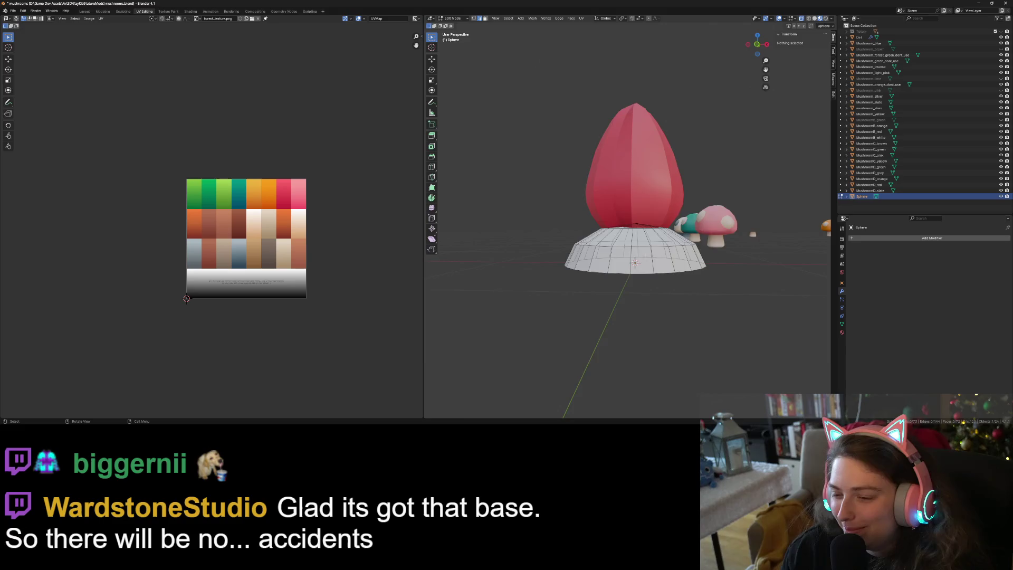
key("KP_1")
scroll(623, 227, "up", 3)
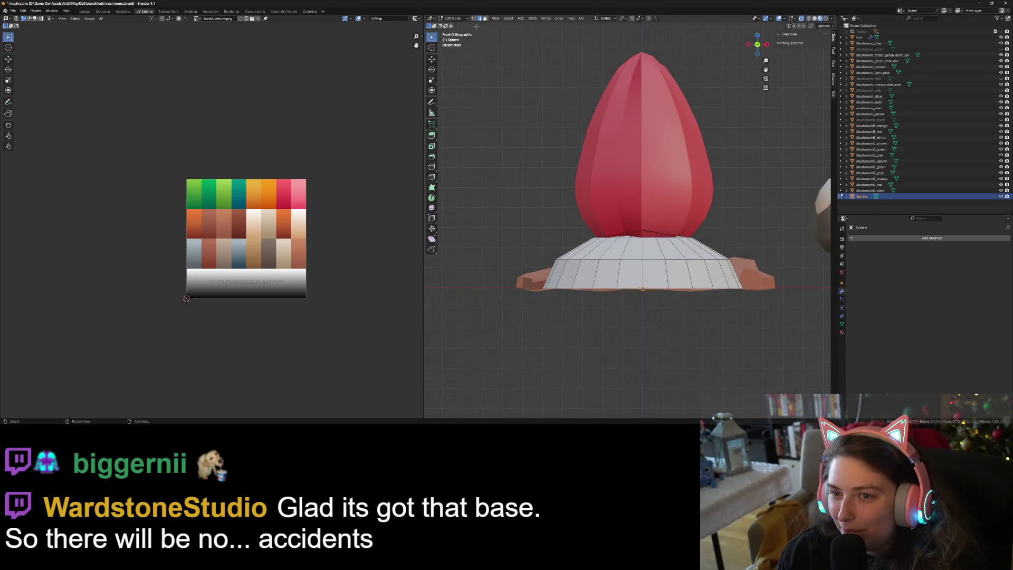
scroll(687, 236, "up", 2)
mouse_move(513, 185)
left_mouse_down()
mouse_move(739, 290)
mouse_move(789, 287)
left_mouse_up()
key("s")
key("z")
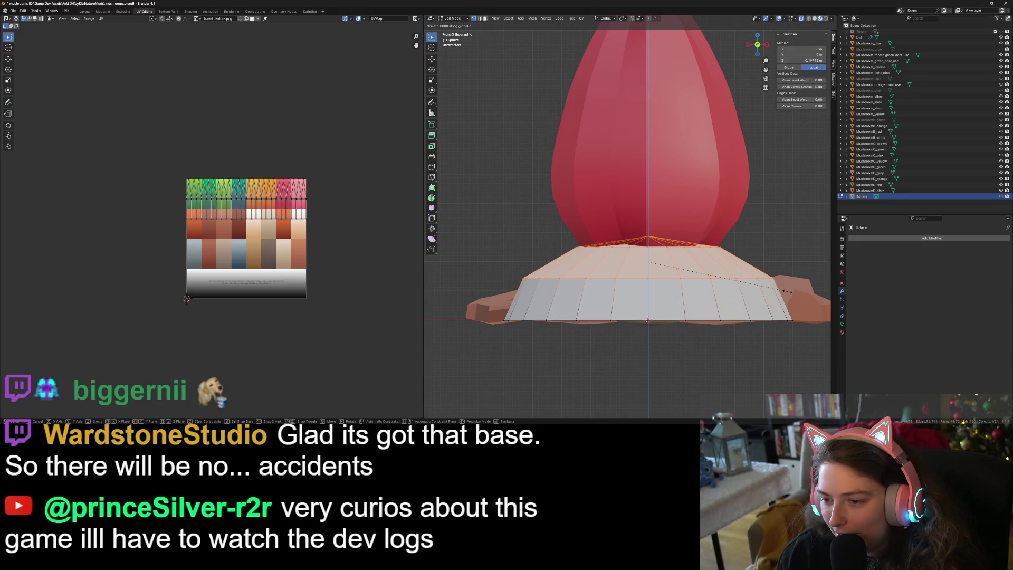
left_click(710, 283)
key("g")
key("z")
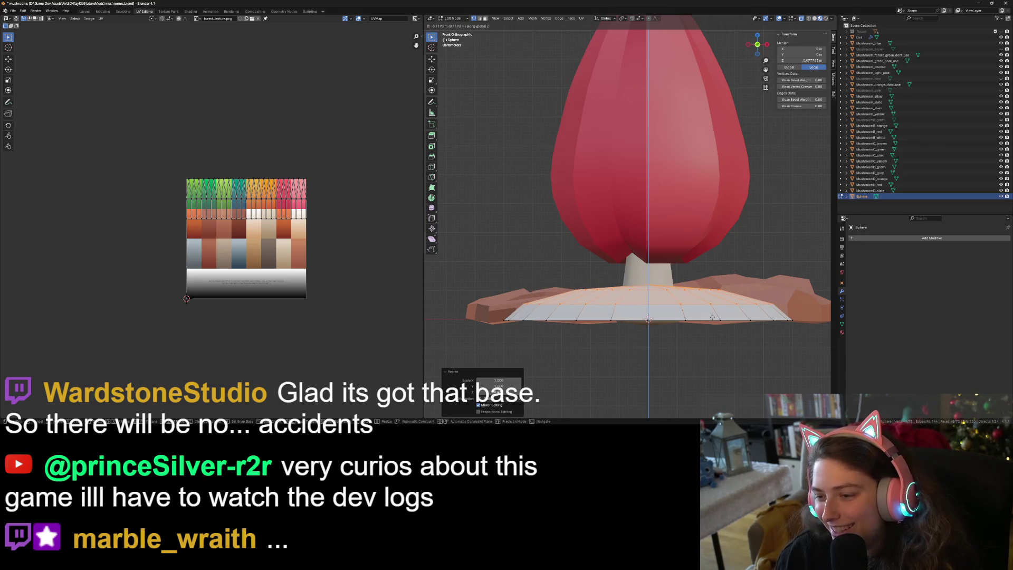
left_click(711, 323)
key("Tab")
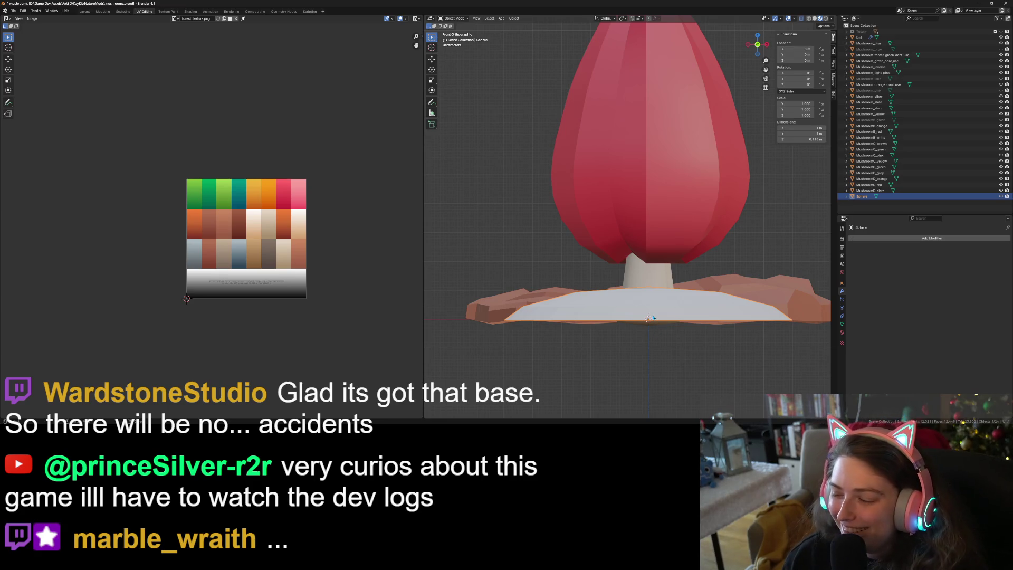
- View the mushroom from above and check a single vertex of the flattened base
middle_click_drag(652, 309, 657, 306)
scroll(658, 306, "down", 5)
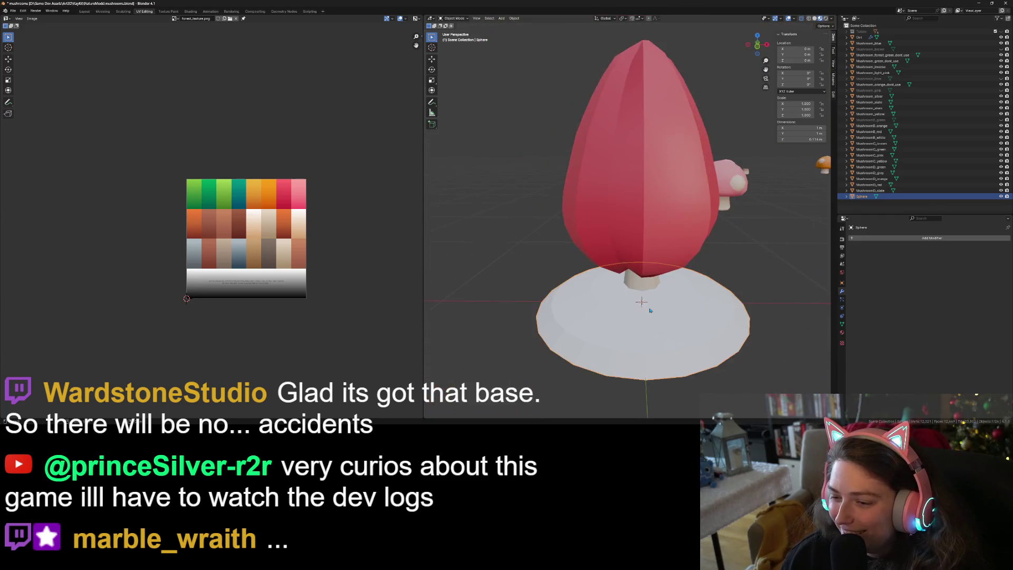
key("Tab")
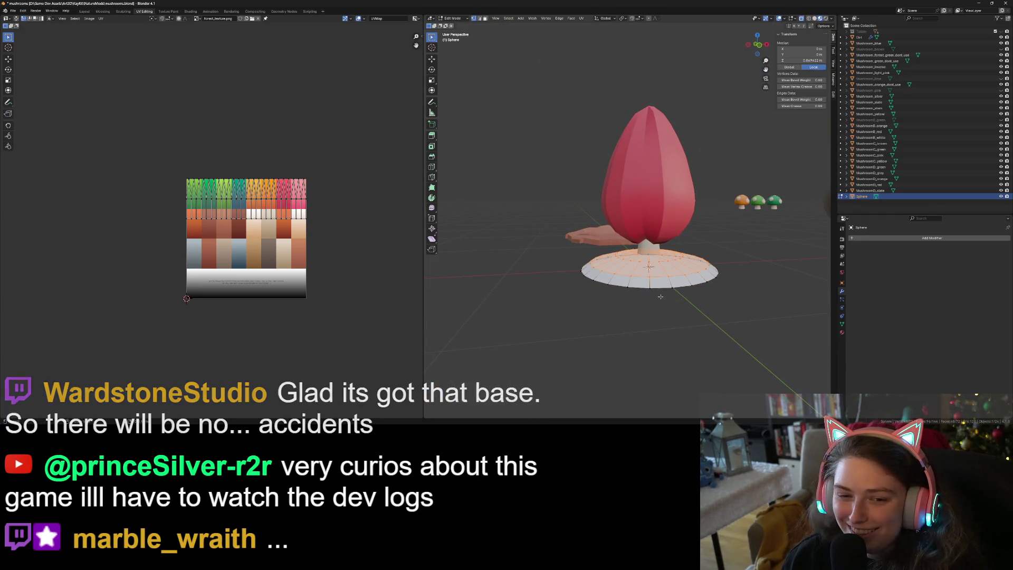
left_click(661, 299)
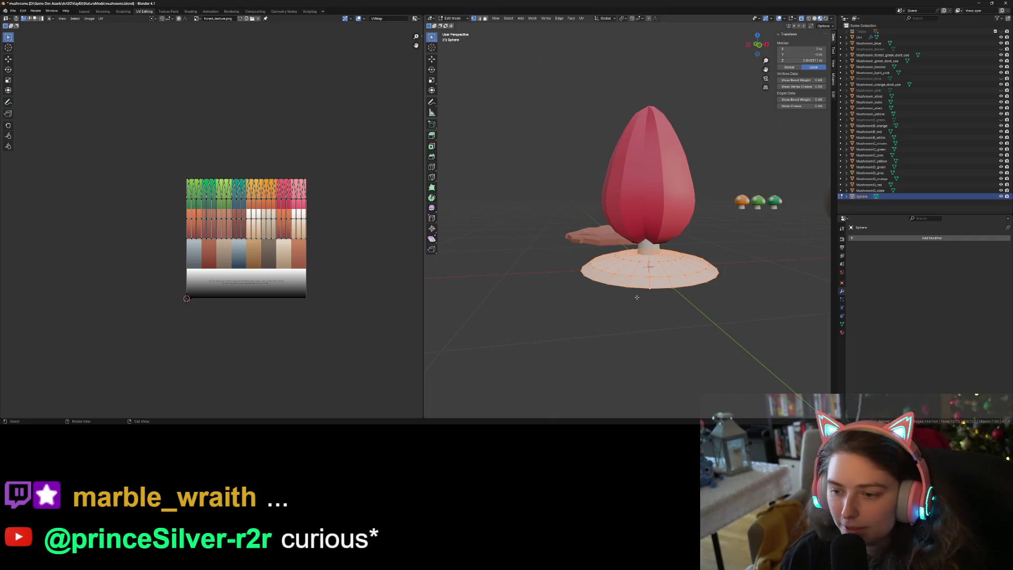
key("Tab")
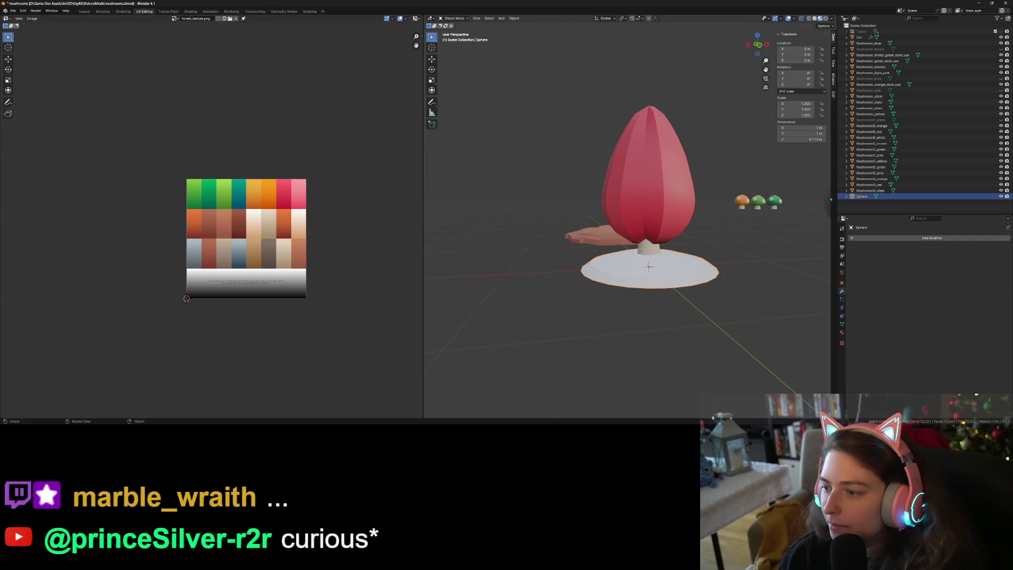
- Assign the palette-texture material Material.001 to the base disc
left_click(843, 333)
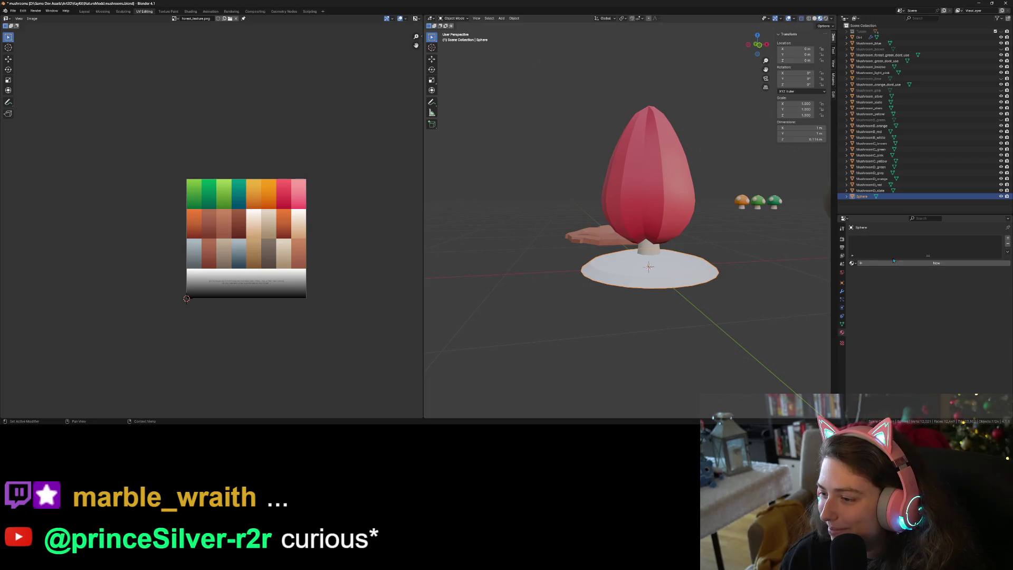
left_click(852, 263)
left_click(862, 276)
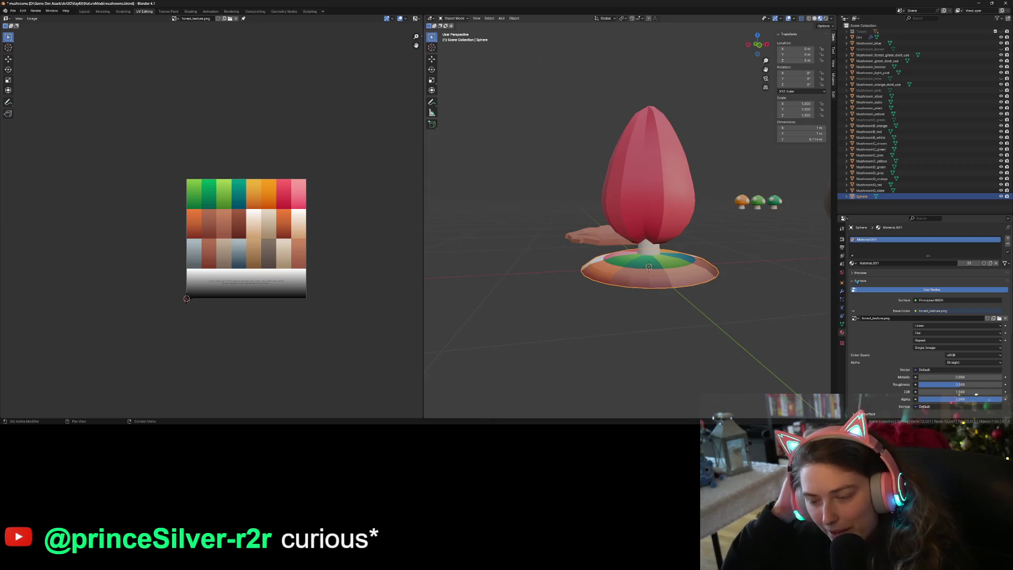
- Shrink the base's UVs along X, rotate them 180°, and move them onto a brownish swatch
key("Tab")
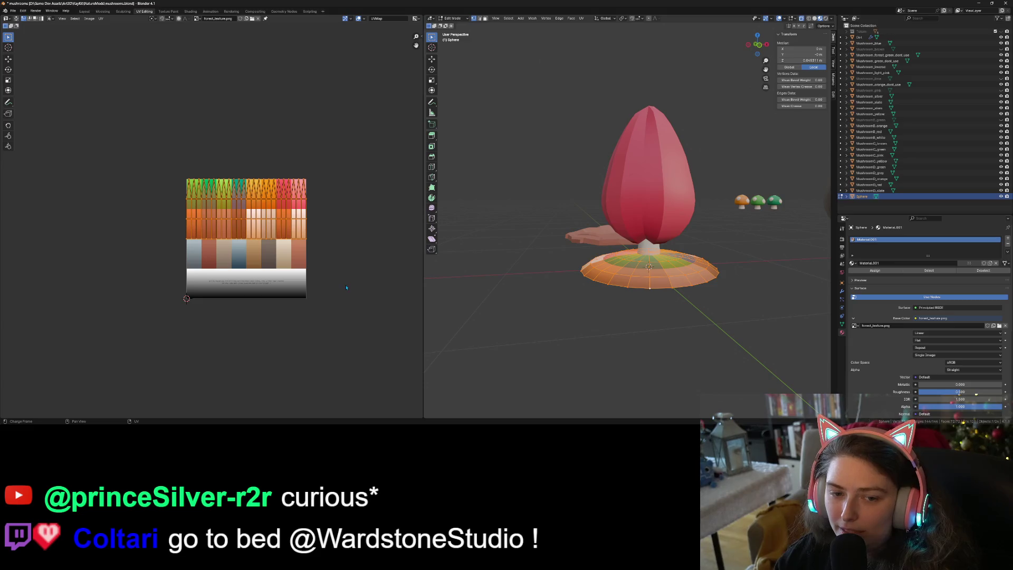
key("s")
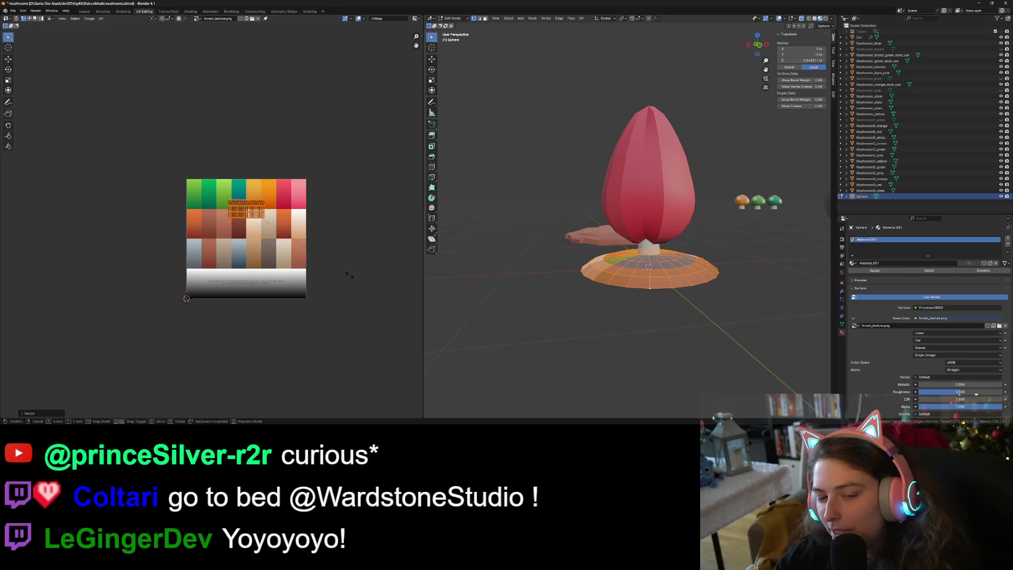
key("x")
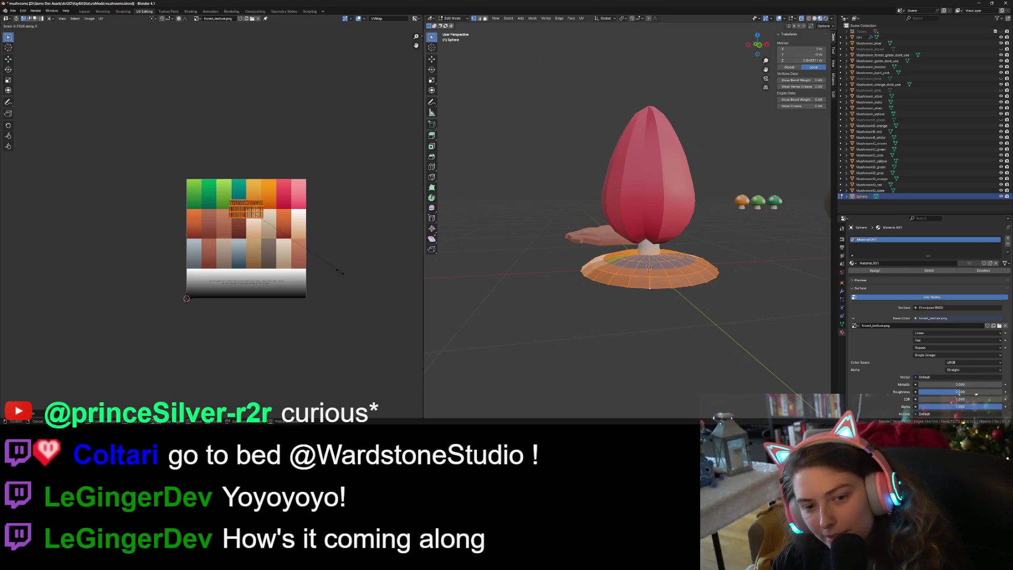
left_click(246, 250)
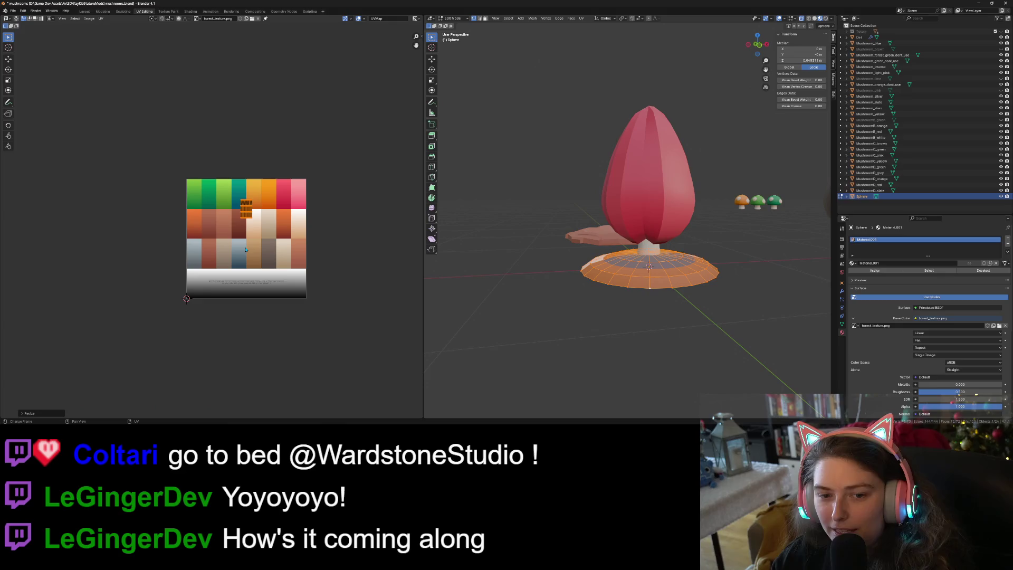
scroll(276, 247, "up", 3)
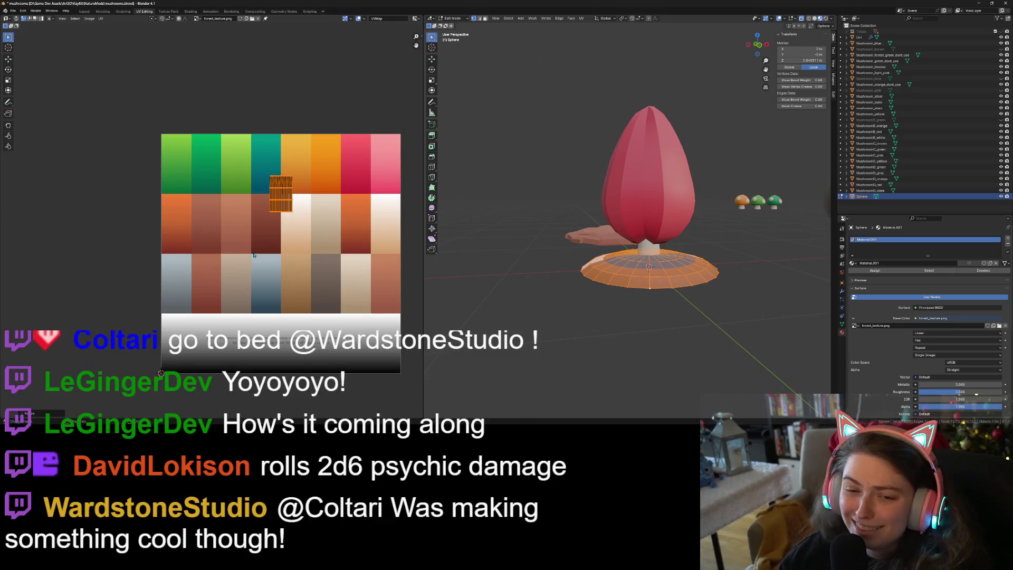
scroll(256, 251, "up", 1)
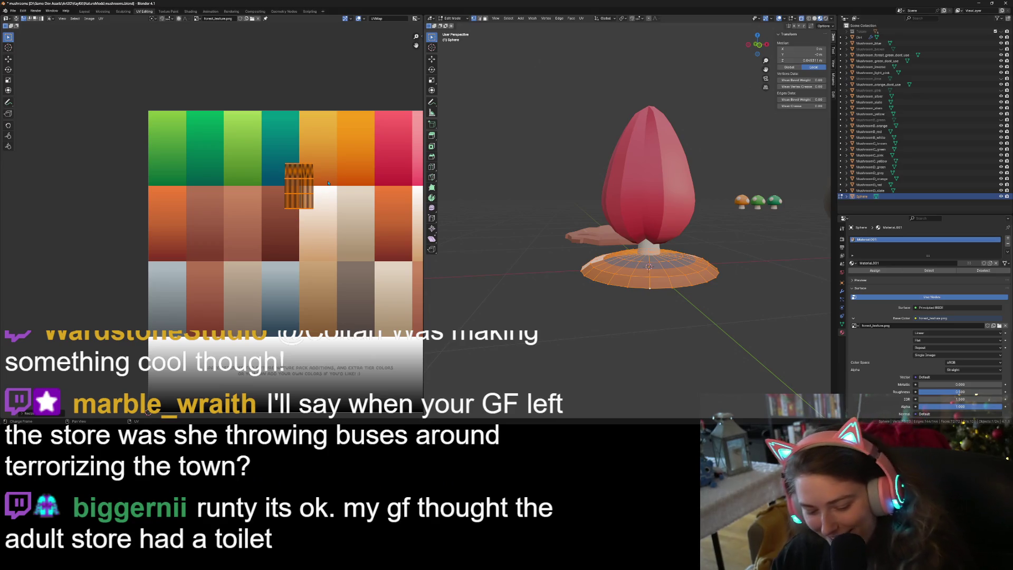
type("r180")
key("Return")
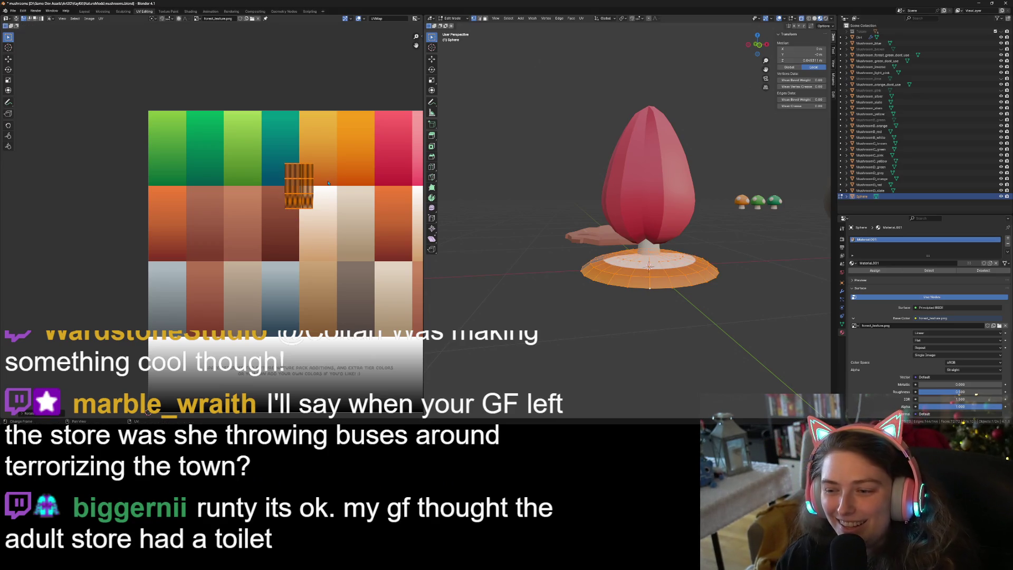
key("g")
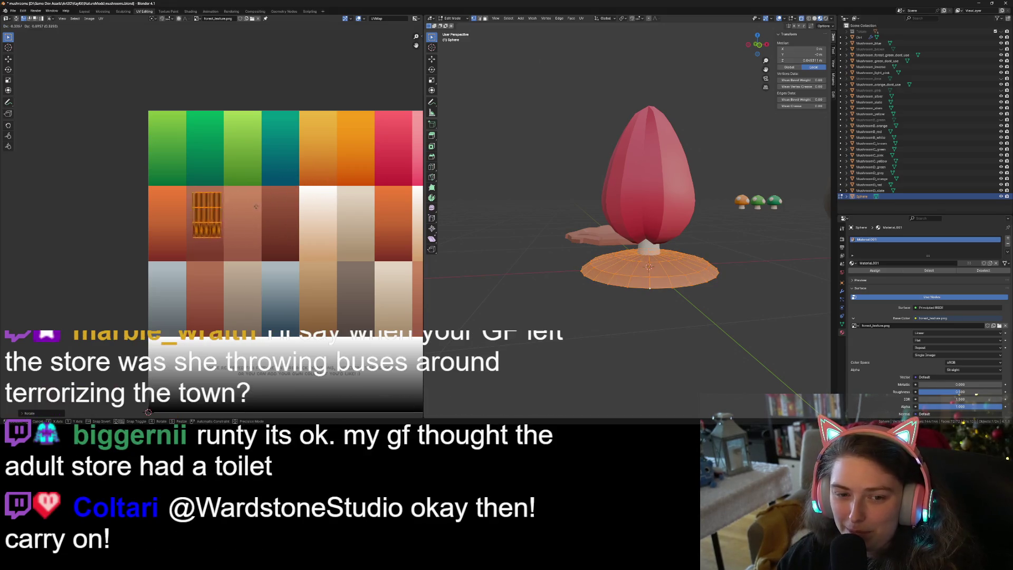
key("Return")
key("Tab")
- Compare the base colour with the other mushrooms and nudge its UV island slightly down
middle_click_drag(625, 301, 612, 312)
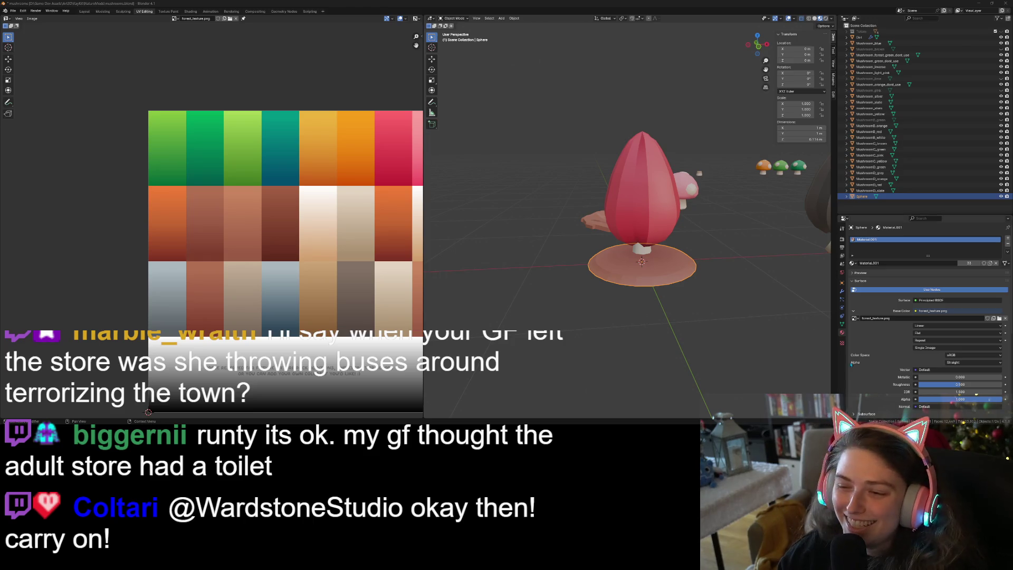
middle_click_drag(681, 365, 691, 368)
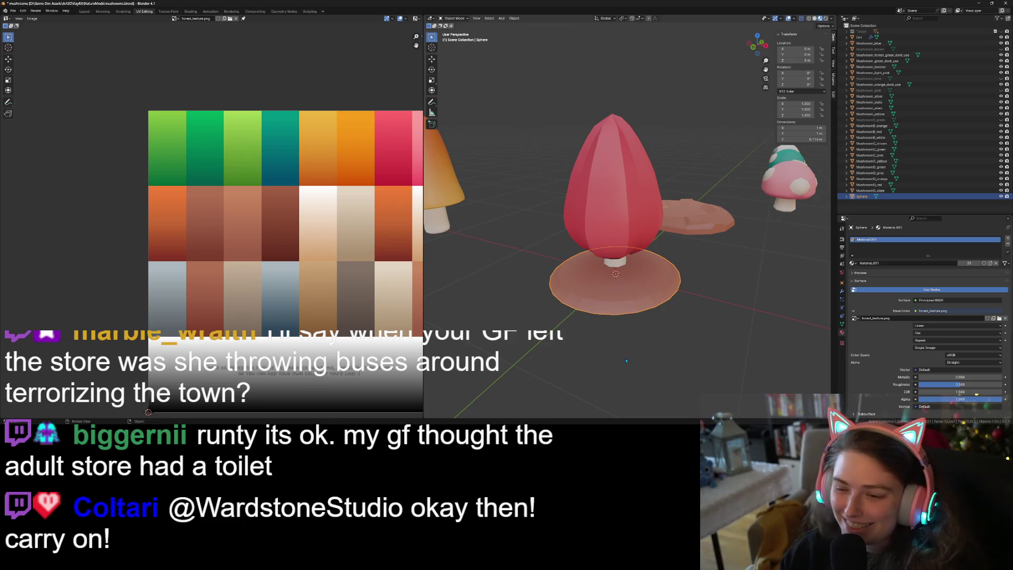
key("Tab")
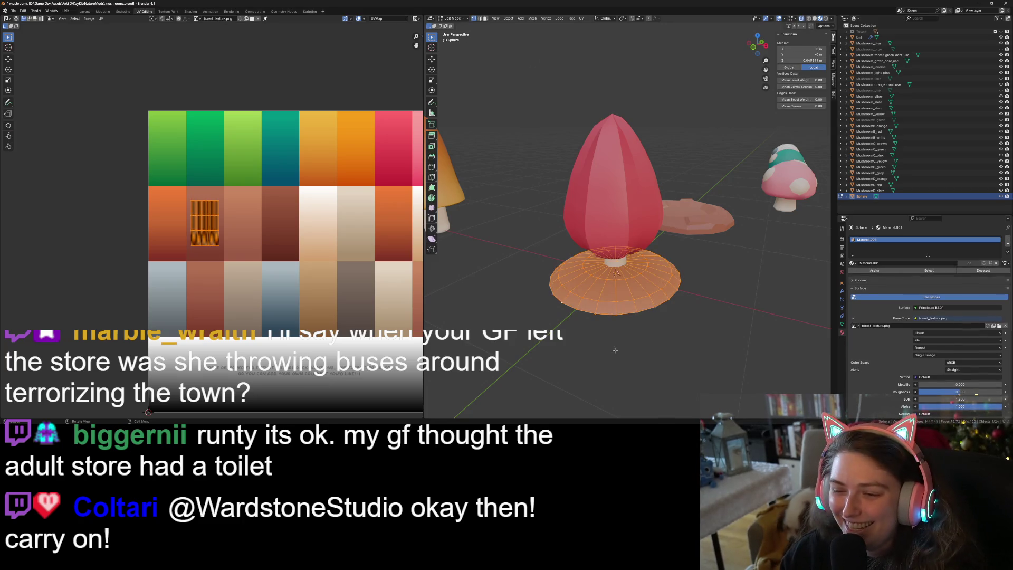
key("g")
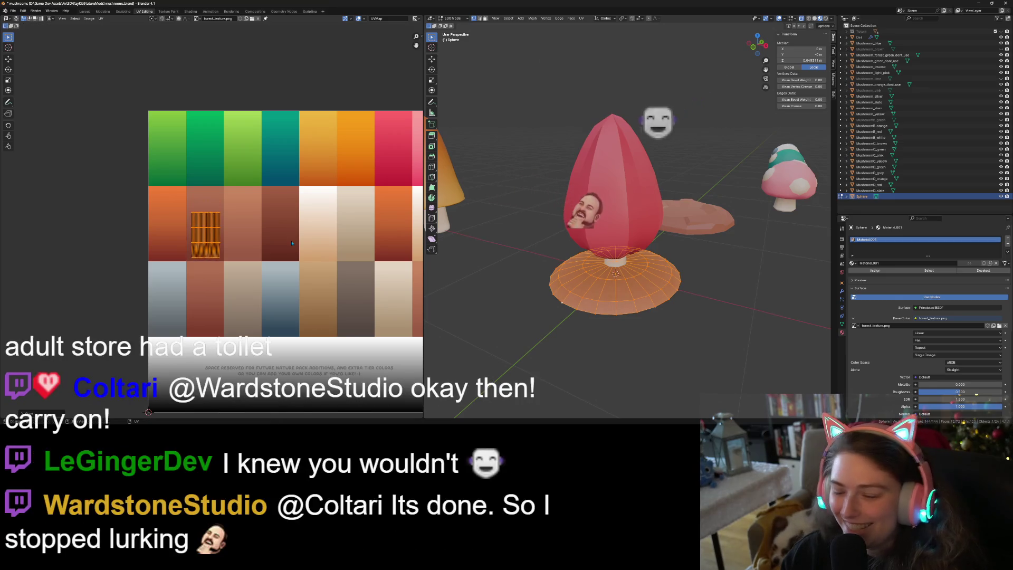
key("Tab")
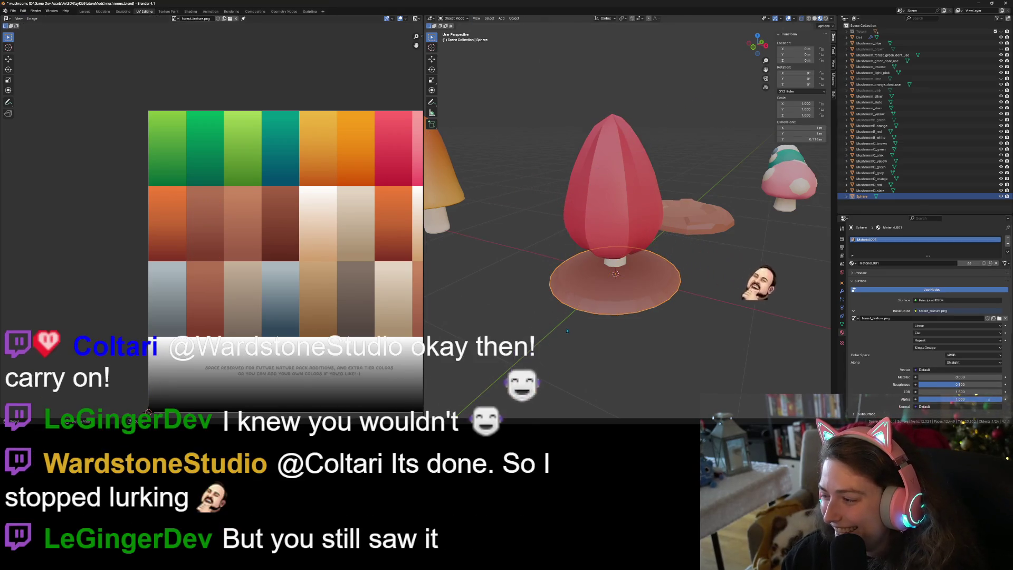
left_click(567, 331)
middle_click_drag(567, 331, 633, 346)
scroll(648, 353, "up", 5)
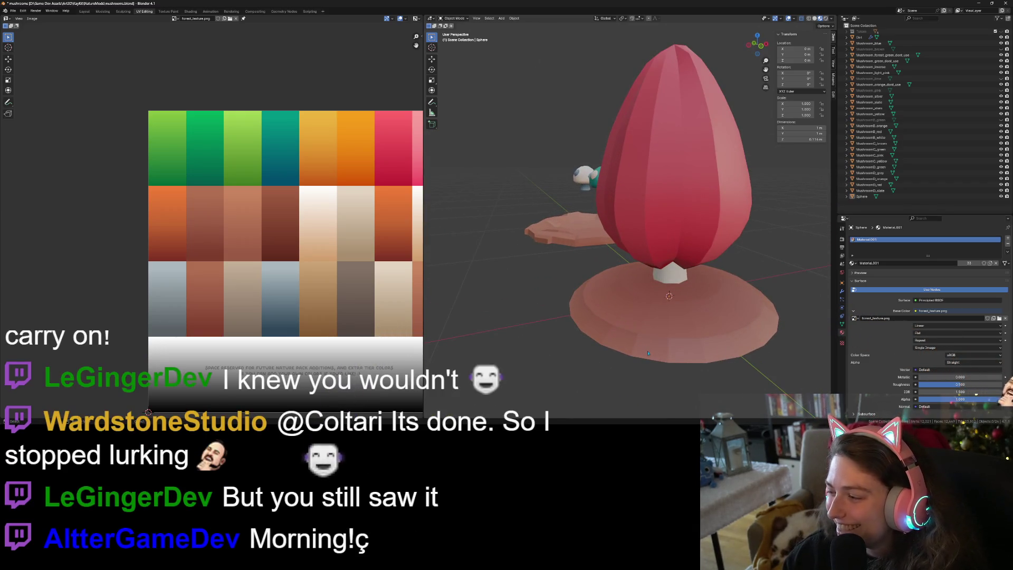
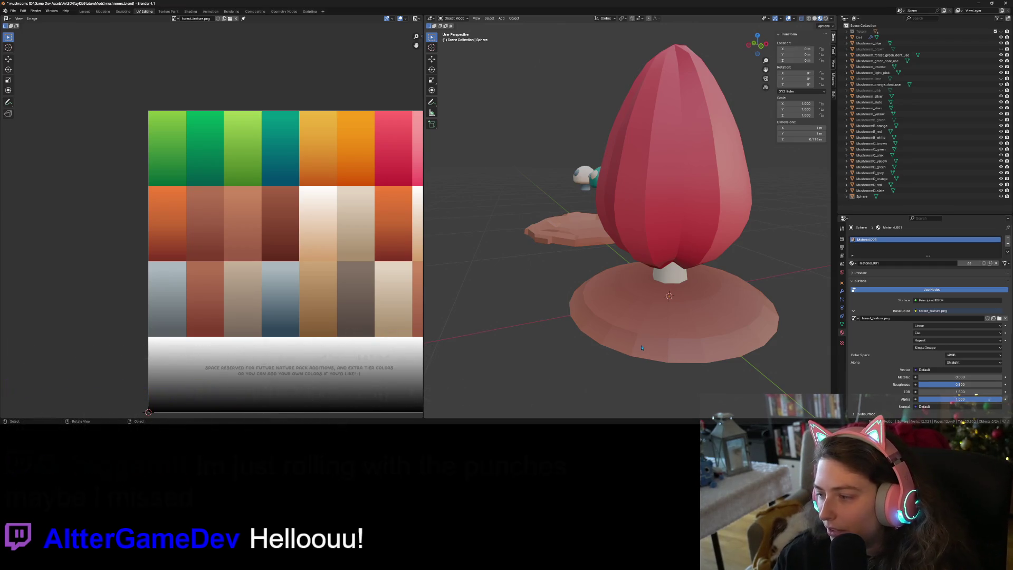
- Squash the base disc's UV island vertically and nudge it down onto a reddish-brown palette swatch
left_click(645, 341)
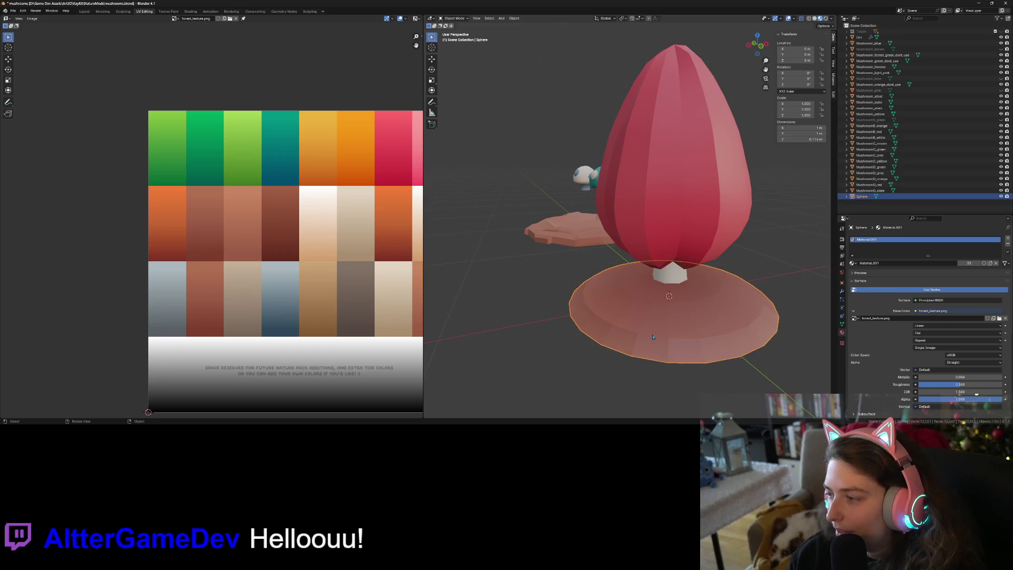
key("Tab")
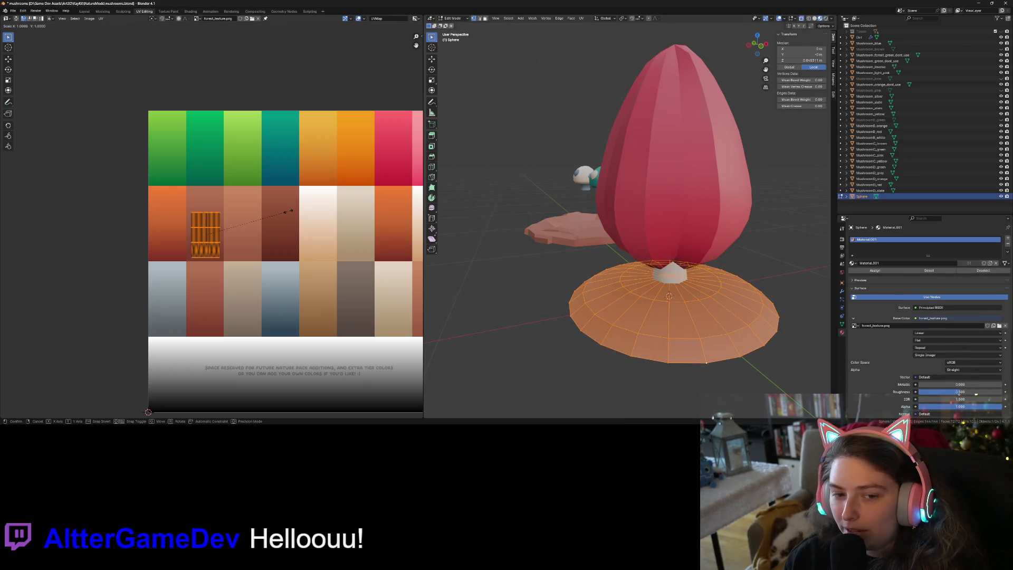
key("s")
key("y")
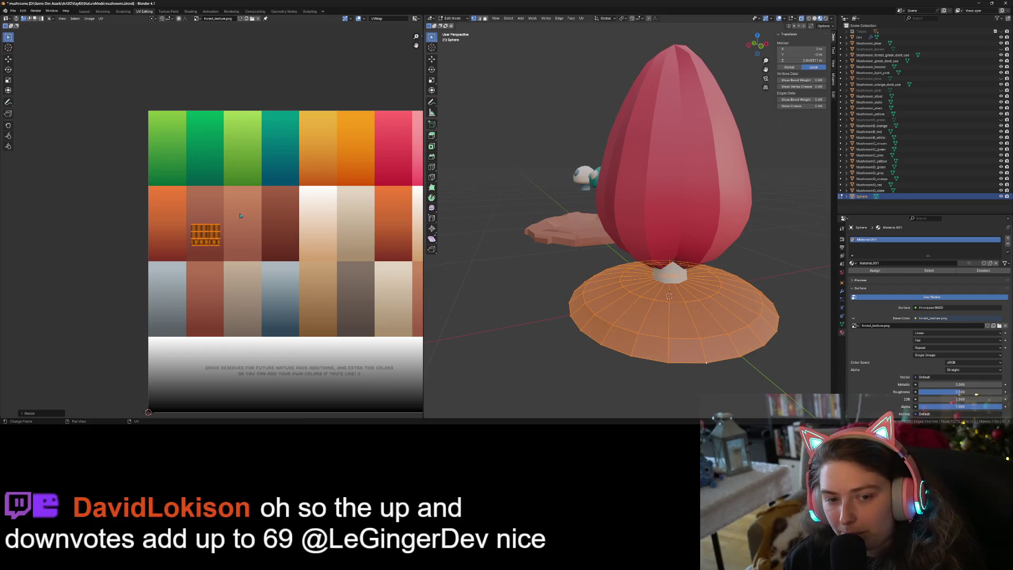
left_click(242, 214)
key("g")
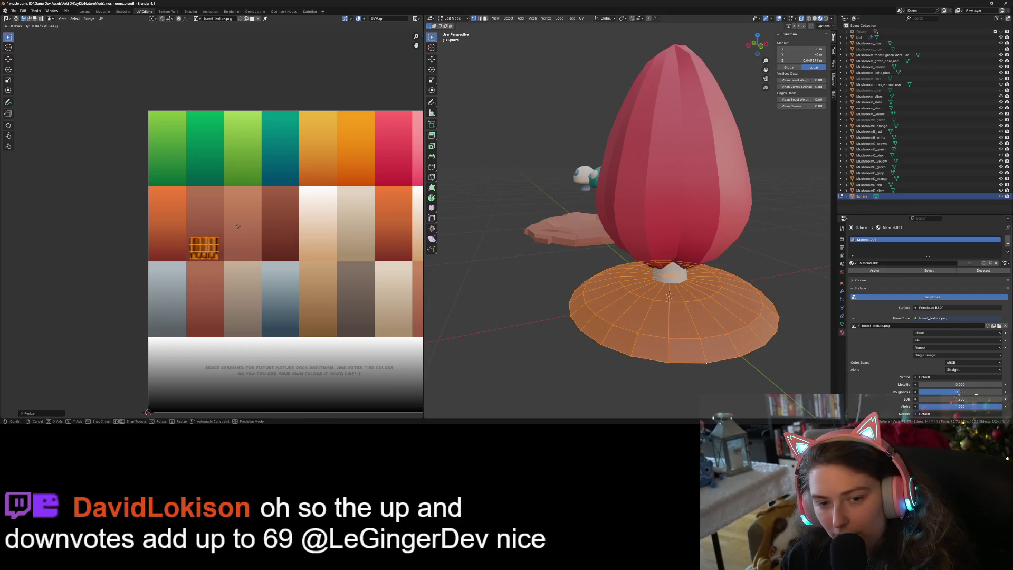
left_click(256, 228)
key("Tab")
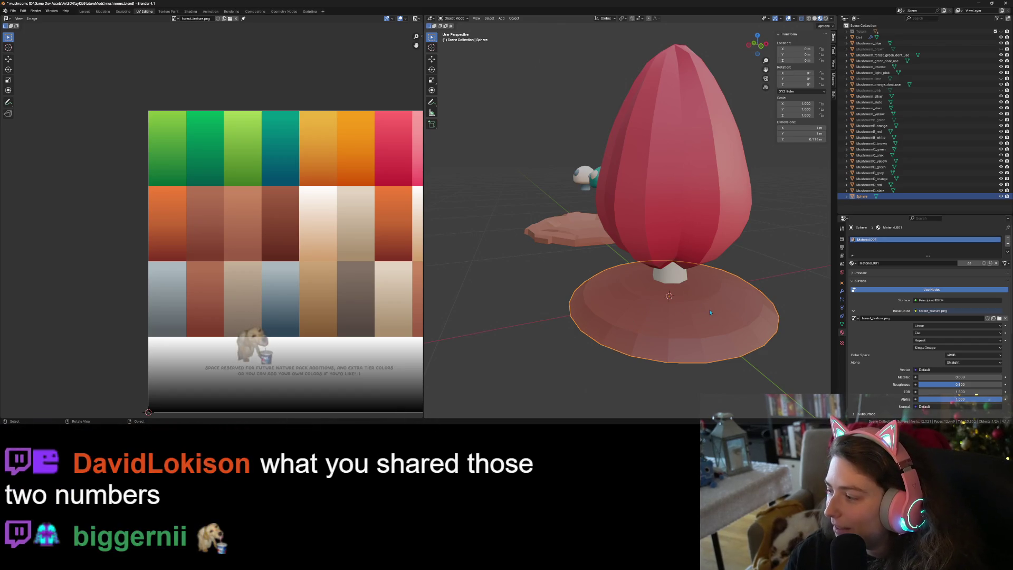
scroll(698, 344, "down", 1)
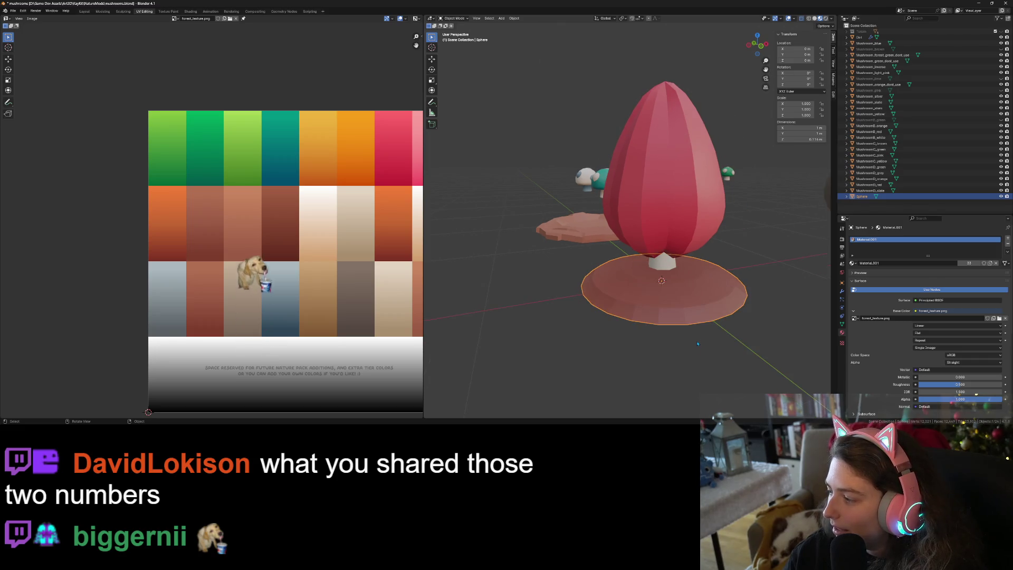
middle_click_drag(698, 344, 732, 371)
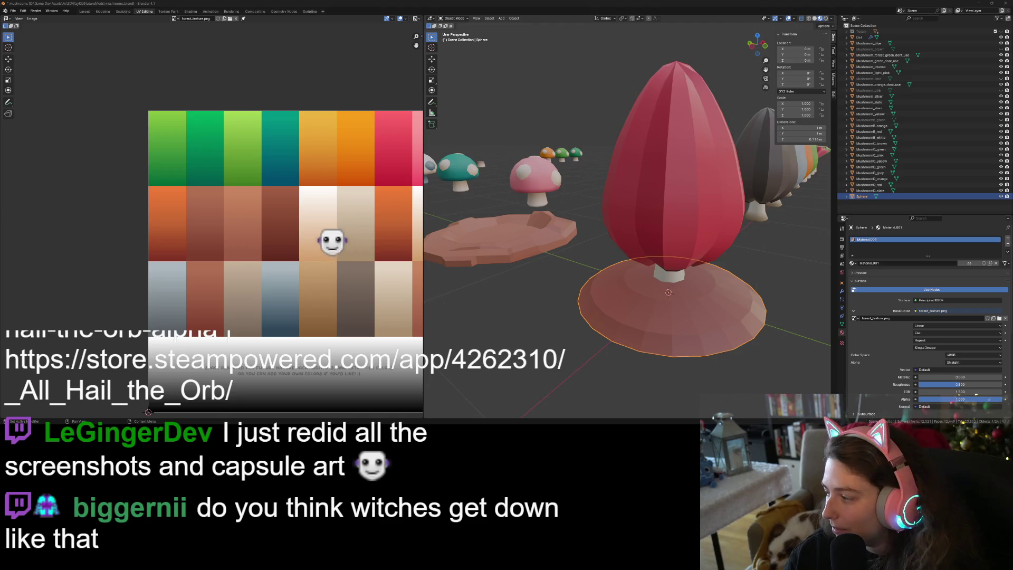
- Open the pasted All Hail the Orb Steam store link in a new Firefox tab
key("alt+Tab")
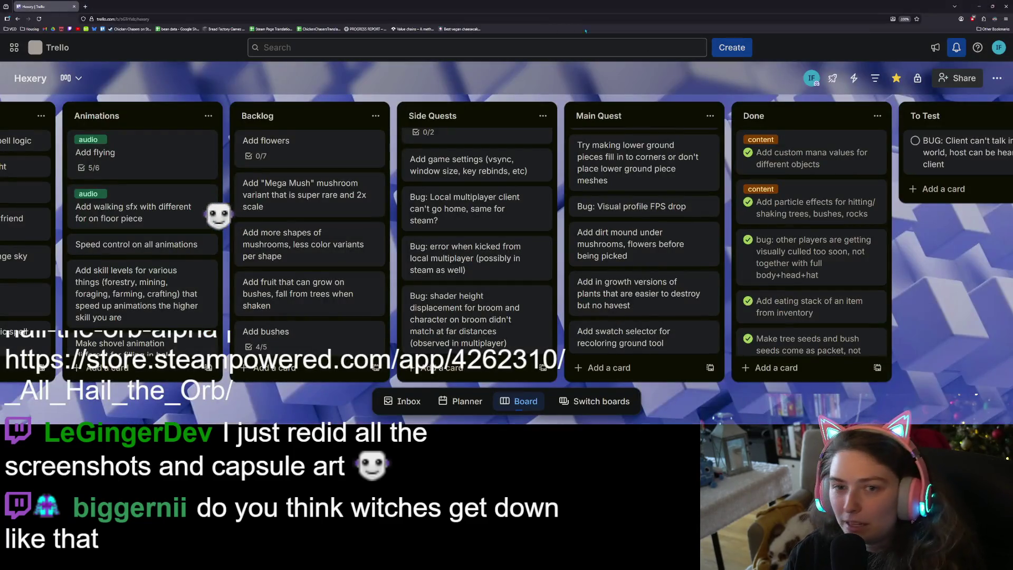
key("ctrl+t")
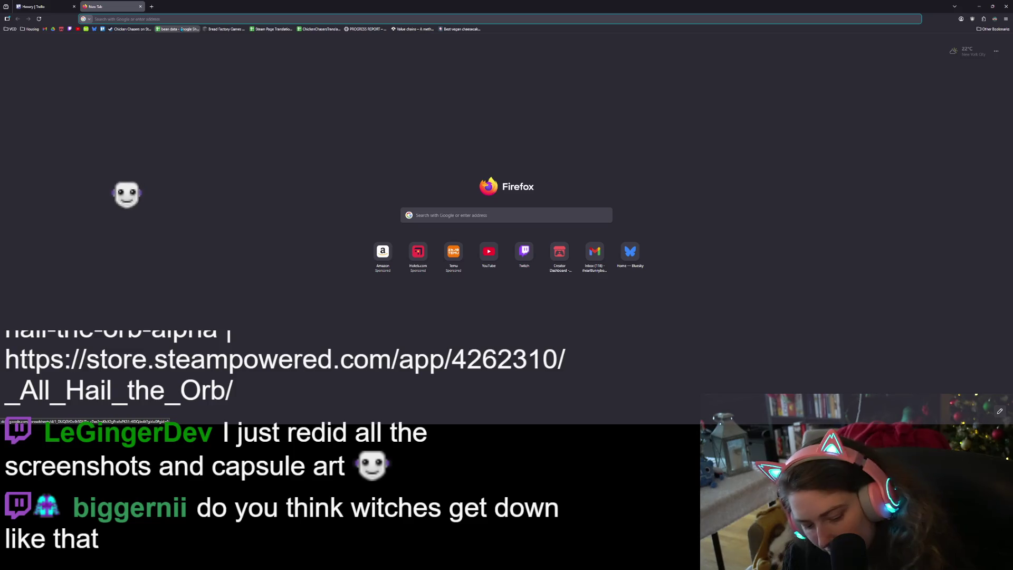
type("store.steampowered.com/app/4262310/_All_Hail_the_Orb/")
key("Return")
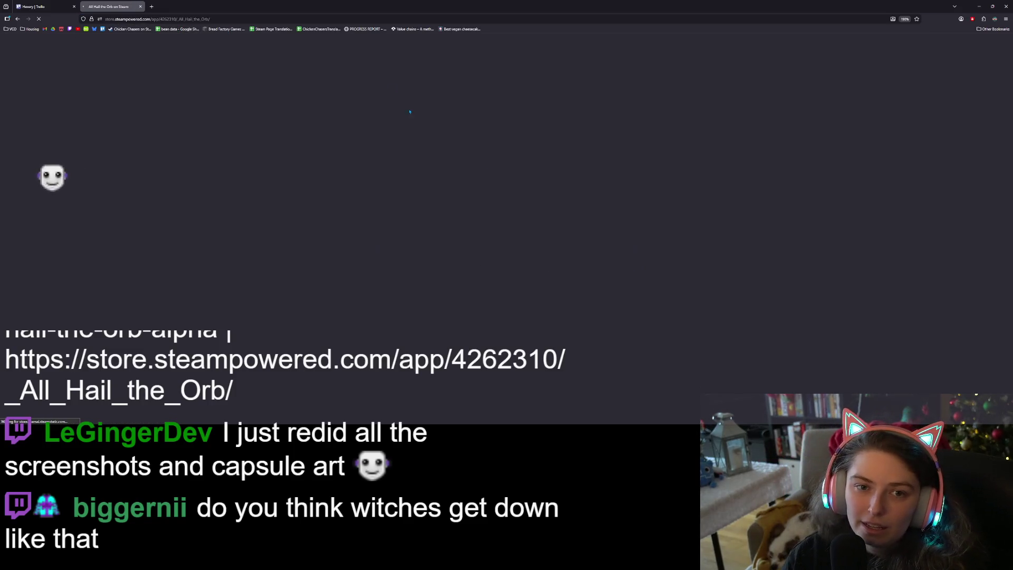
scroll(677, 316, "down", 2)
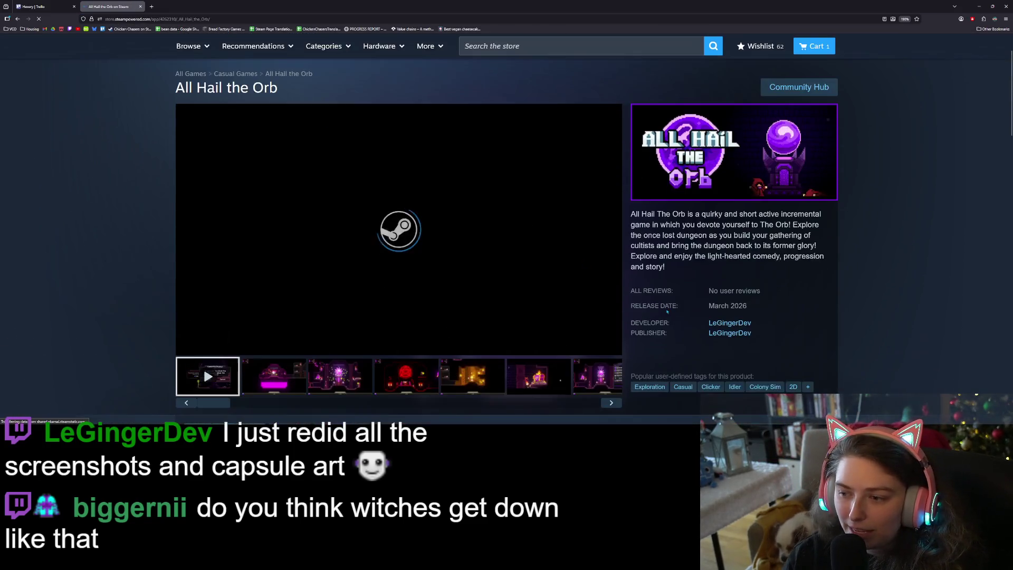
scroll(639, 353, "up", 1)
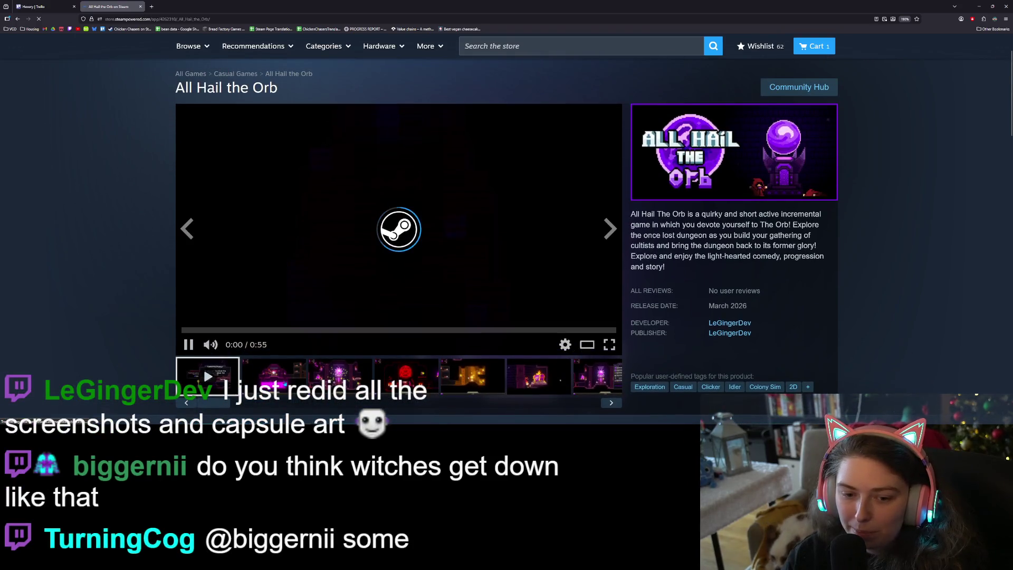
- Browse the store page screenshots: orb, red pentagram and golden chest
left_click(286, 377)
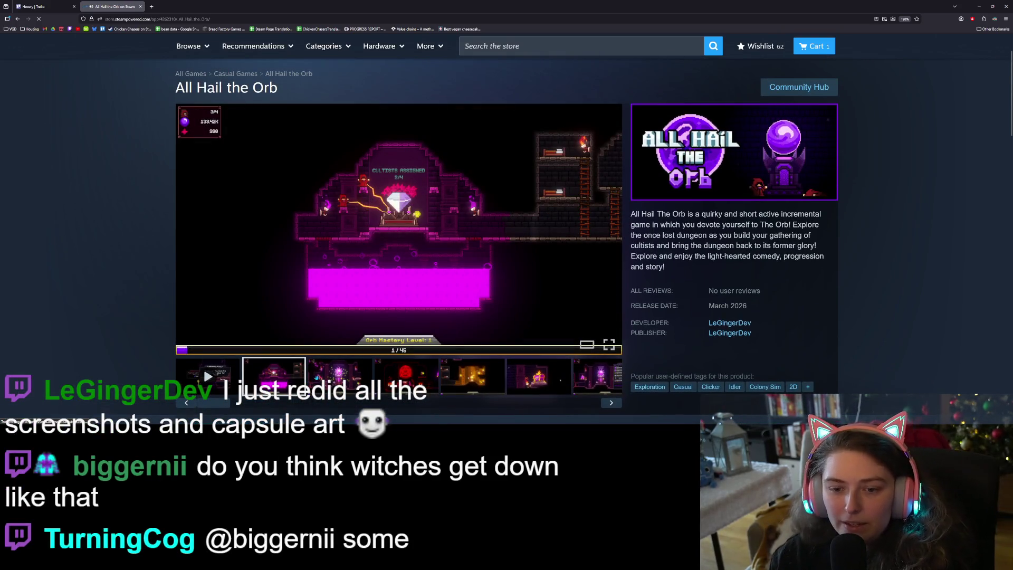
left_click(330, 374)
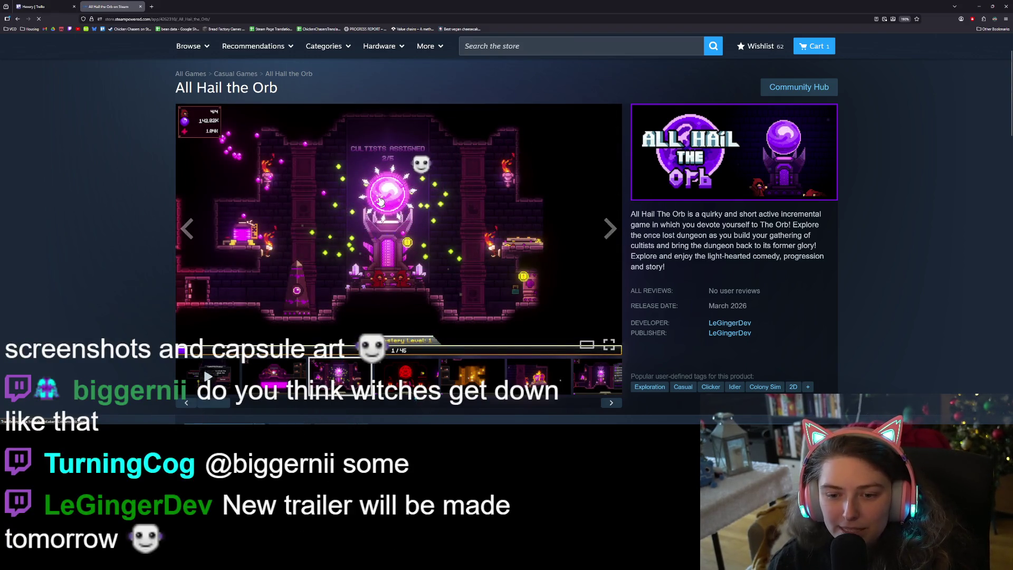
left_click(409, 385)
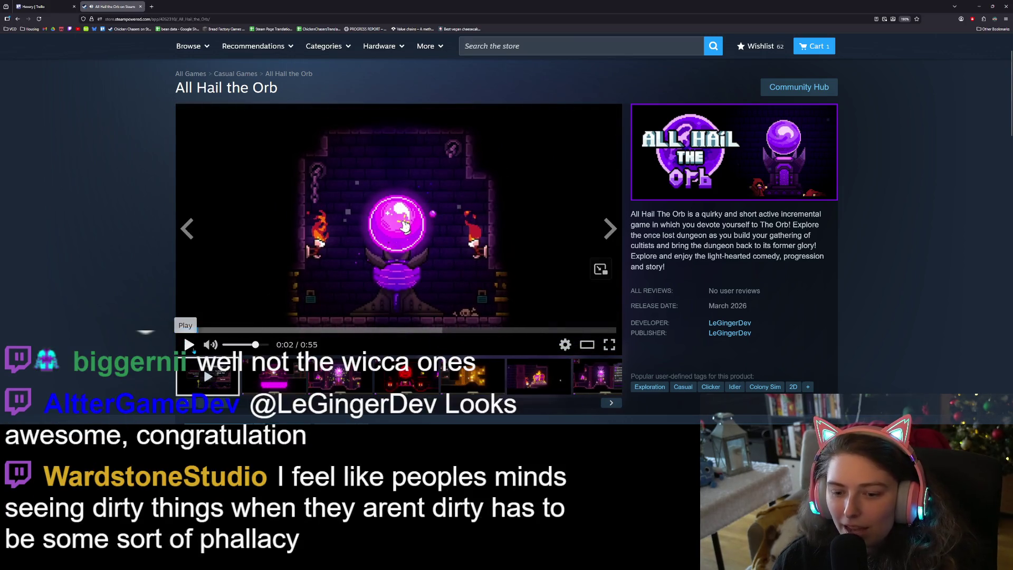
left_click(342, 387)
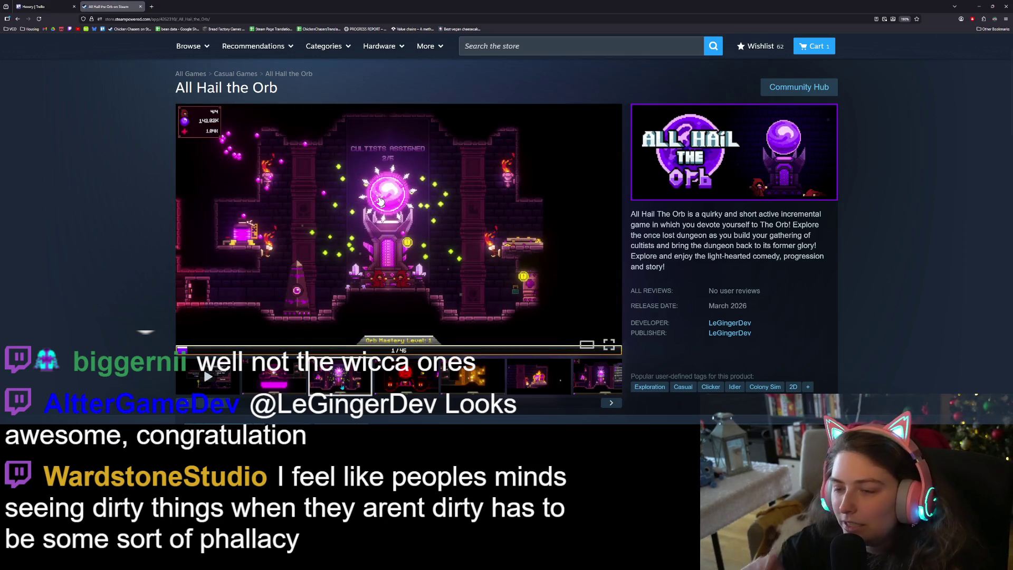
left_click(407, 378)
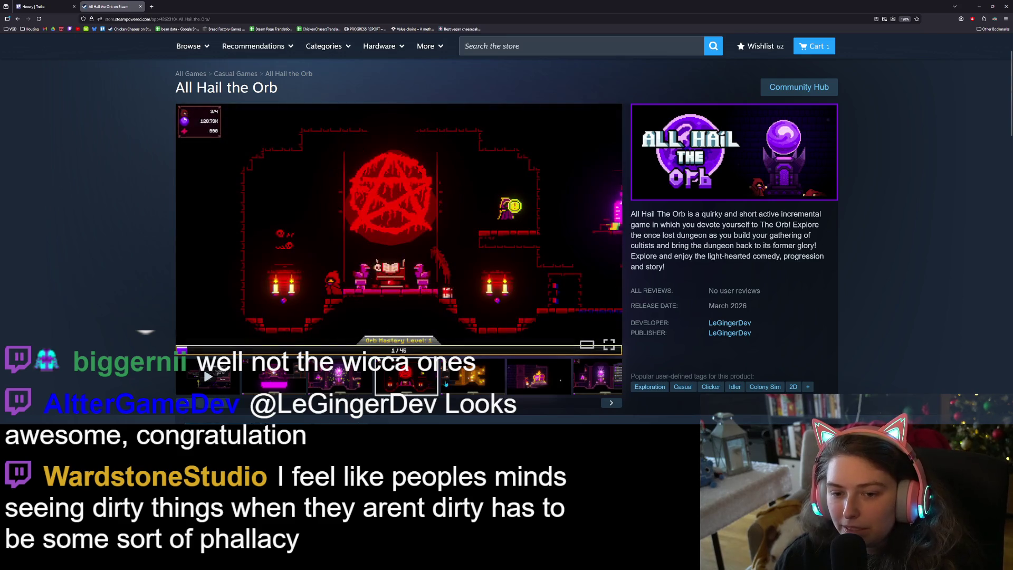
left_click(461, 385)
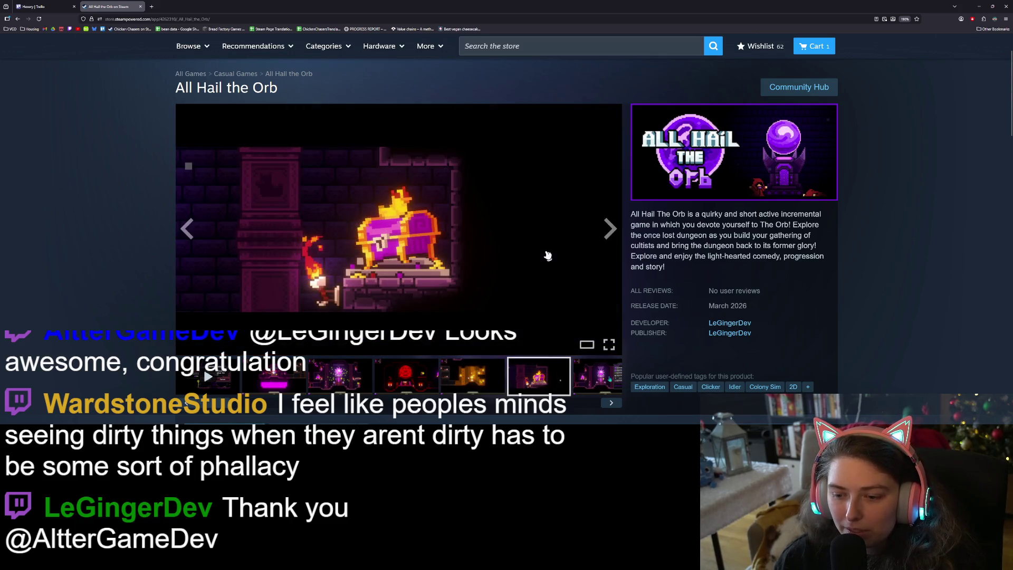
- Bring up the trailer in the main viewer and play it fullscreen
left_click_drag(596, 405, 214, 403)
left_click(207, 376)
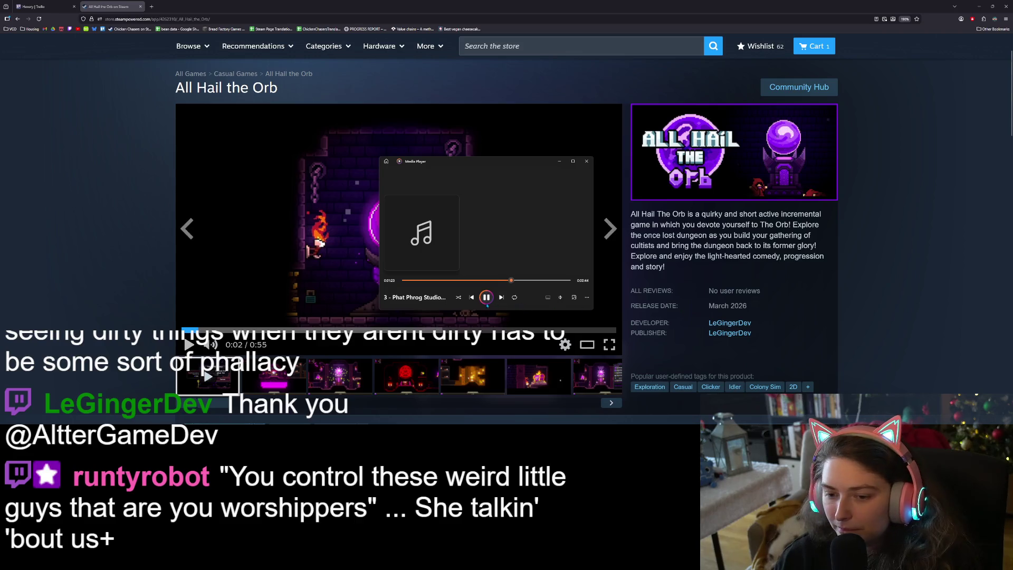
left_click(188, 345)
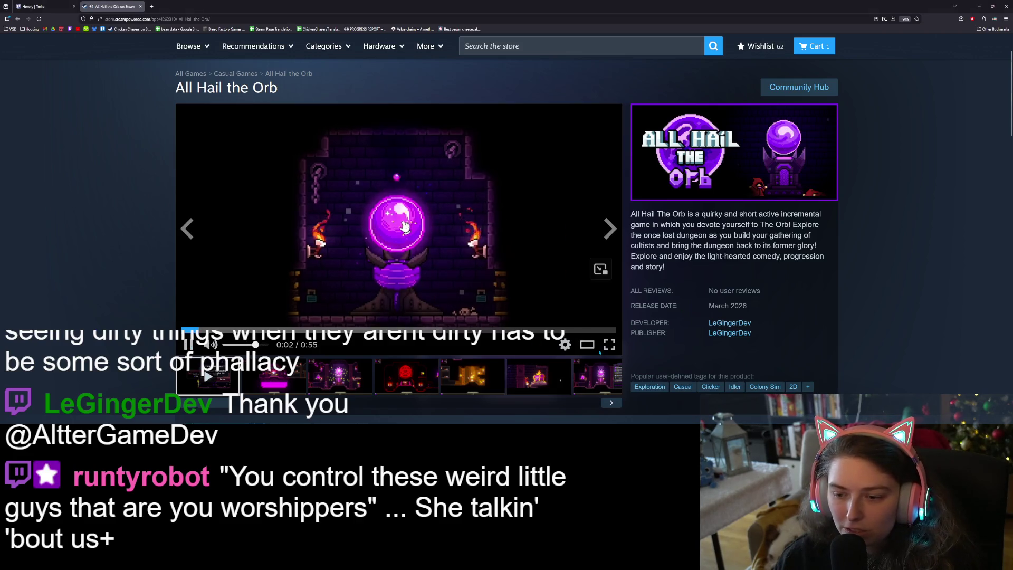
left_click(609, 344)
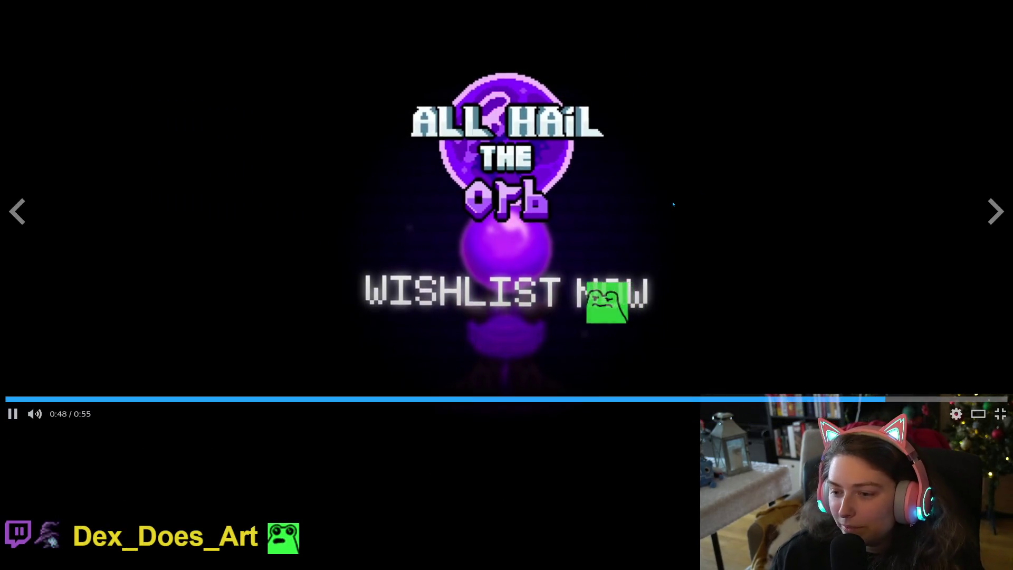
- Exit fullscreen, pause the trailer at 0:50 and return to the Hexery Trello board
key("Escape")
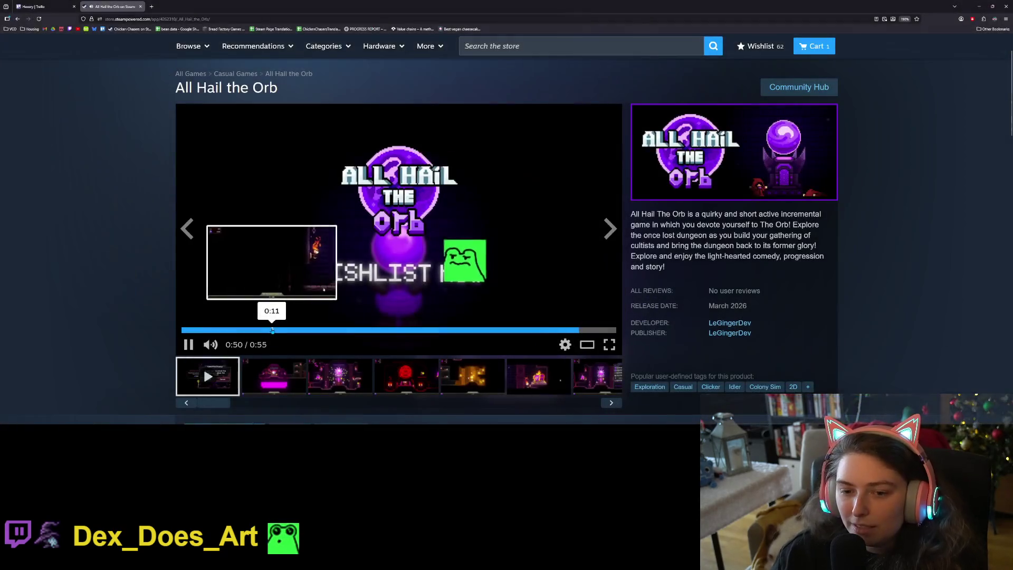
left_click(188, 350)
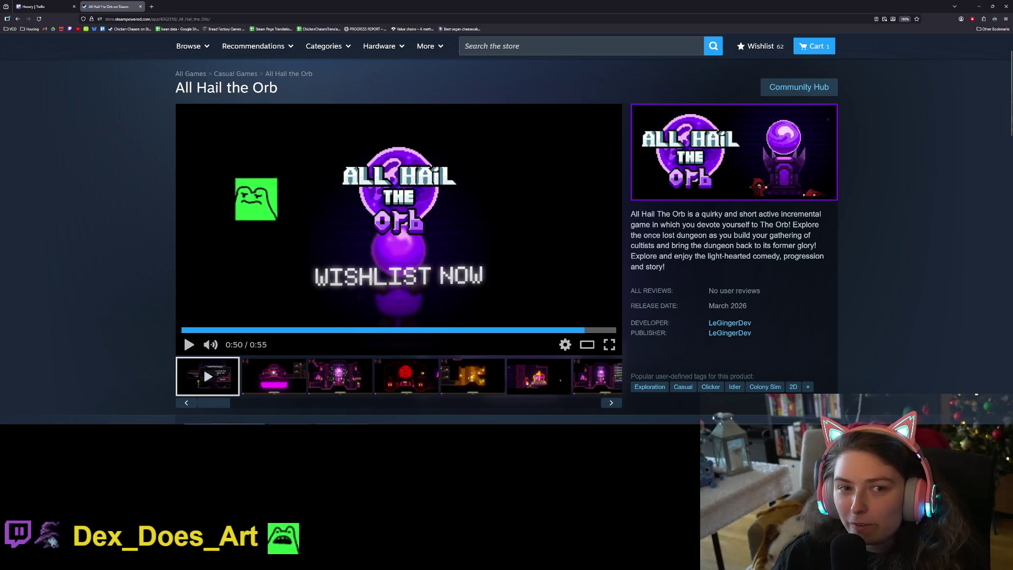
left_click(45, 4)
key("alt+Tab")
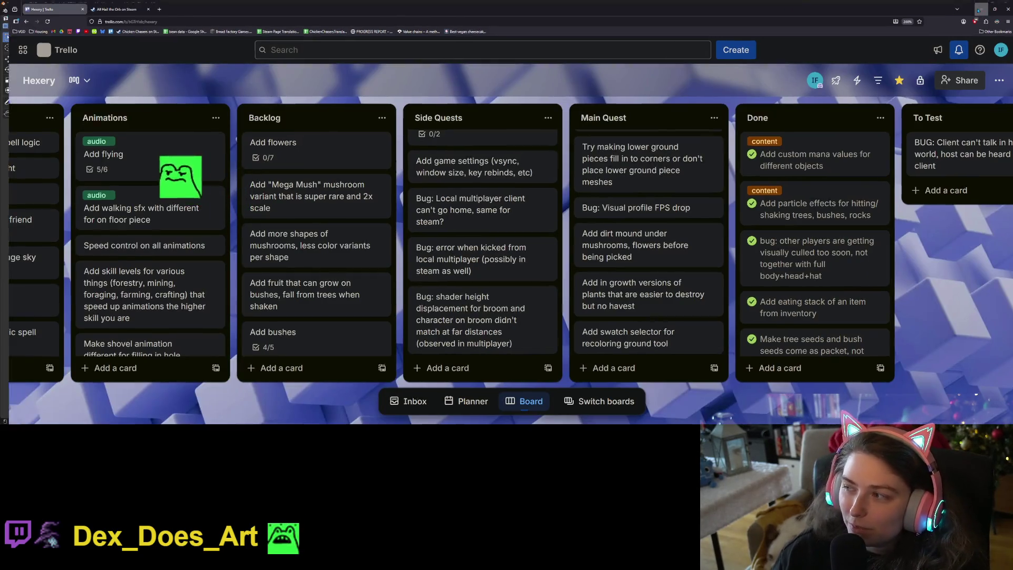
- Minimize the Media Player window and orbit Blender's viewport to a side view of the mushroom
key("alt+Tab")
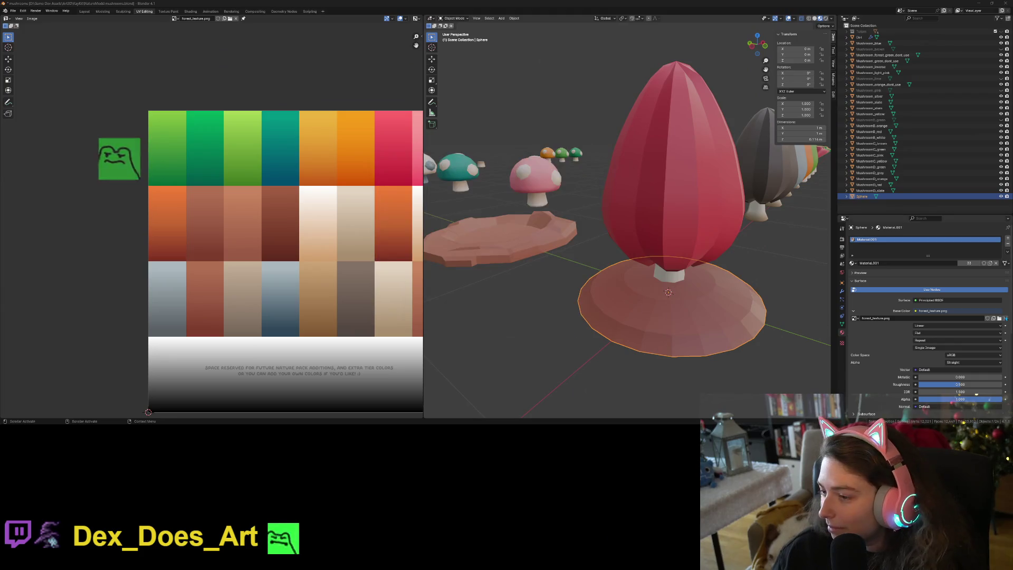
key("alt+Tab")
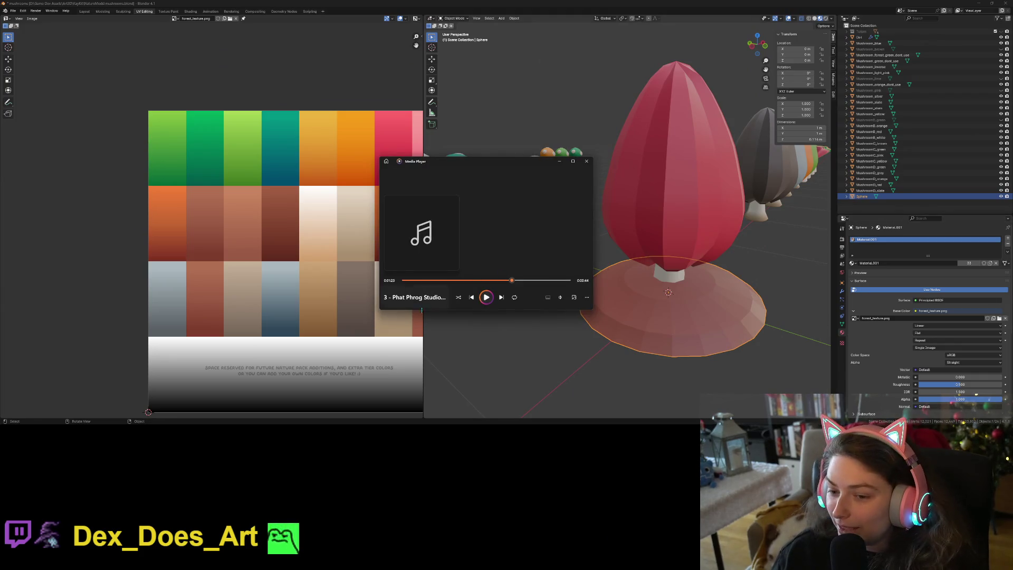
left_click(558, 162)
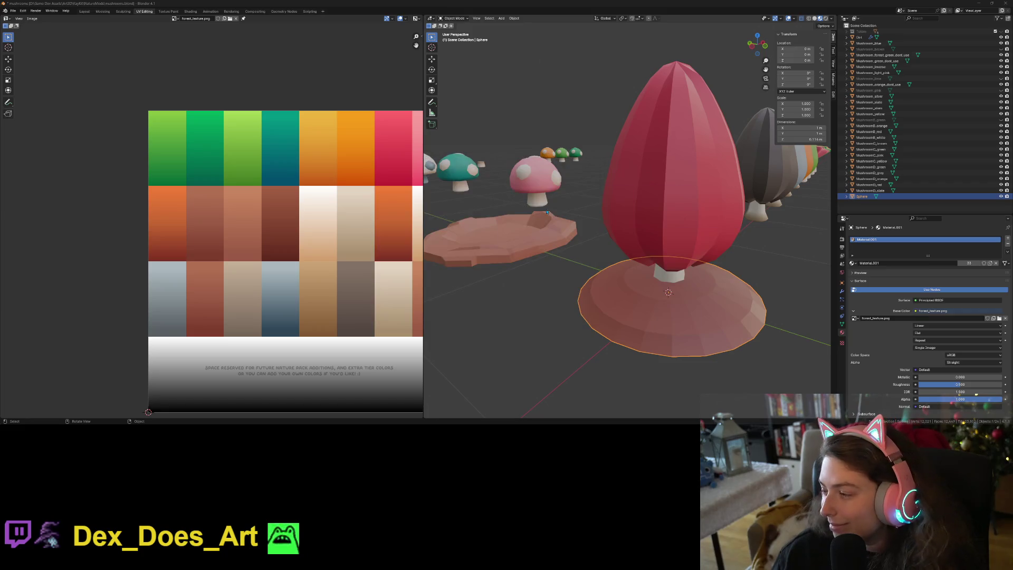
middle_click_drag(634, 342, 620, 345)
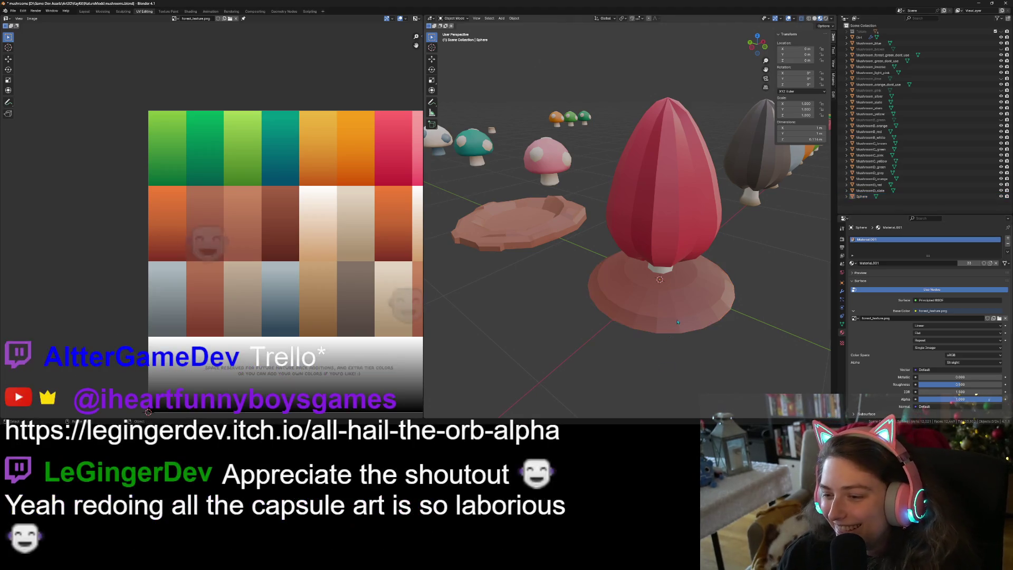
mouse_move(660, 368)
middle_mouse_down()
mouse_move(703, 379)
mouse_move(653, 336)
middle_mouse_up()
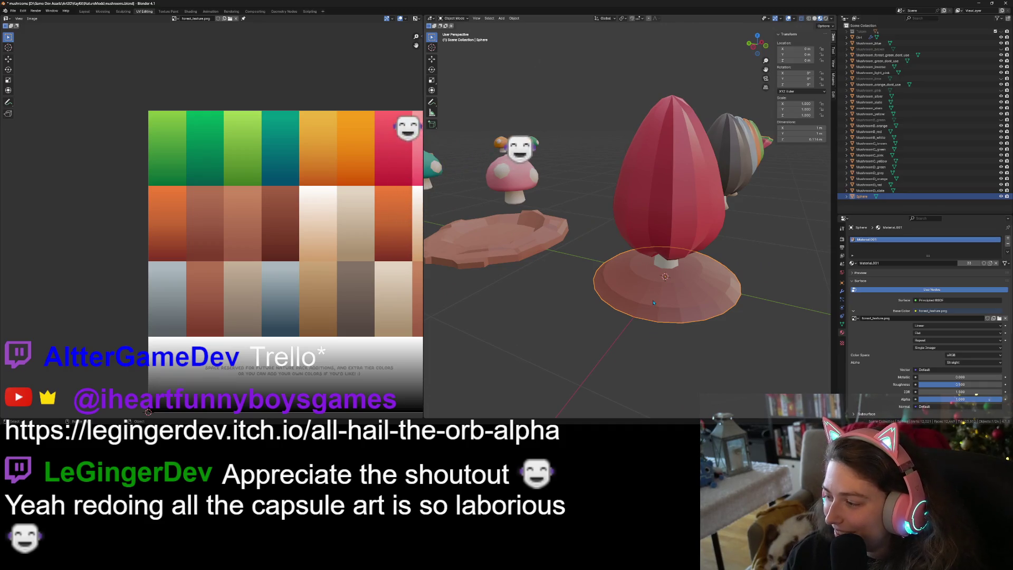
key("Tab")
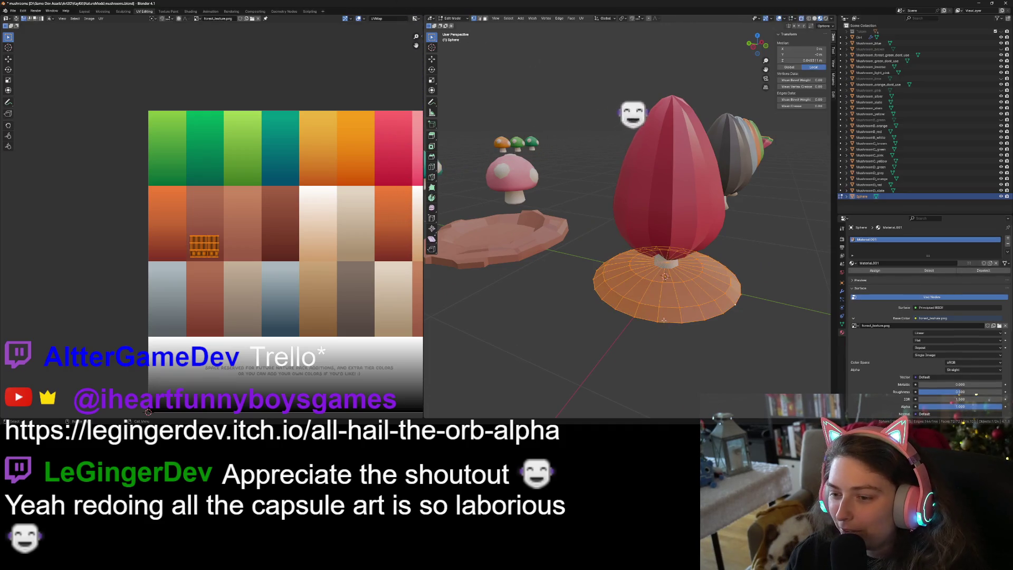
- Raise the base's centre vertex and its surrounding ring along Z to form a dome
left_click(666, 262)
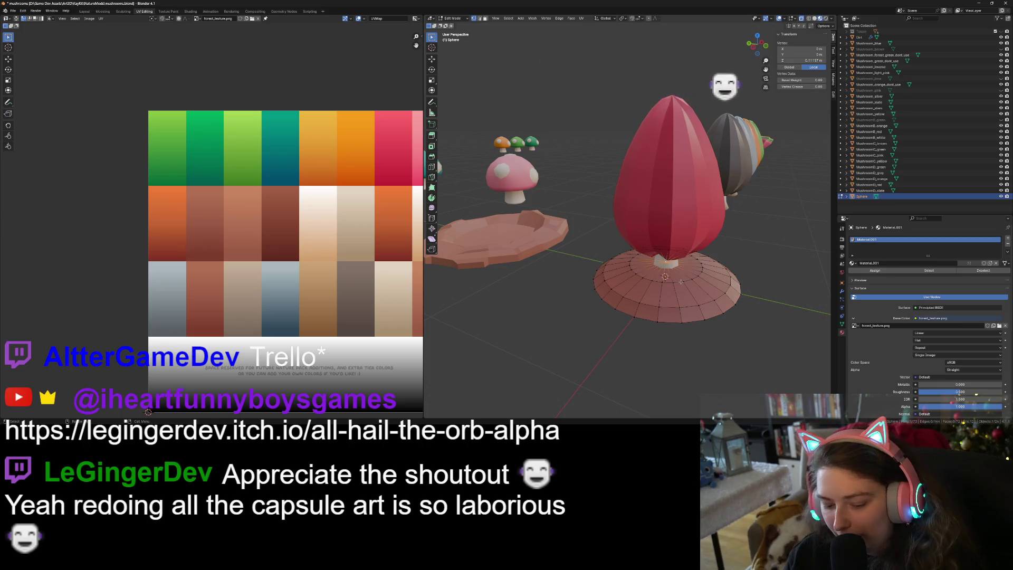
key("g")
key("z")
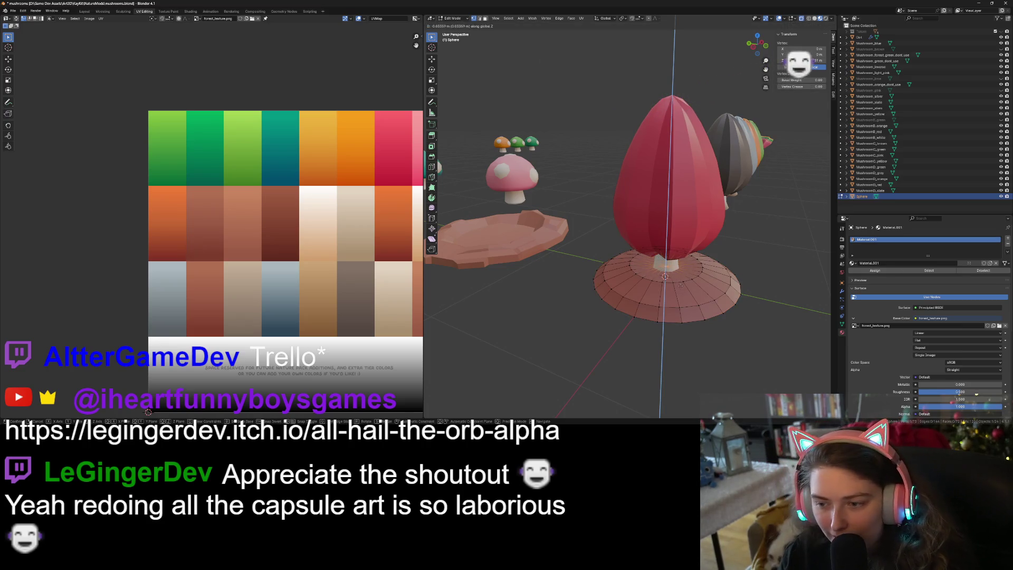
left_click(681, 286)
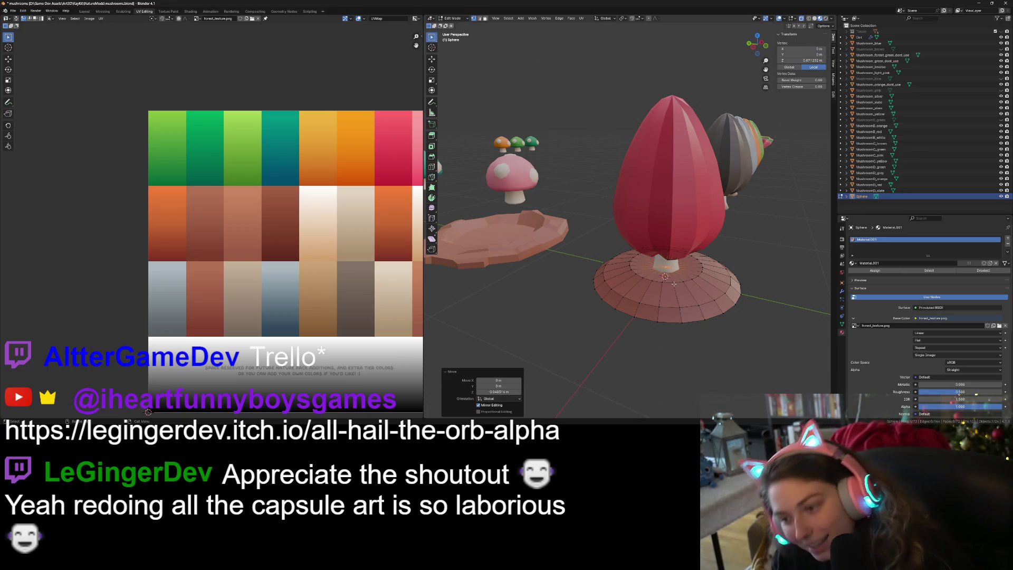
key("ctrl+KP_Add")
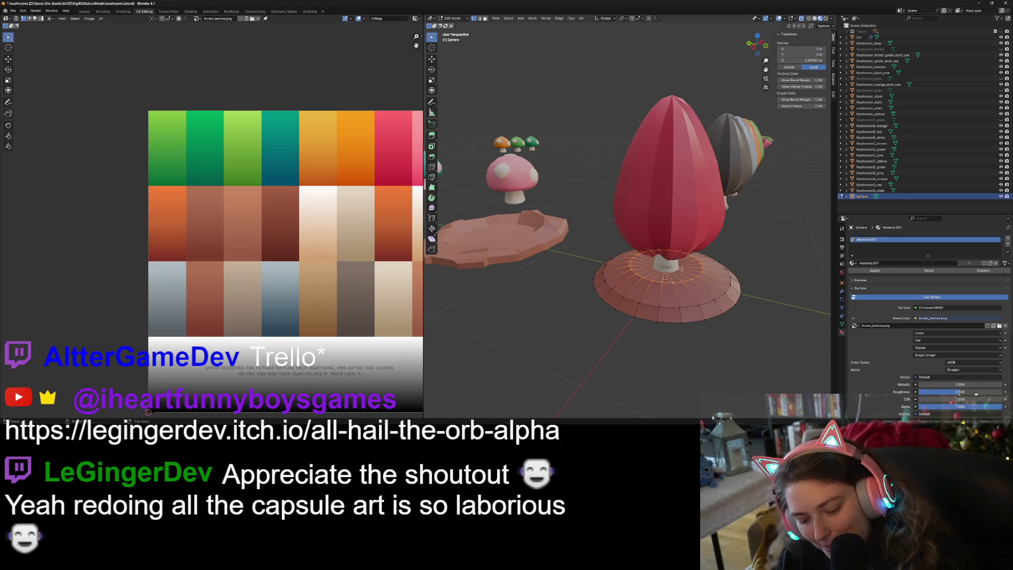
key("g")
key("z")
left_click(682, 273)
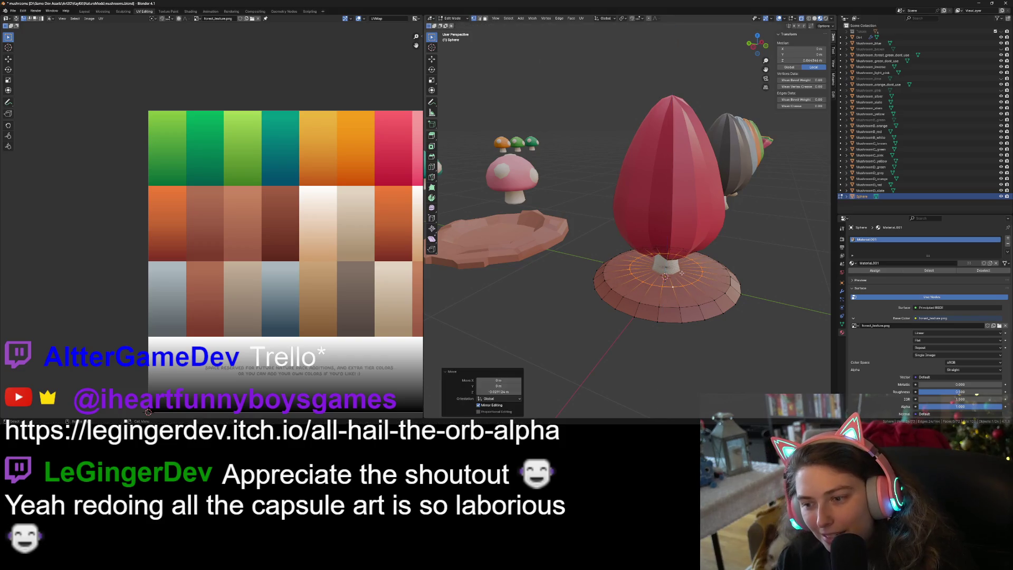
- Cut a new edge loop into the disc and lift it along Z
key("Tab")
mouse_move(682, 272)
middle_mouse_down()
mouse_move(673, 343)
mouse_move(699, 347)
middle_mouse_up()
key("Tab")
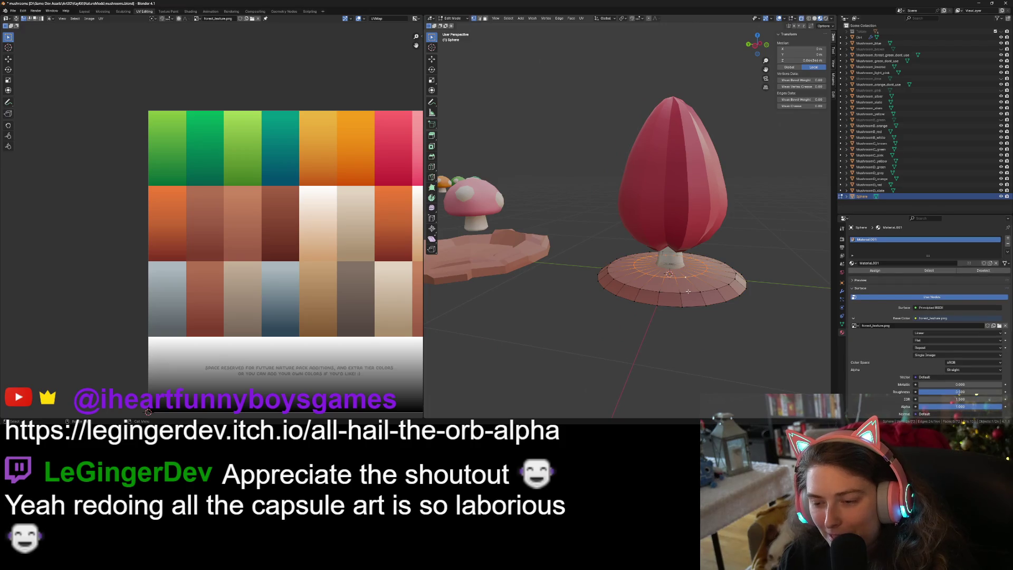
left_click(658, 315)
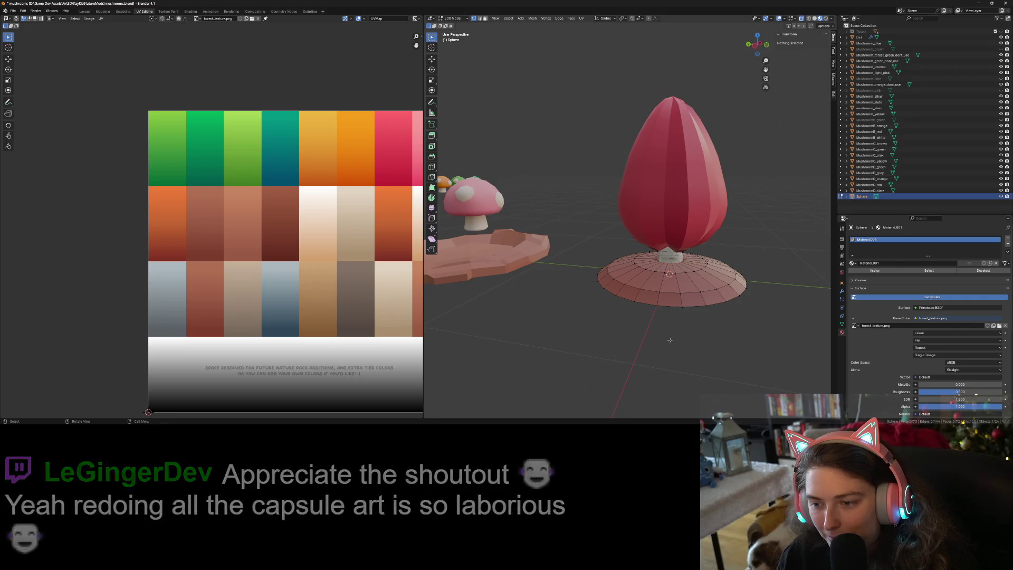
key("Tab")
mouse_move(658, 321)
middle_mouse_down()
mouse_move(720, 334)
mouse_move(660, 316)
middle_mouse_up()
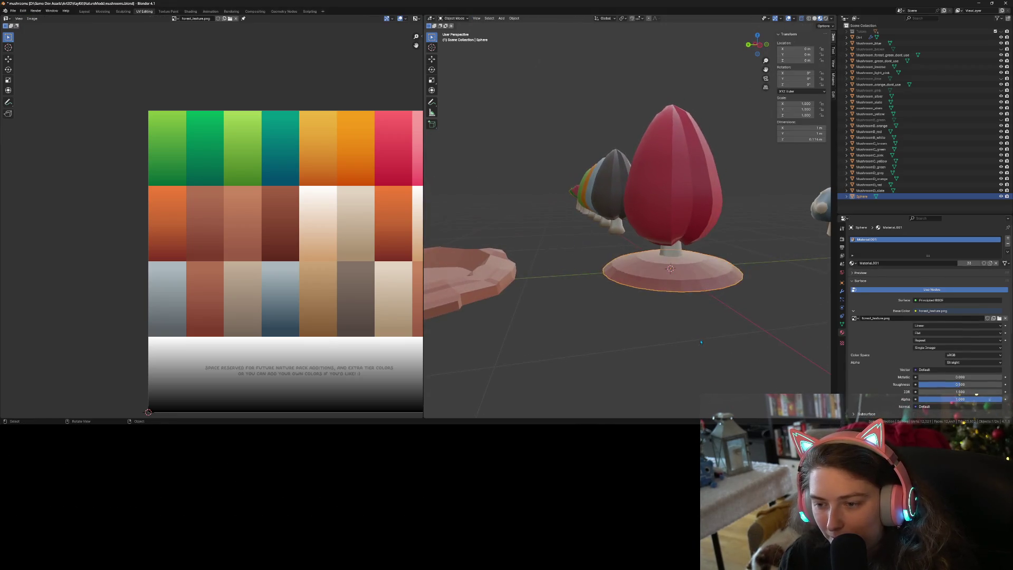
key("Tab")
scroll(644, 312, "up", 1)
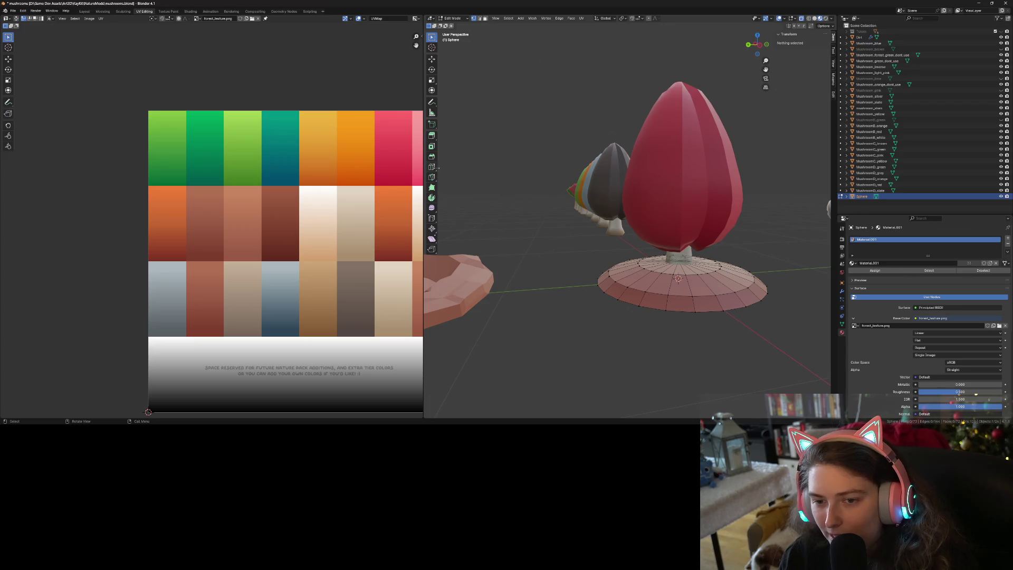
left_click(641, 279)
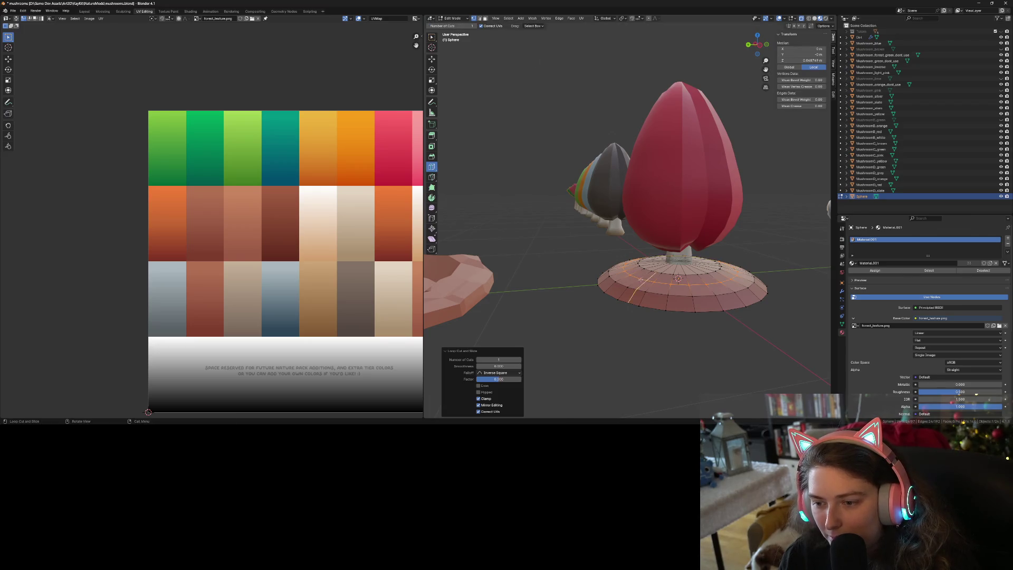
key("g")
key("z")
left_click(680, 335)
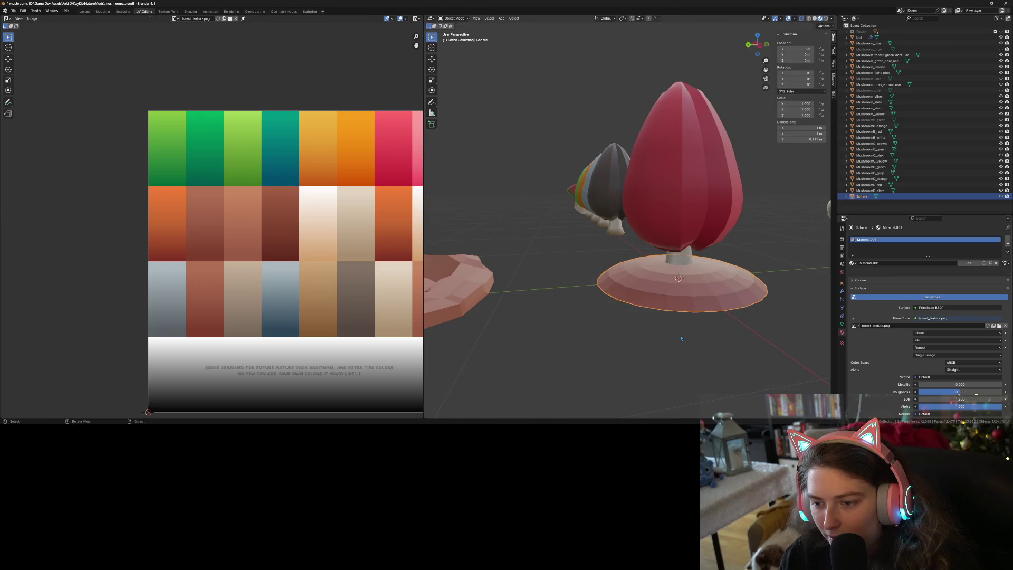
- Add a second edge loop on the base and raise it vertically
key("Tab")
mouse_move(681, 336)
middle_mouse_down()
mouse_move(678, 345)
mouse_move(678, 282)
middle_mouse_up()
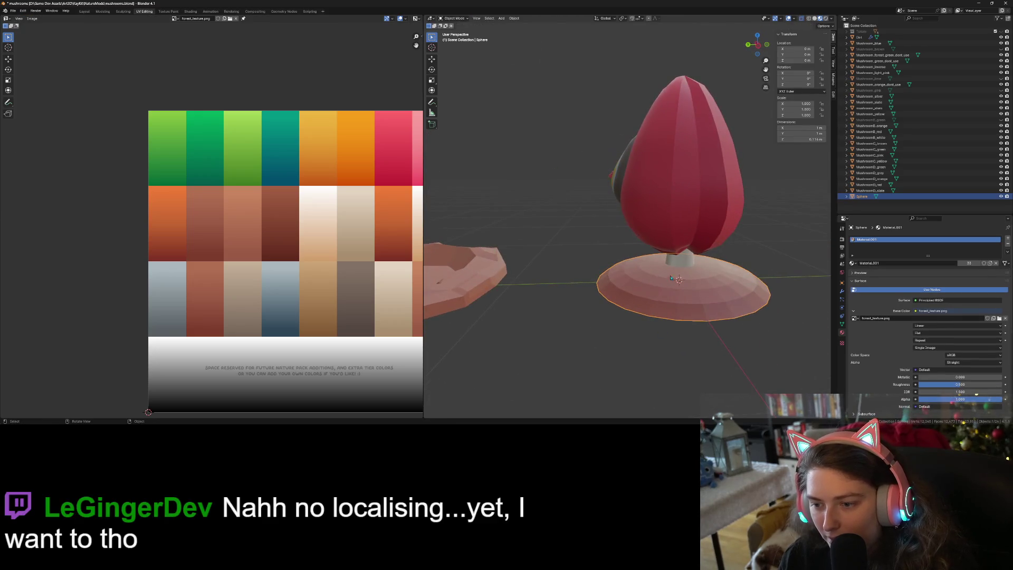
key("Tab")
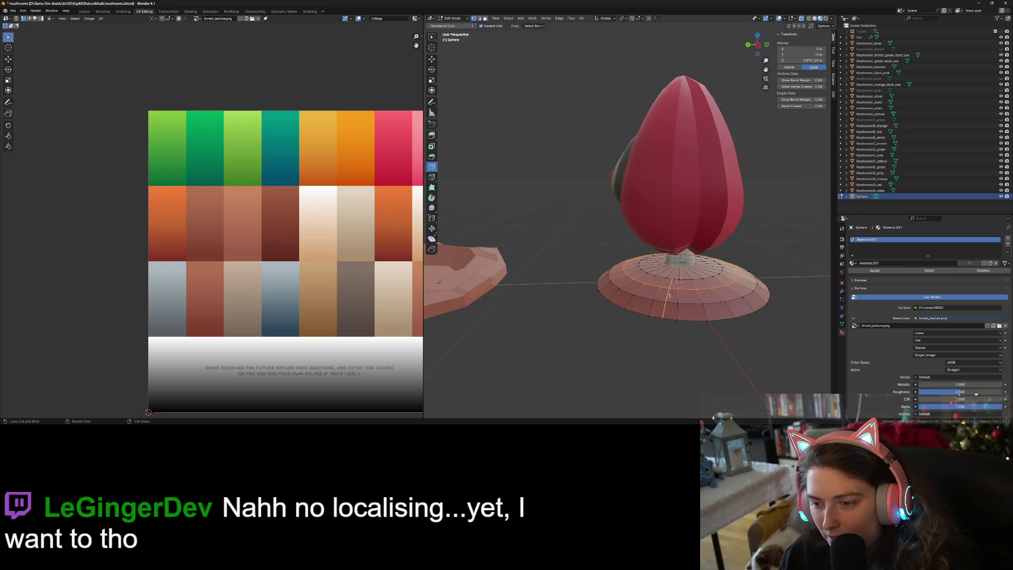
left_click_drag(681, 308, 684, 313)
key("z")
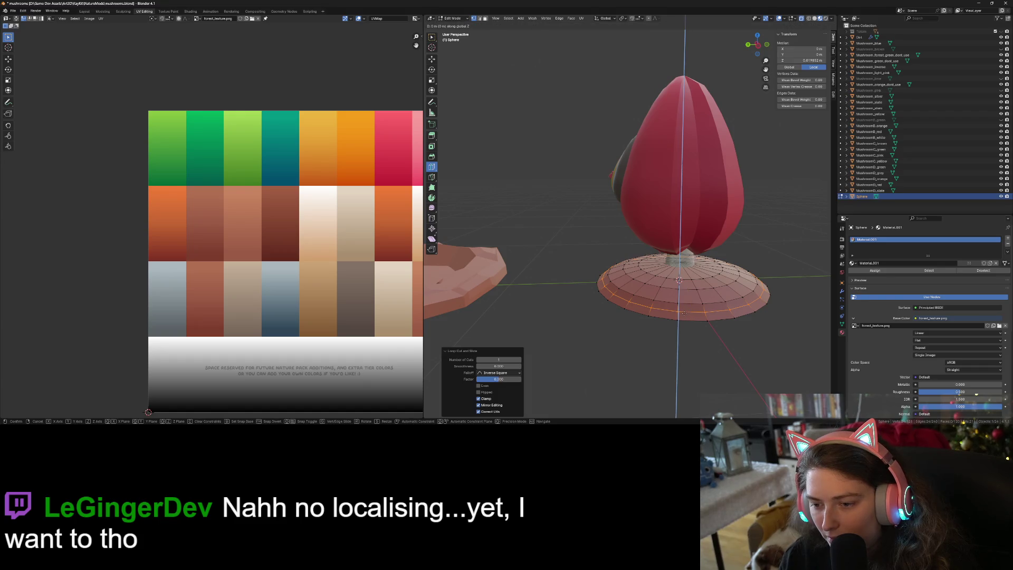
left_click(684, 313)
key("Tab")
middle_click_drag(684, 313, 639, 340)
key("Tab")
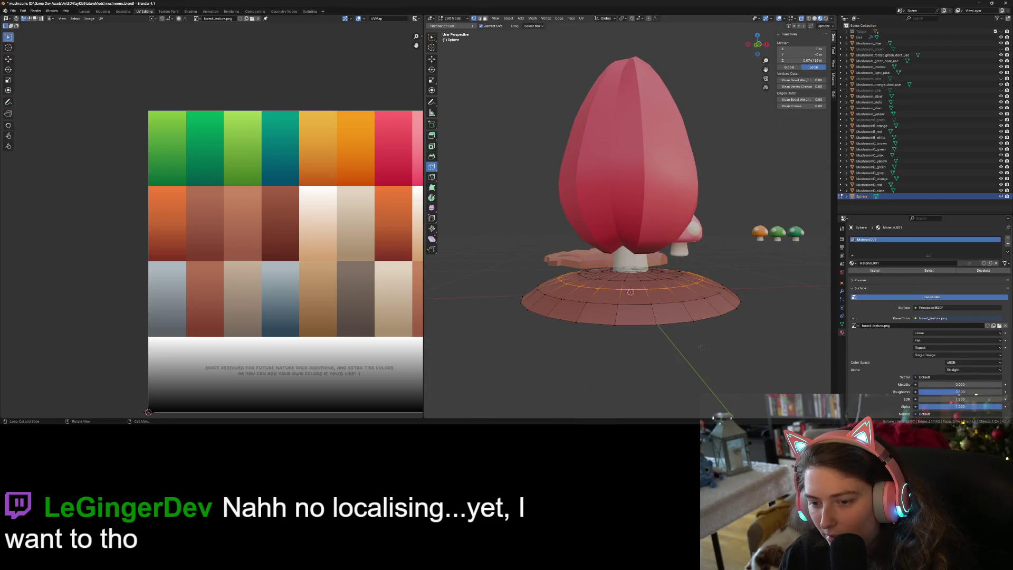
- Select the mound base object and save mushrooms.blend
key("Tab")
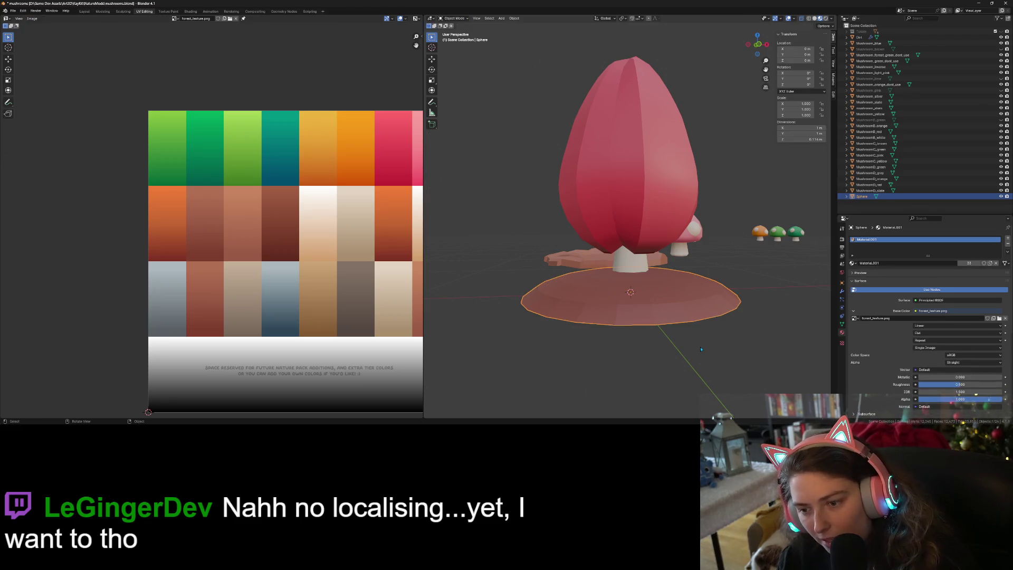
left_click(700, 346)
mouse_move(700, 347)
middle_mouse_down()
mouse_move(686, 357)
mouse_move(715, 333)
middle_mouse_up()
left_click(669, 260)
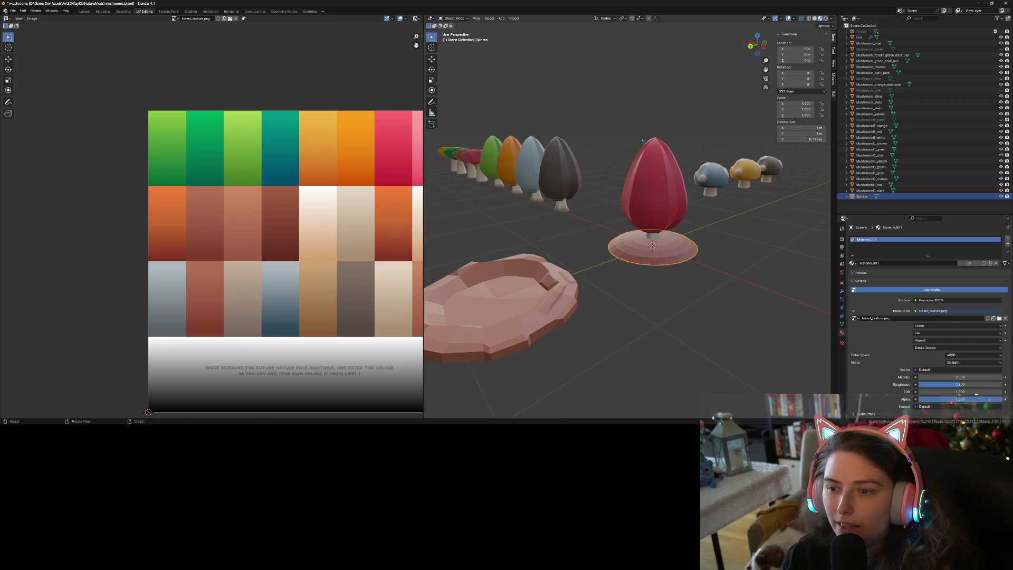
key("ctrl+s")
double_click(862, 196)
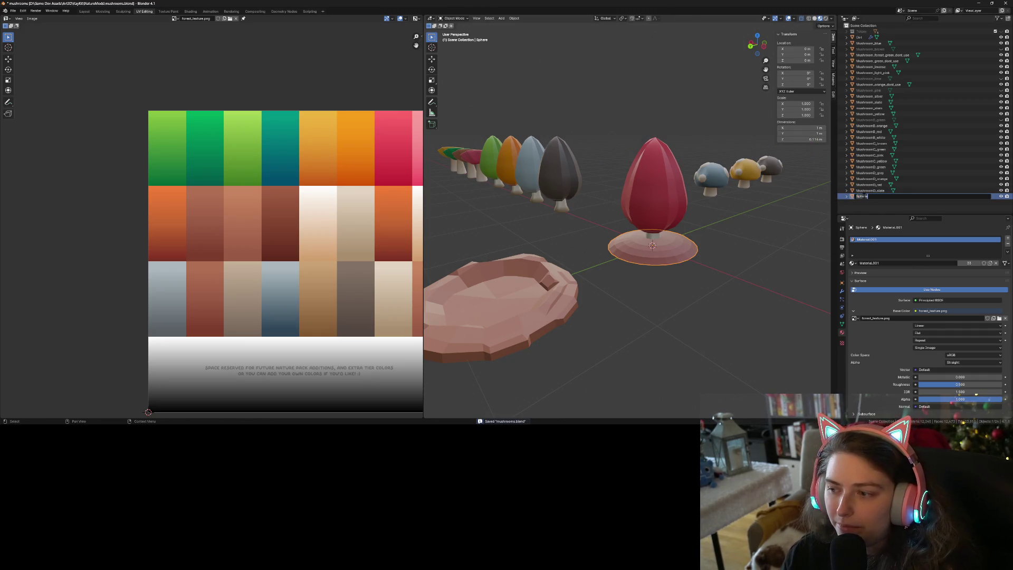
- Rename the mound object to dirt_mound_2 and begin a Wavefront OBJ export
type("dirt_mound_2")
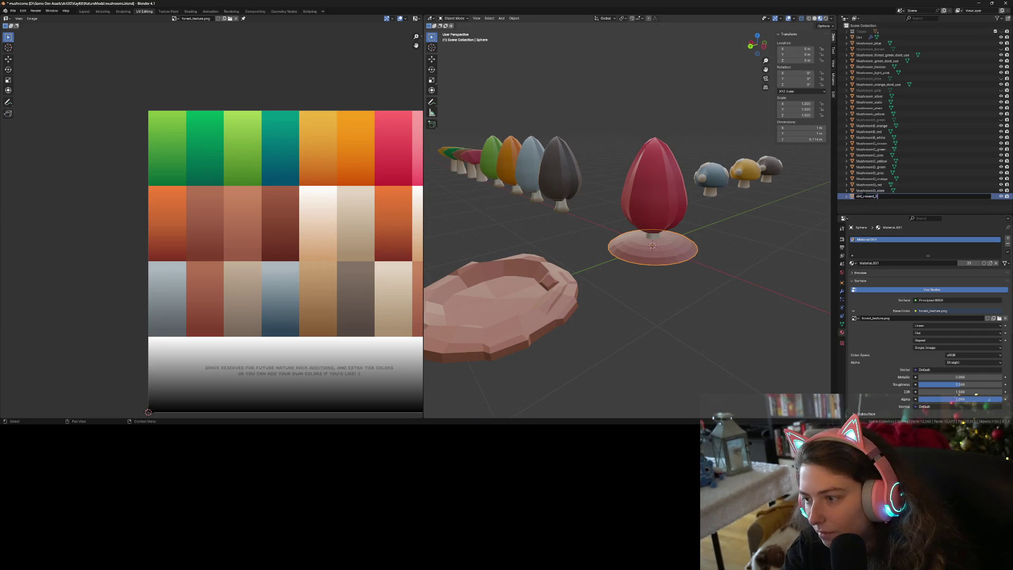
key("Return")
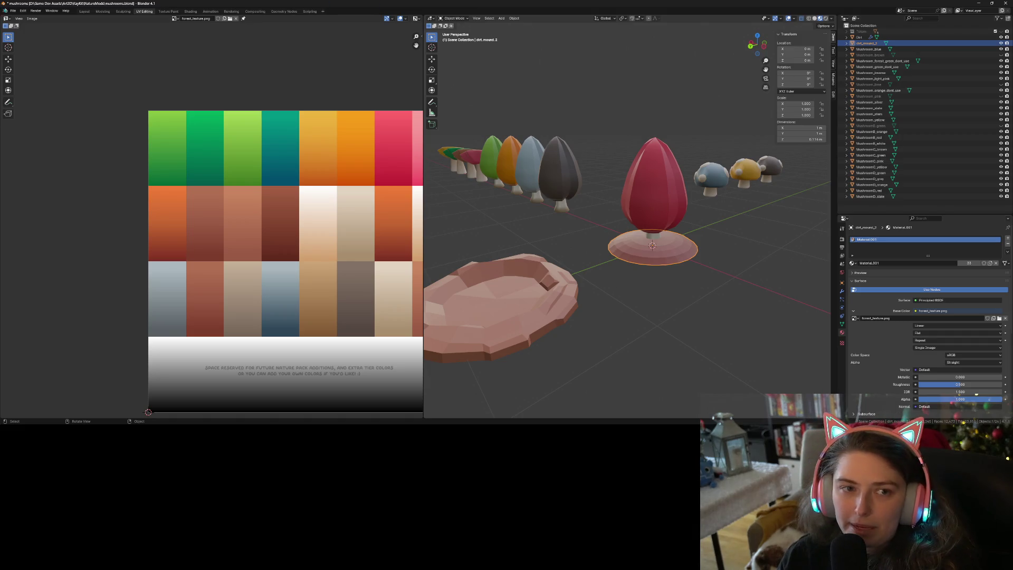
left_click(13, 10)
mouse_move(48, 103)
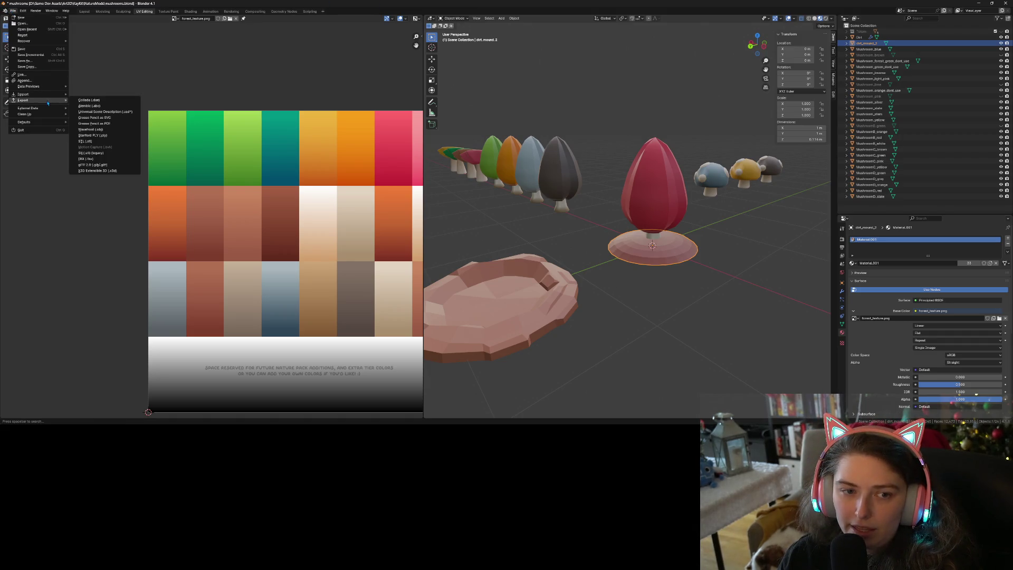
left_click(103, 130)
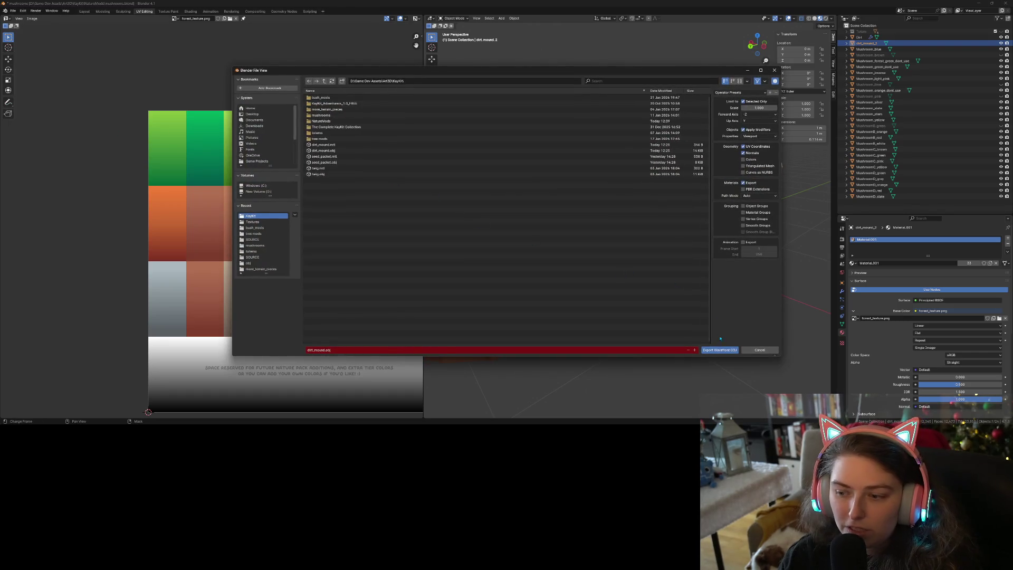
- Export the mound as dirt_mound_2.obj and save mushrooms.blend
left_click(327, 351)
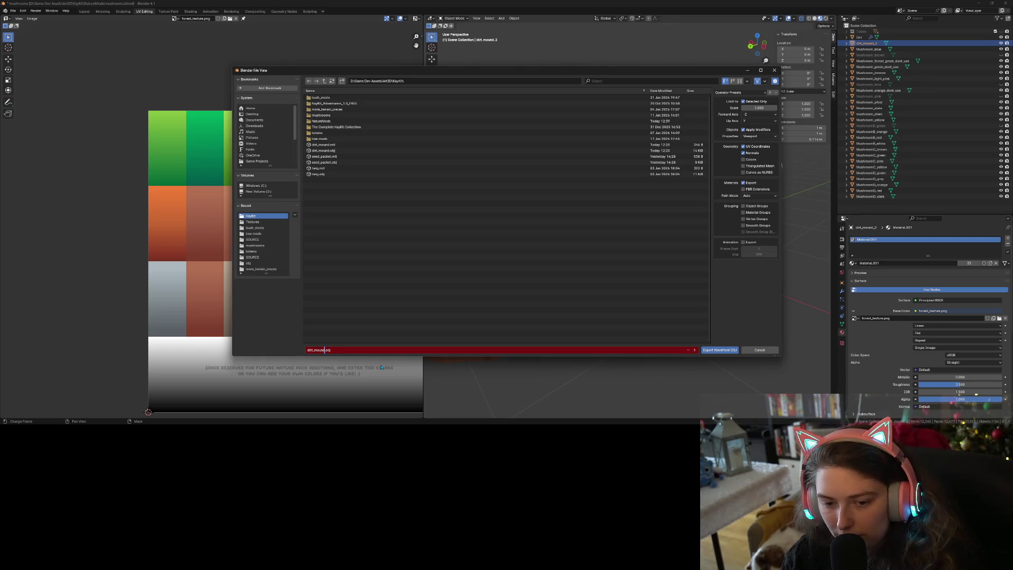
type("_2")
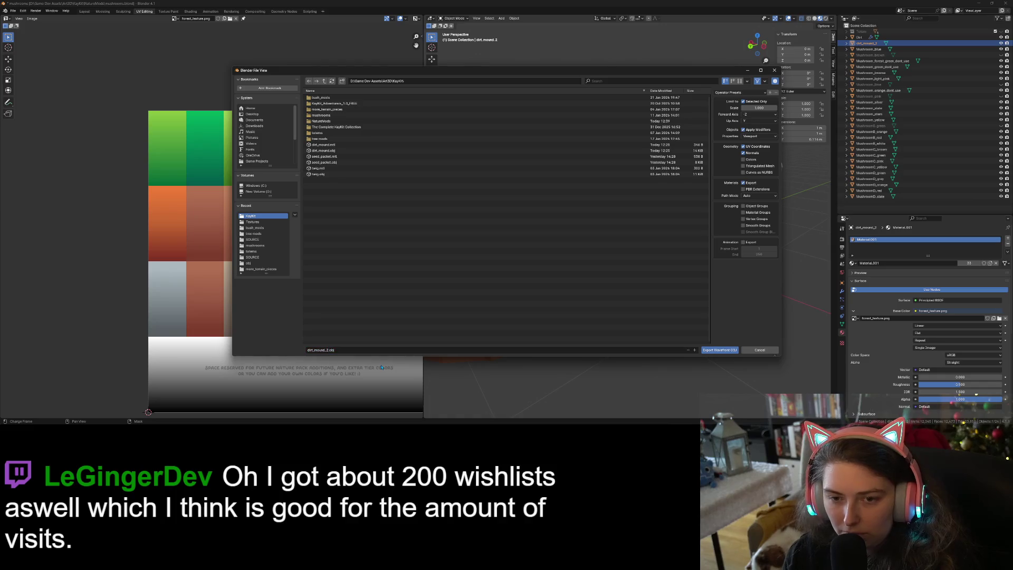
left_click(725, 352)
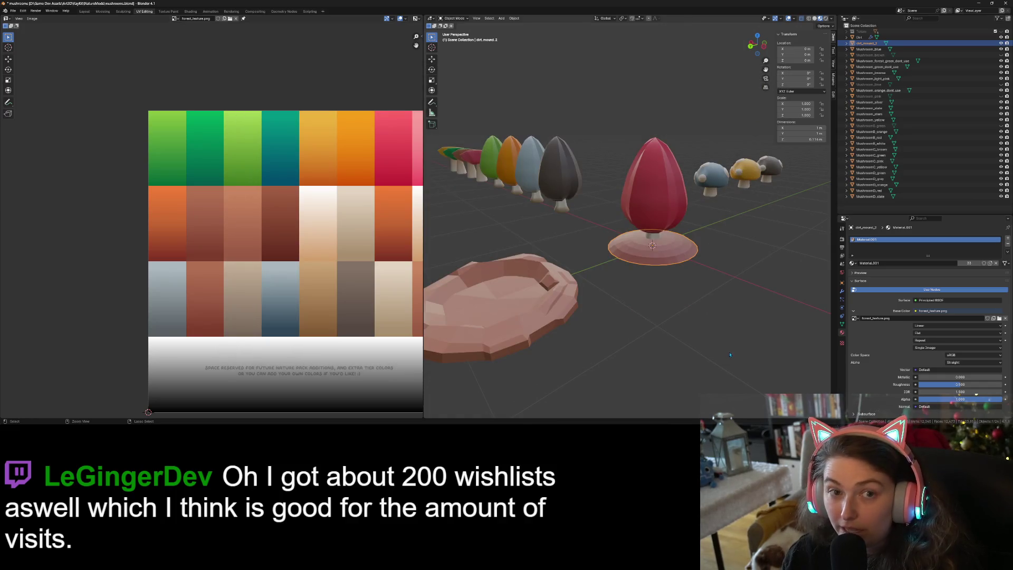
key("ctrl+s")
key("alt+Tab")
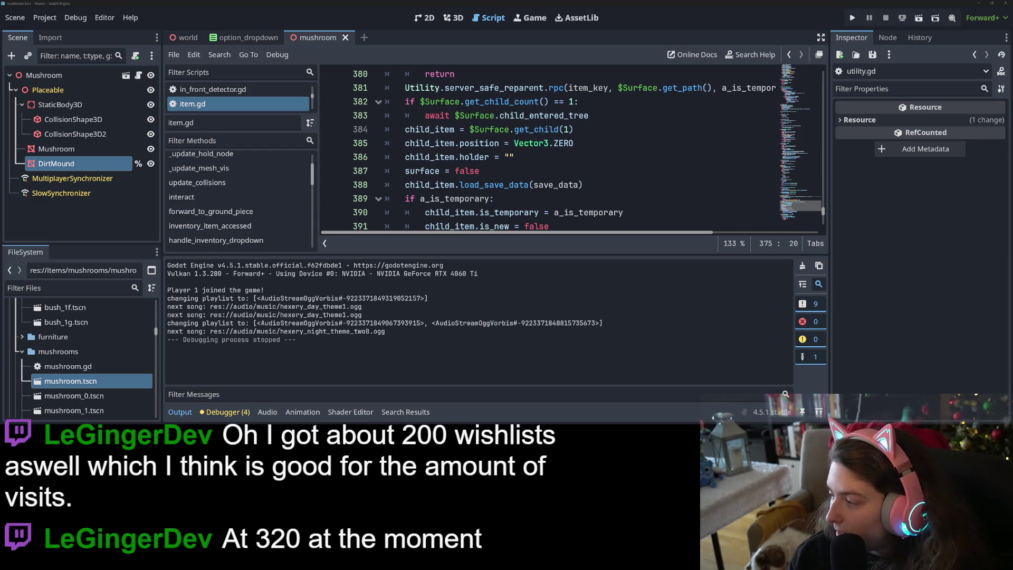
- Copy dirt_mound_2 and dirt_mound_2.mtl from the KayKit folder into the nature folder
key("alt+Tab")
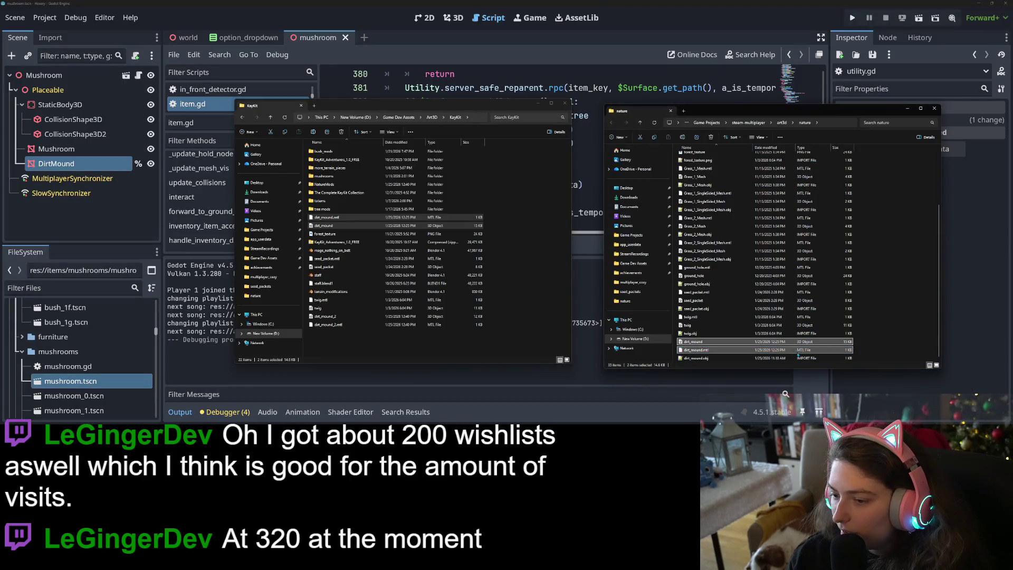
left_click(898, 349)
left_click(498, 362)
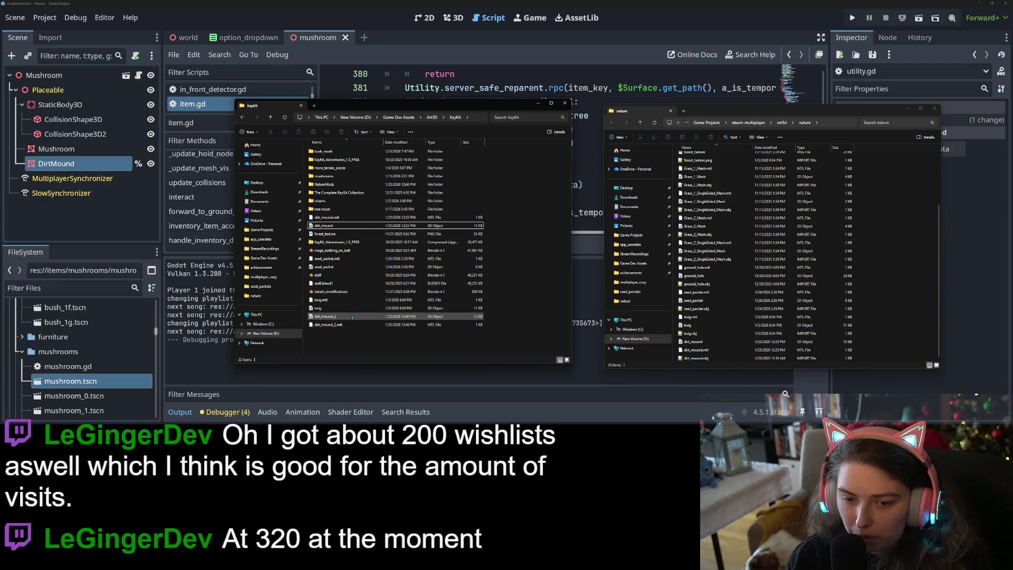
left_click_drag(369, 316, 372, 343)
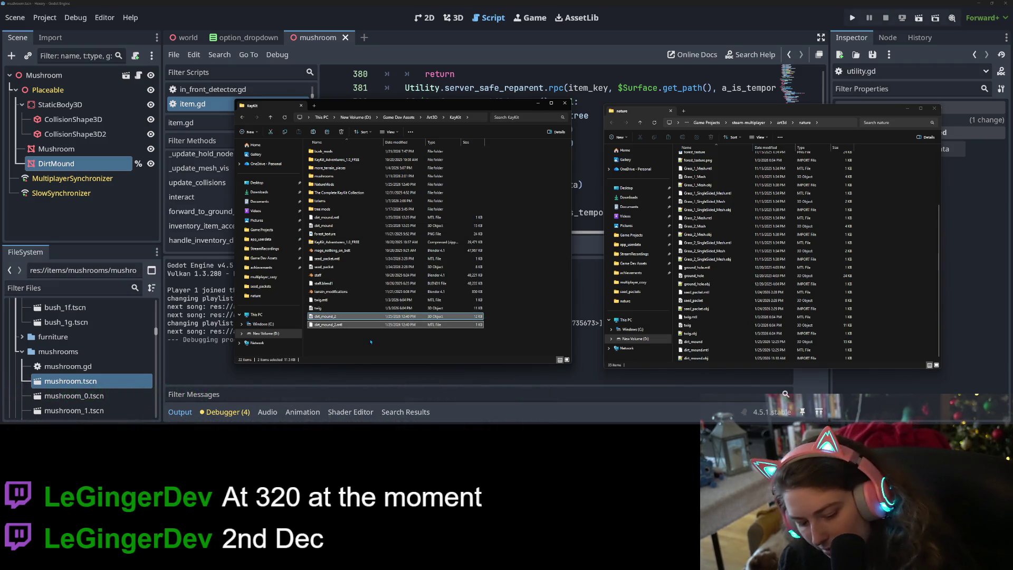
left_click(881, 296)
key("ctrl+v")
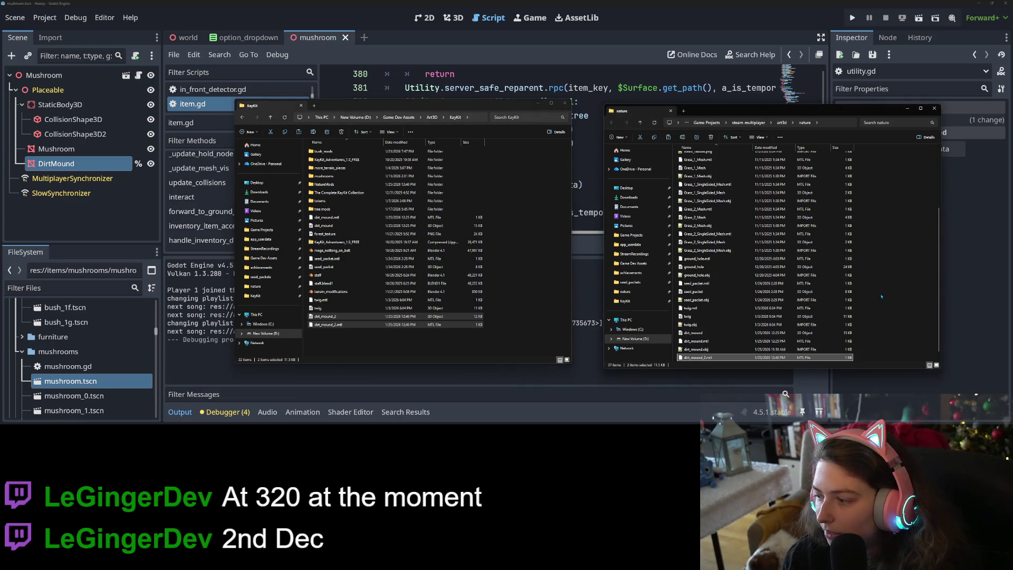
left_click(884, 296)
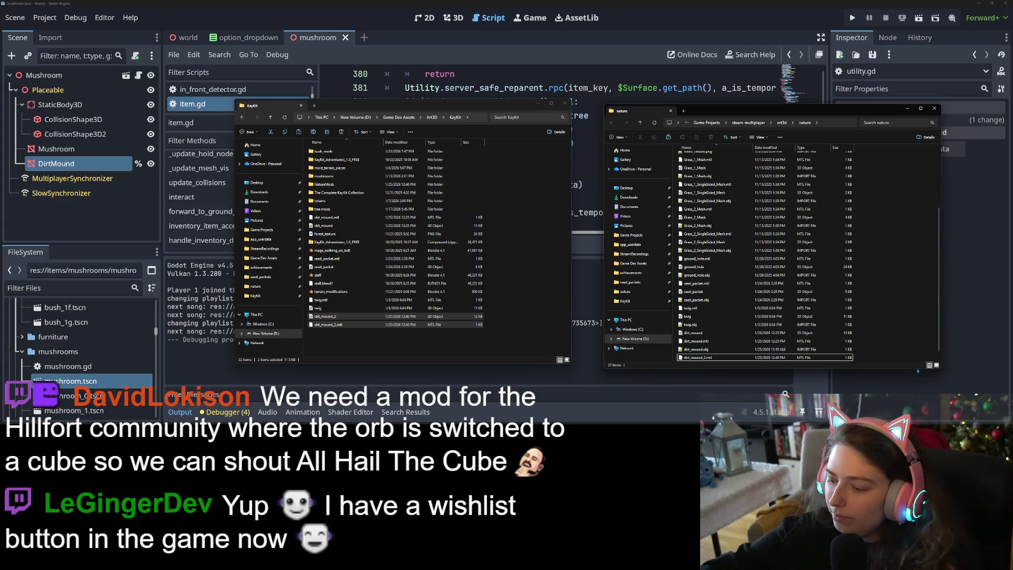
left_click(917, 371)
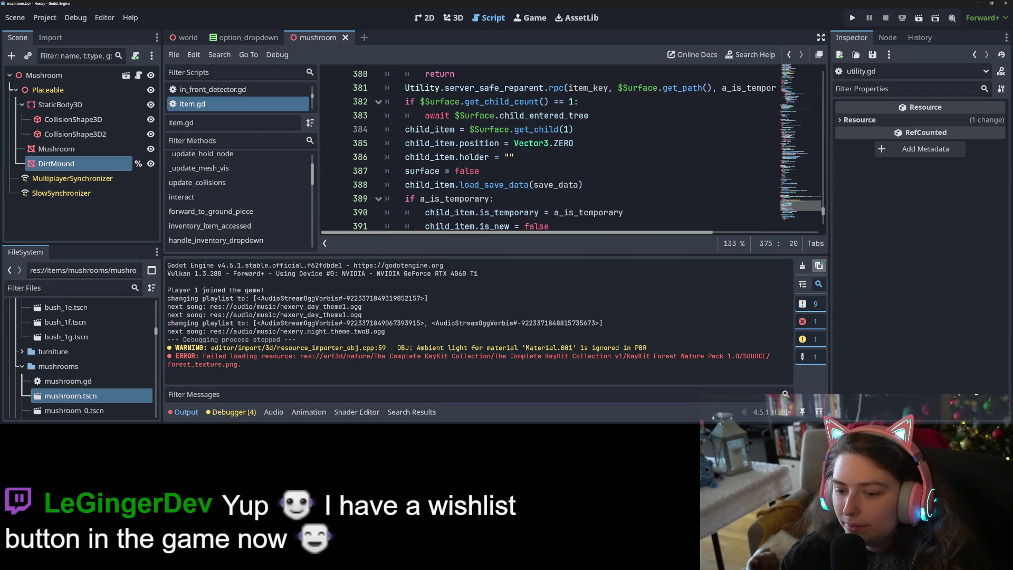
- Collapse the Output panel, review item.gd lines 392–397, then inspect the DirtMound node
left_click(803, 266)
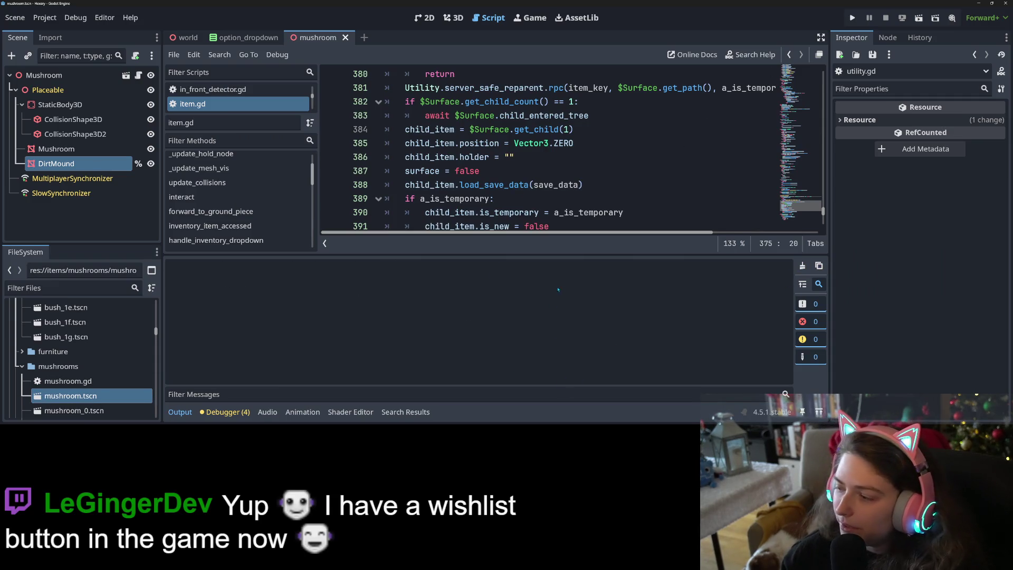
left_click(180, 412)
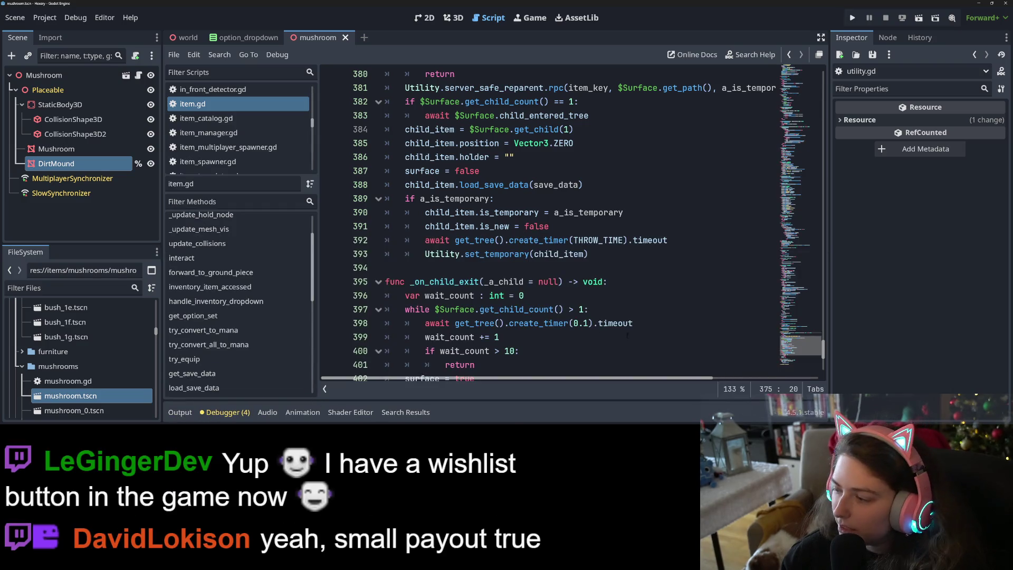
left_click(677, 309)
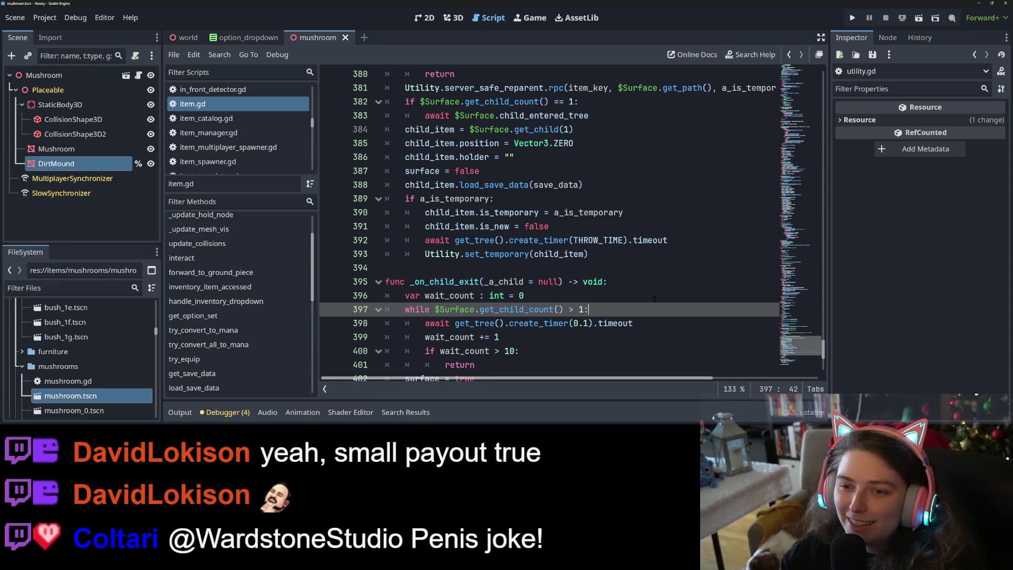
left_click(655, 298)
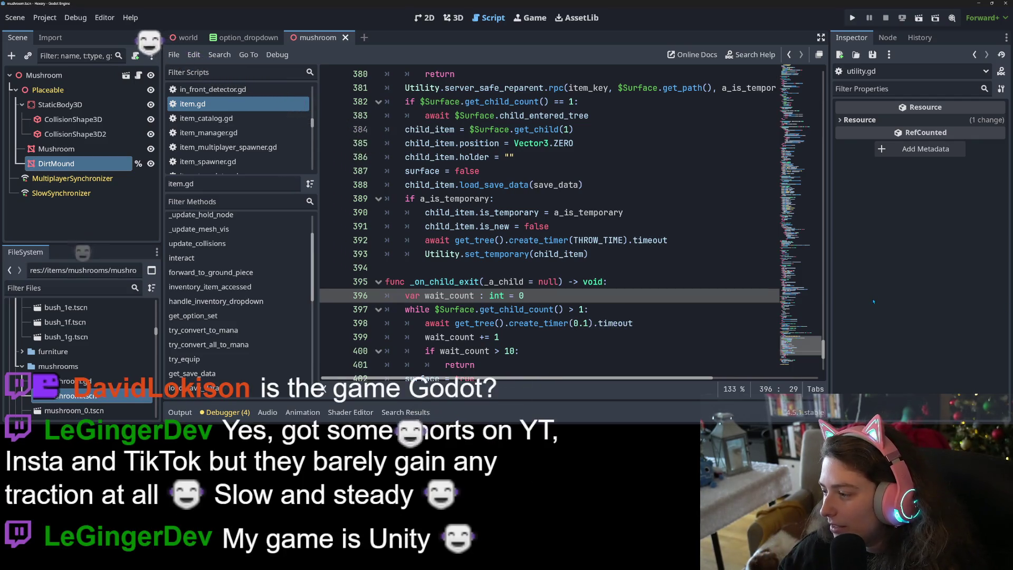
left_click(588, 254)
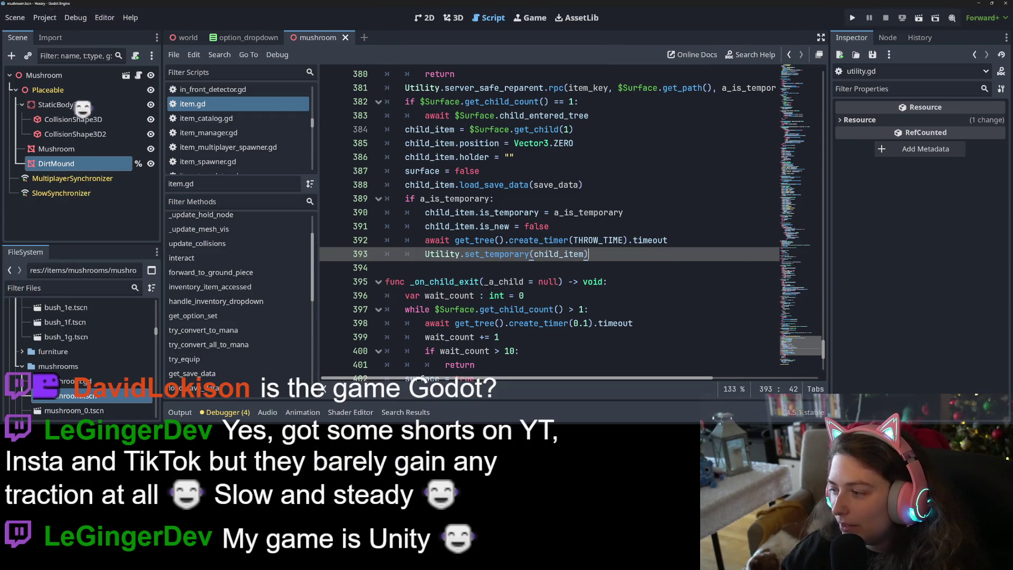
left_click(548, 269)
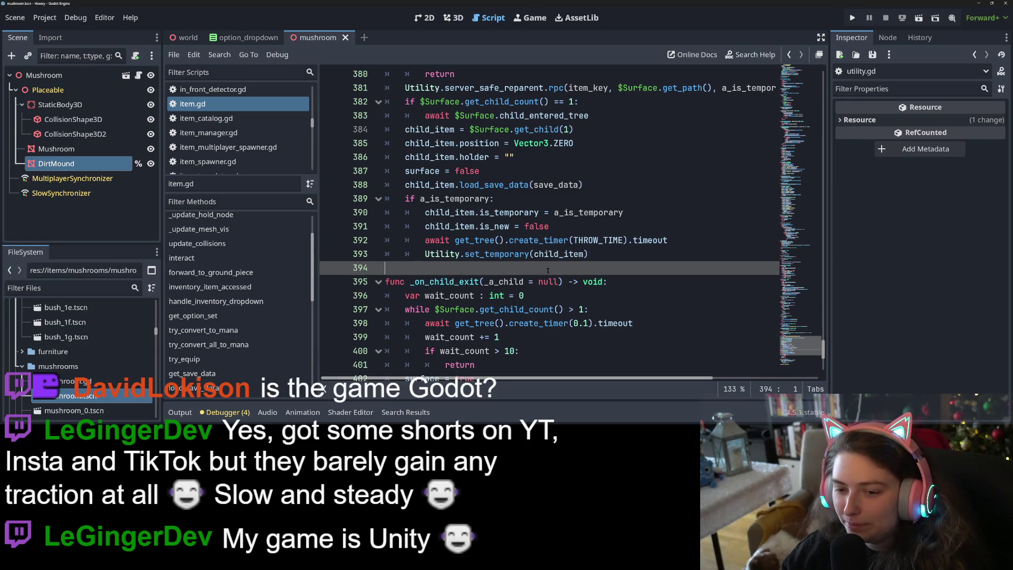
left_click(681, 240)
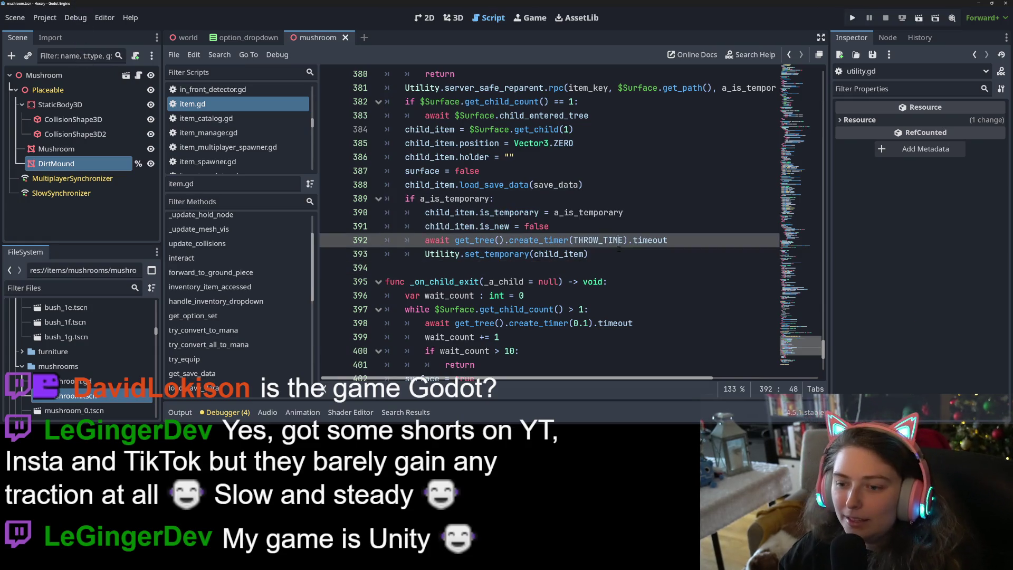
left_click(122, 167)
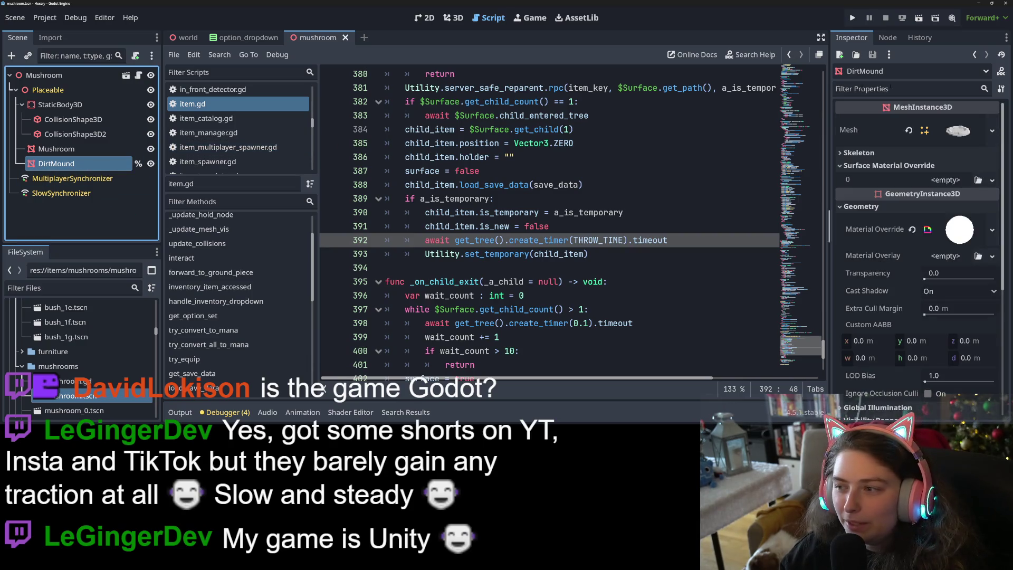
- Replace DirtMound's mesh with dirt_mound_2.obj and save the mushroom scene
left_click(909, 129)
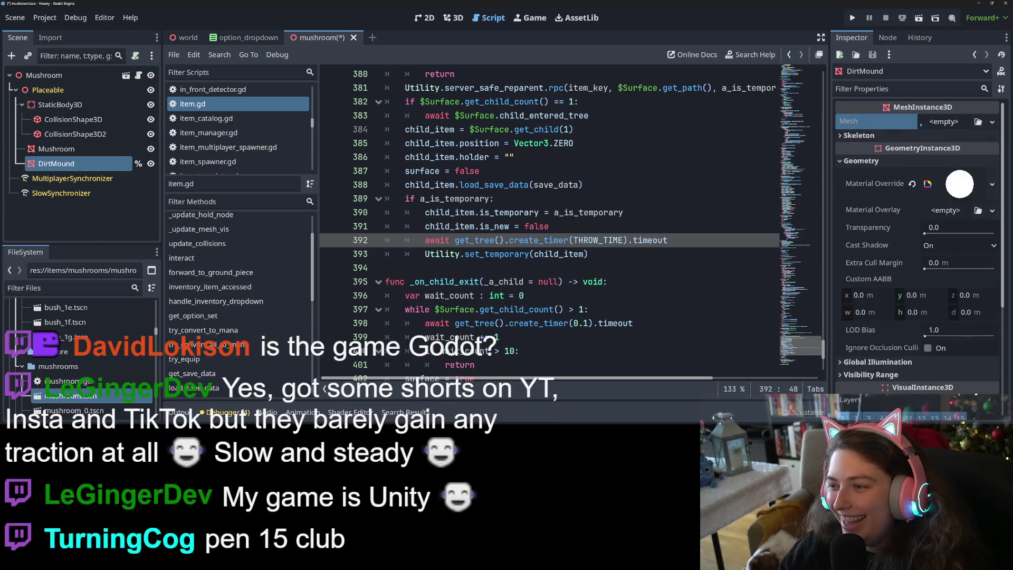
left_click(979, 122)
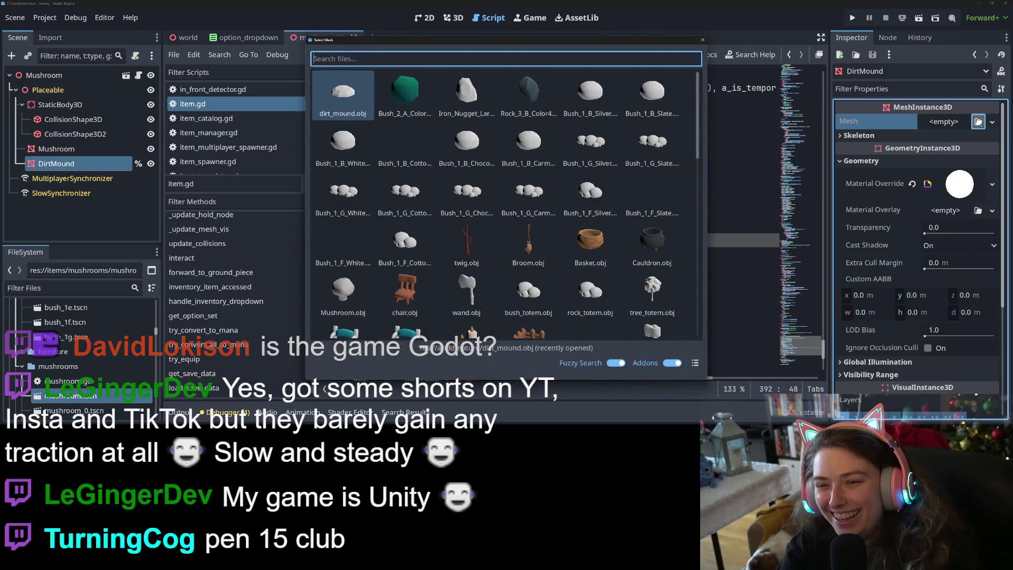
type("dirt")
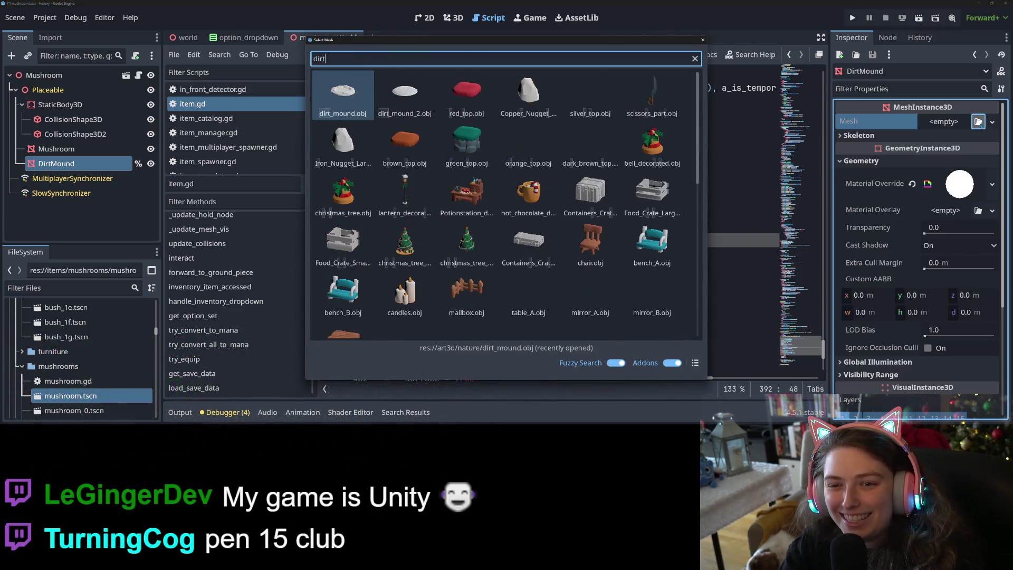
double_click(405, 92)
key("ctrl+s")
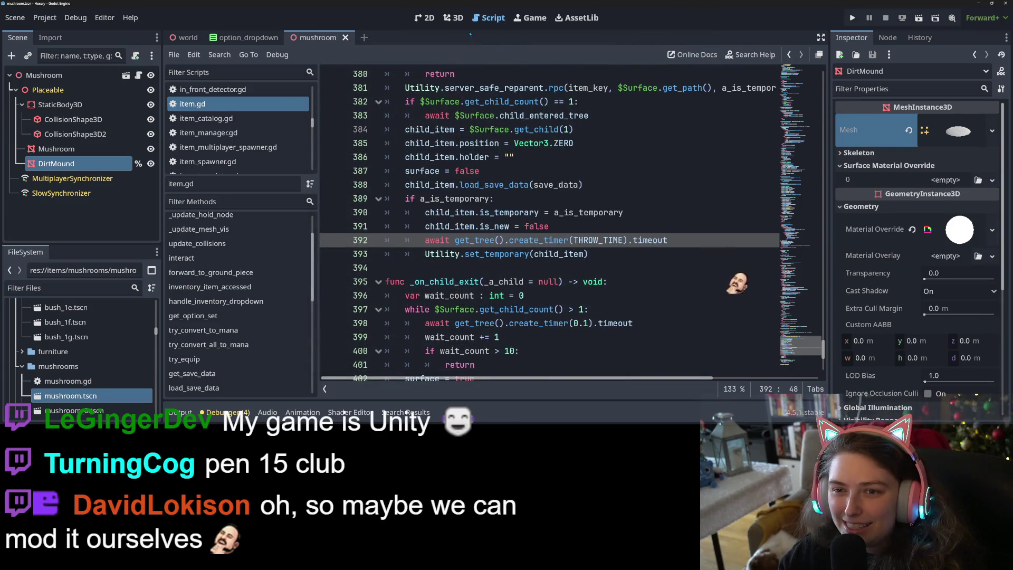
- Check the mushroom in the 3D view and run the project
left_click(454, 17)
middle_click_drag(685, 258, 767, 119)
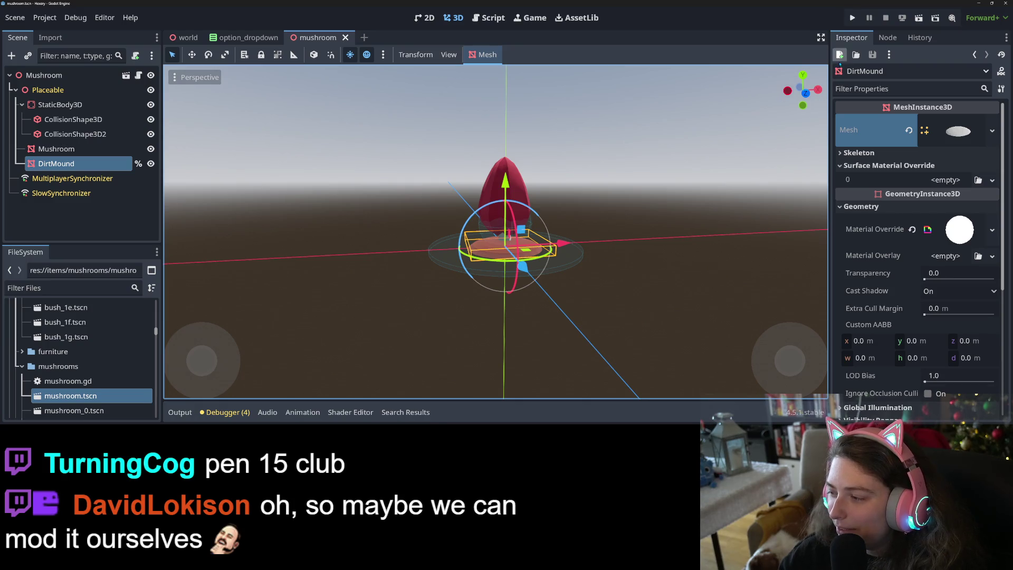
left_click(853, 18)
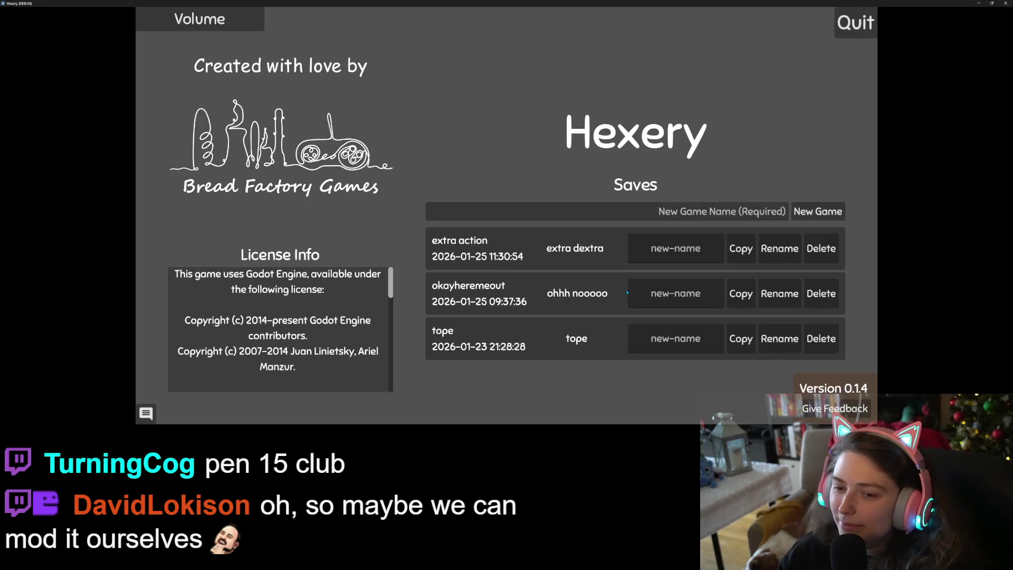
- Load the extra action save and eat two mushrooms, raising mana from 81 to 85
left_click(565, 258)
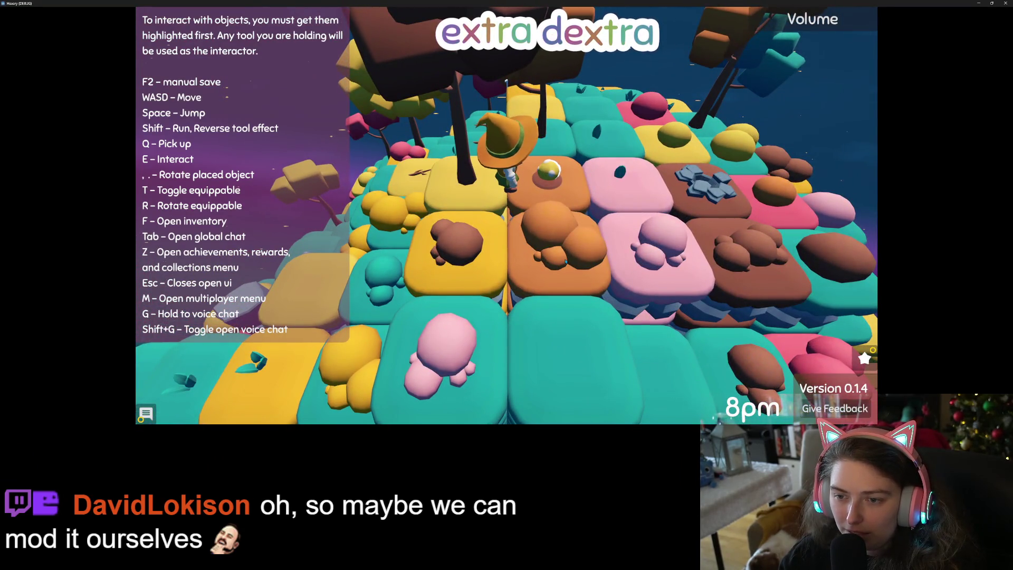
key("q")
key("f")
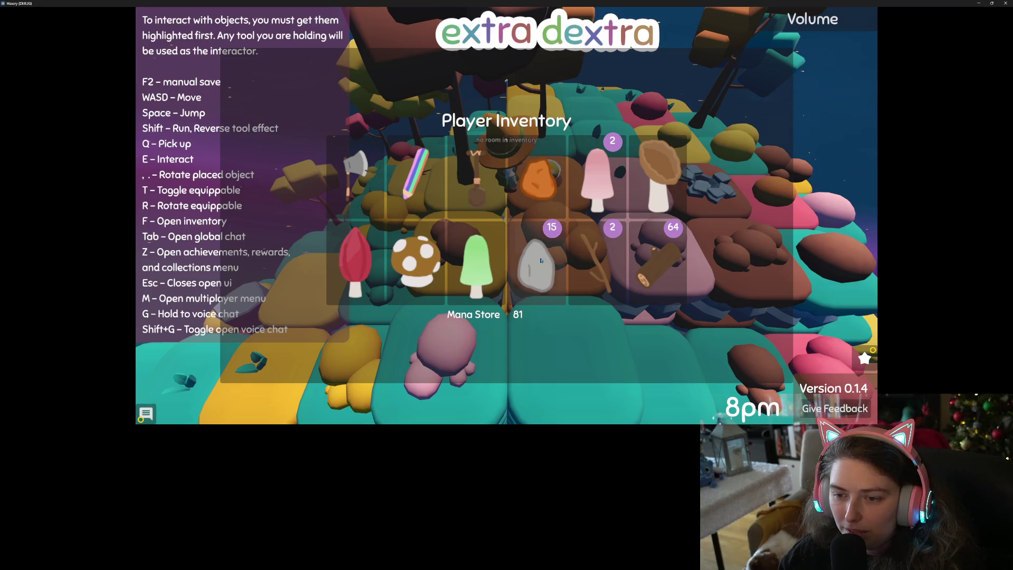
left_click(426, 253)
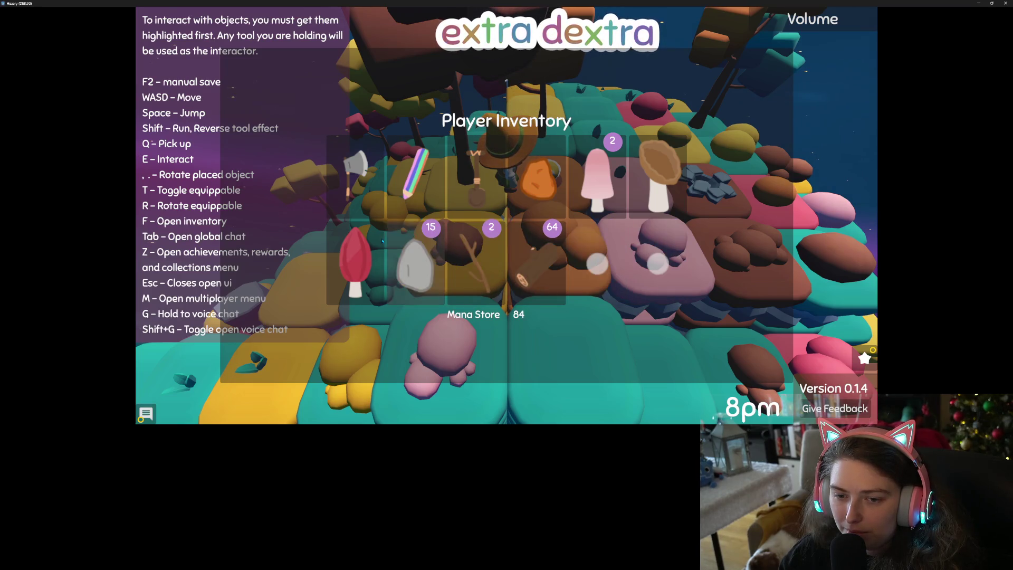
left_click(357, 261)
key("Escape")
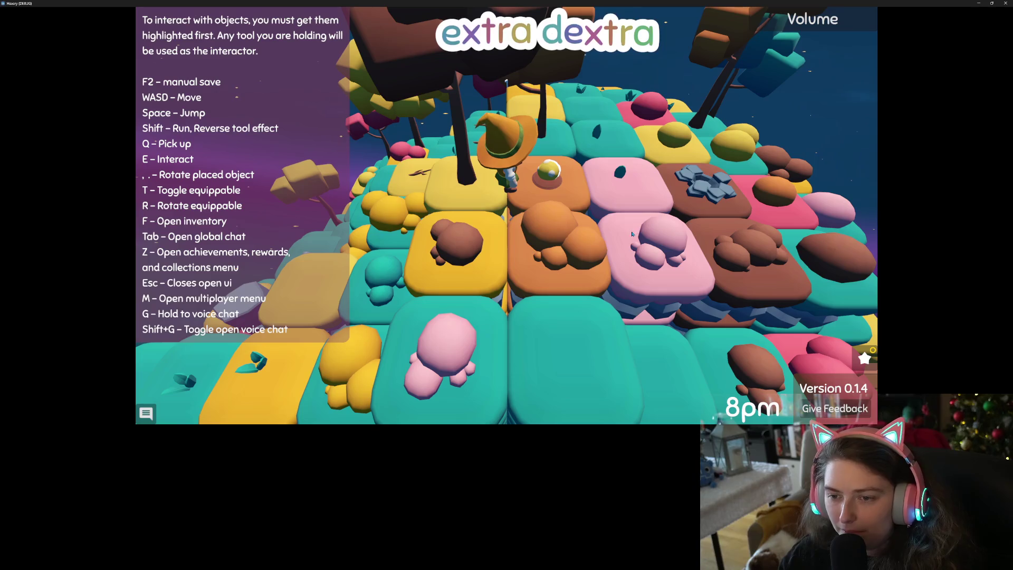
- Place the yellow ball and the orange item on tiles from the inventory
key("d")
key("f")
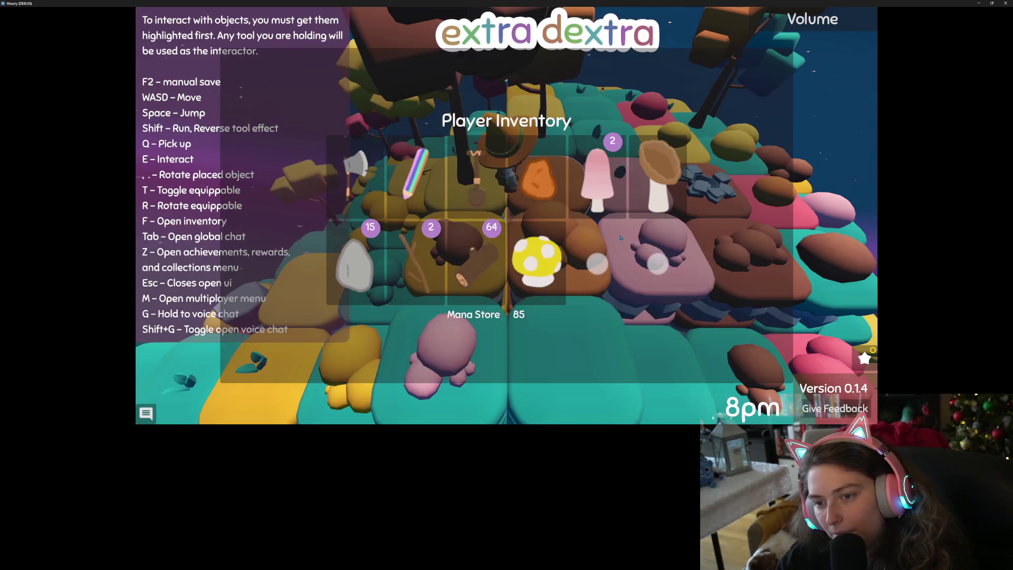
left_click(534, 233)
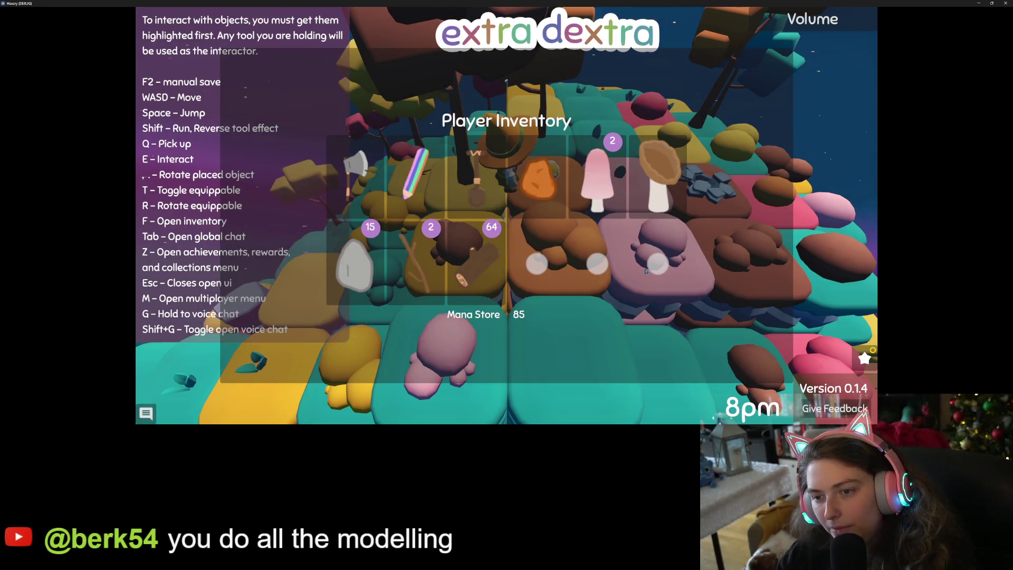
key("Escape")
key("f")
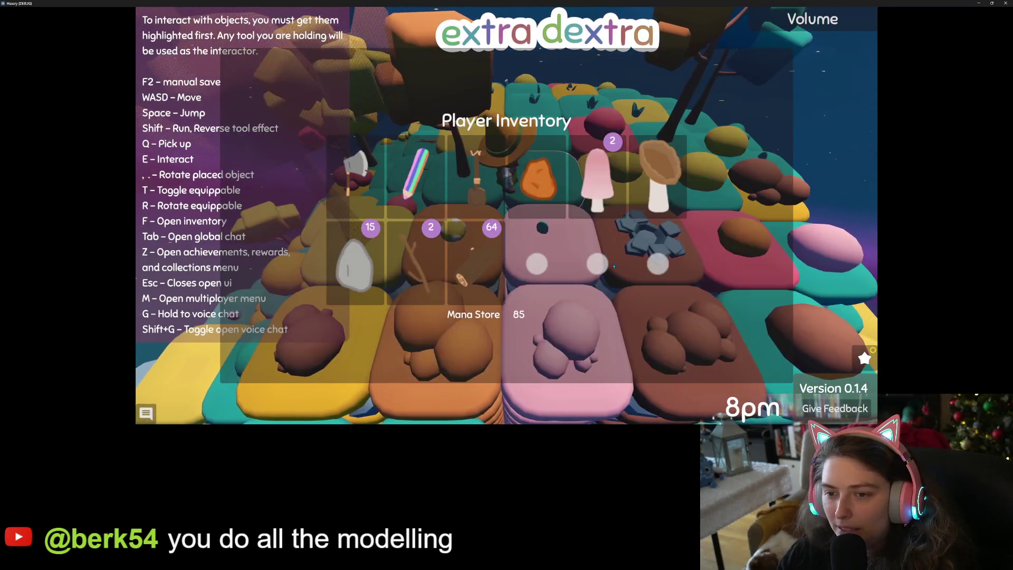
left_click(543, 145)
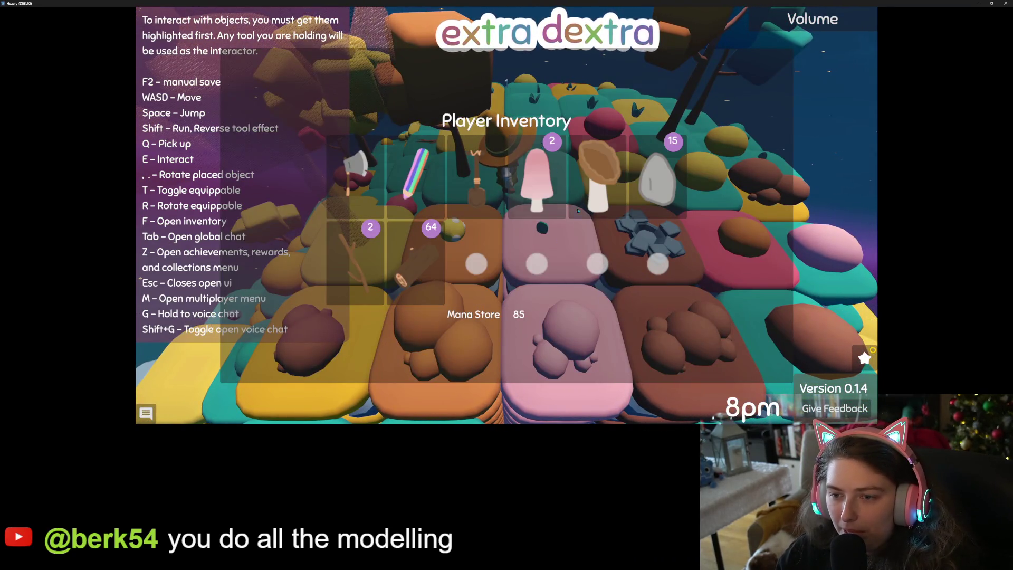
key("Escape")
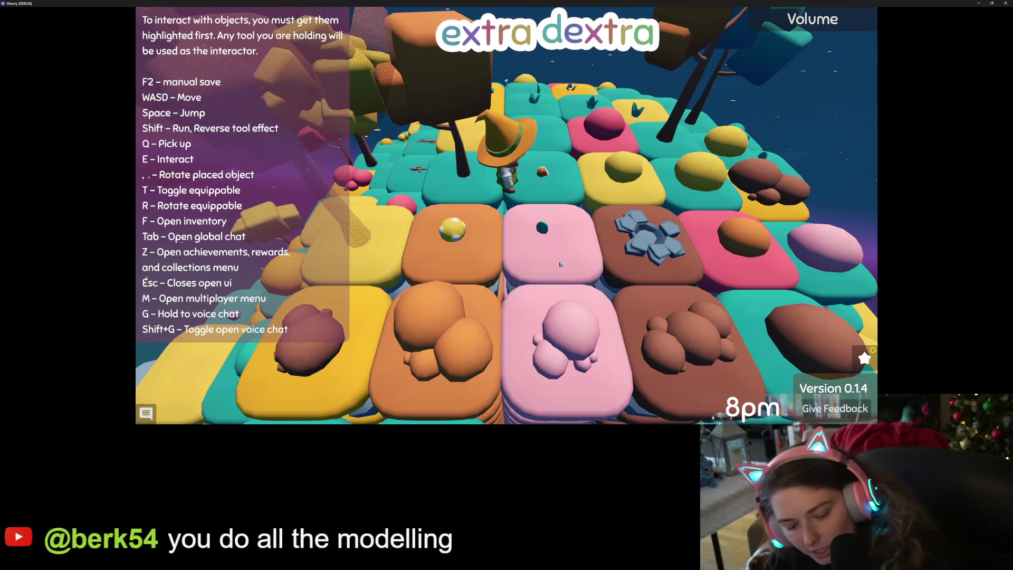
- Check the achievements panel and pick the orange item back up
key("z")
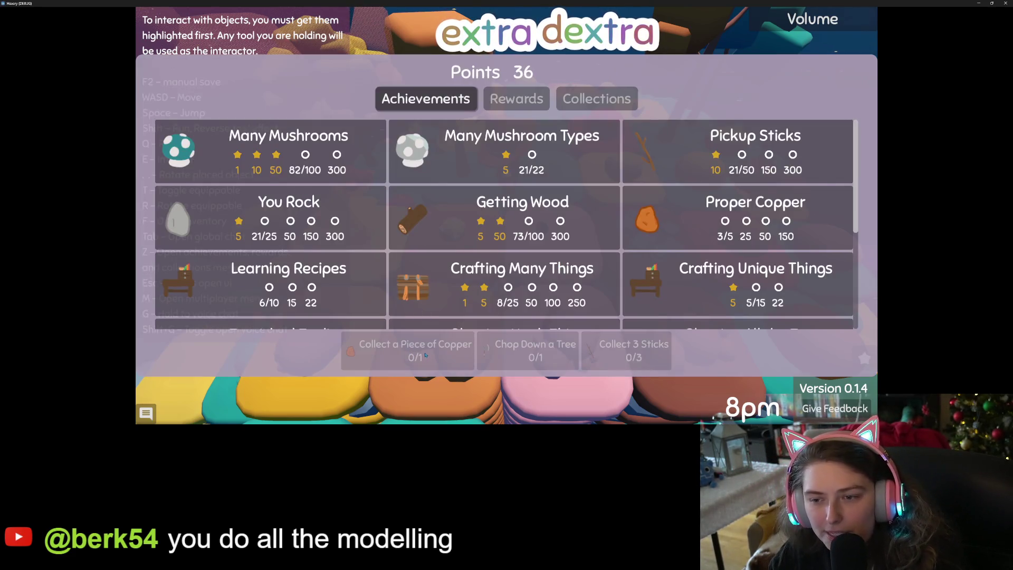
key("Escape")
key("q")
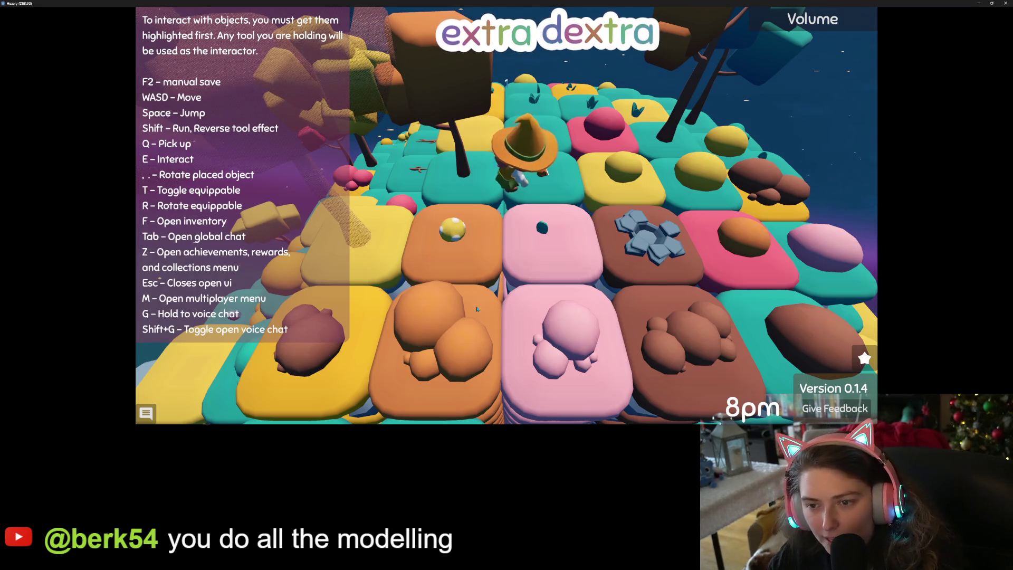
key("z")
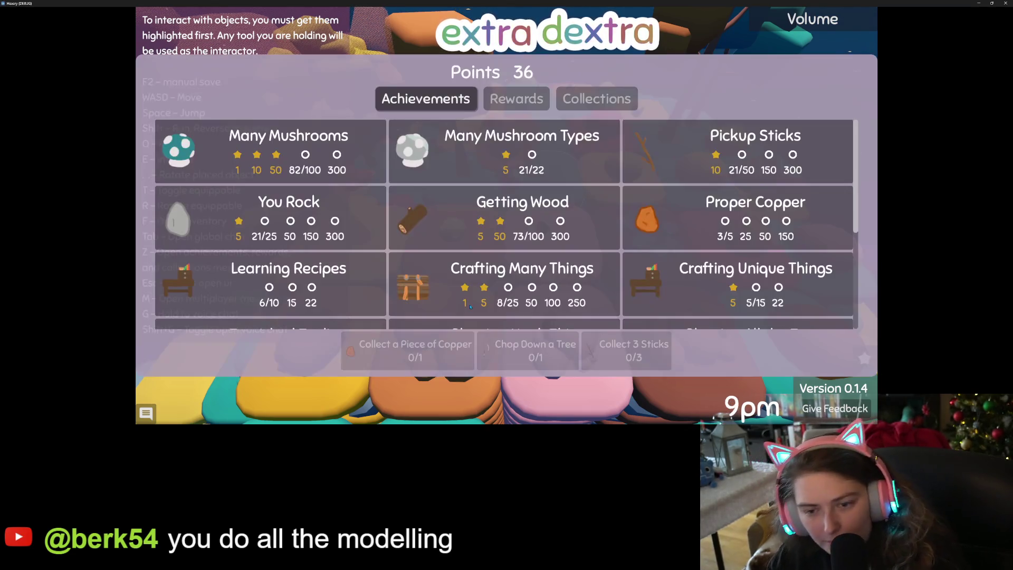
key("Escape")
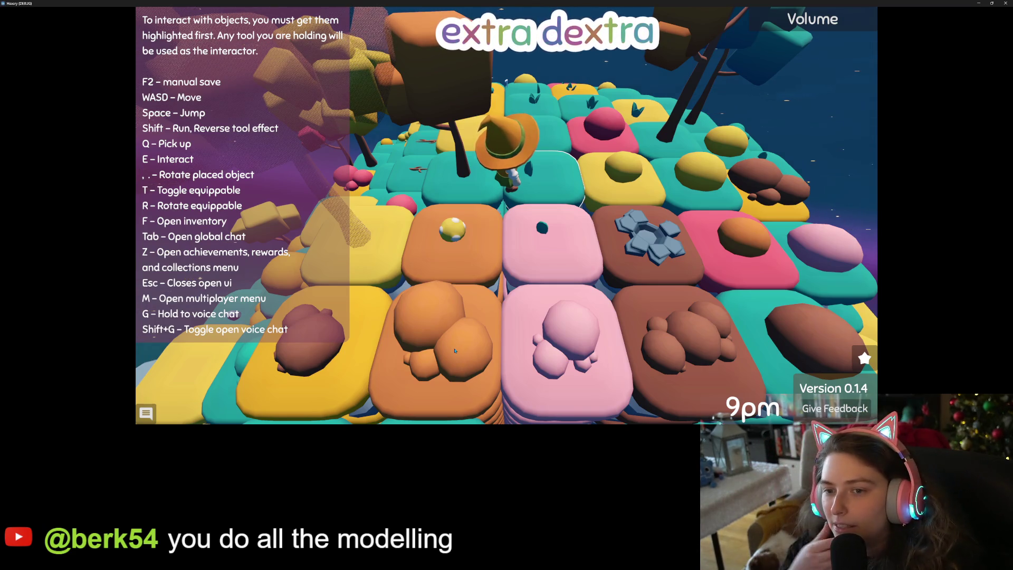
- Walk the witch past the big tree, up the tiles, and back beside the table
key("s")
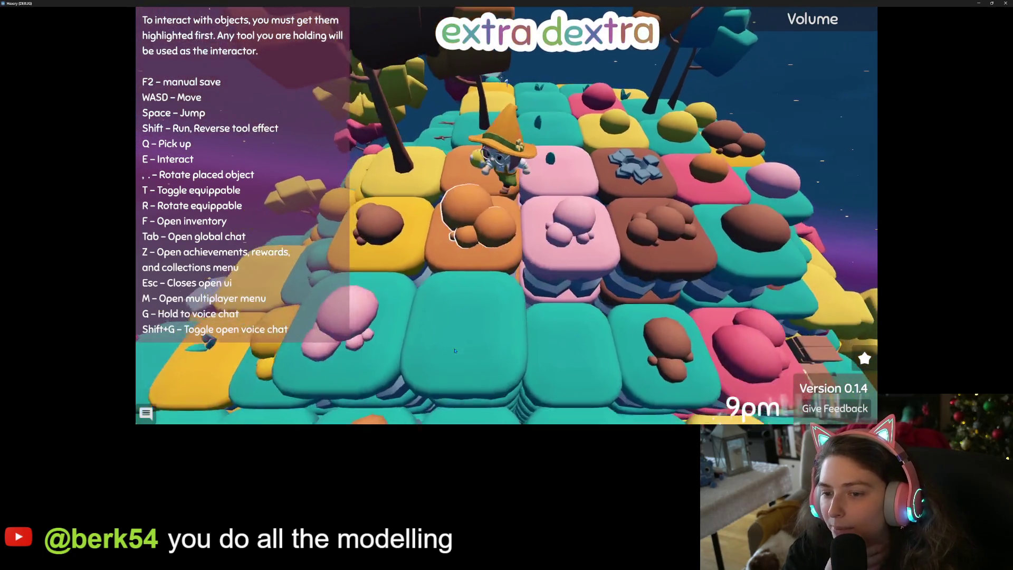
key("w")
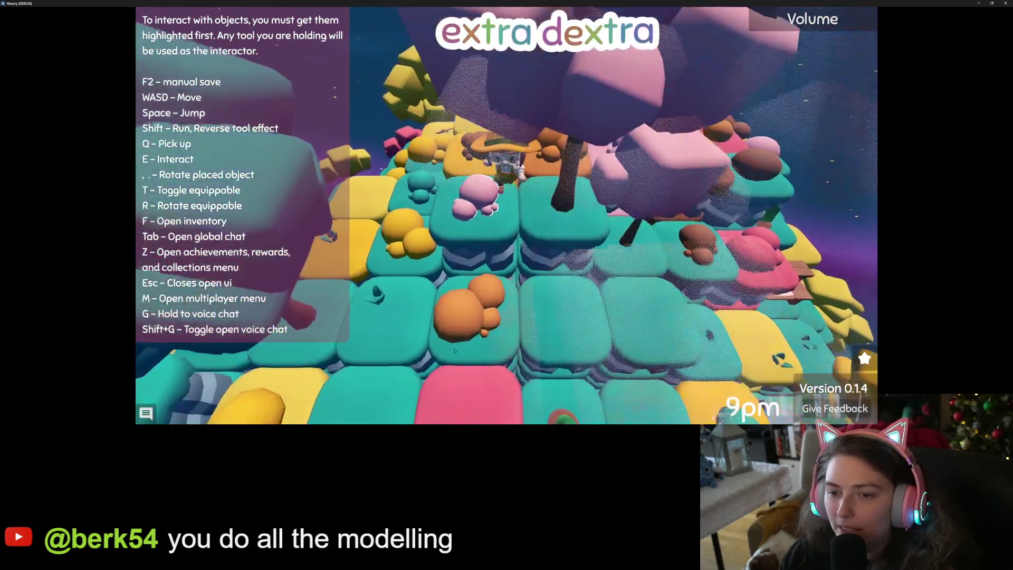
key("d")
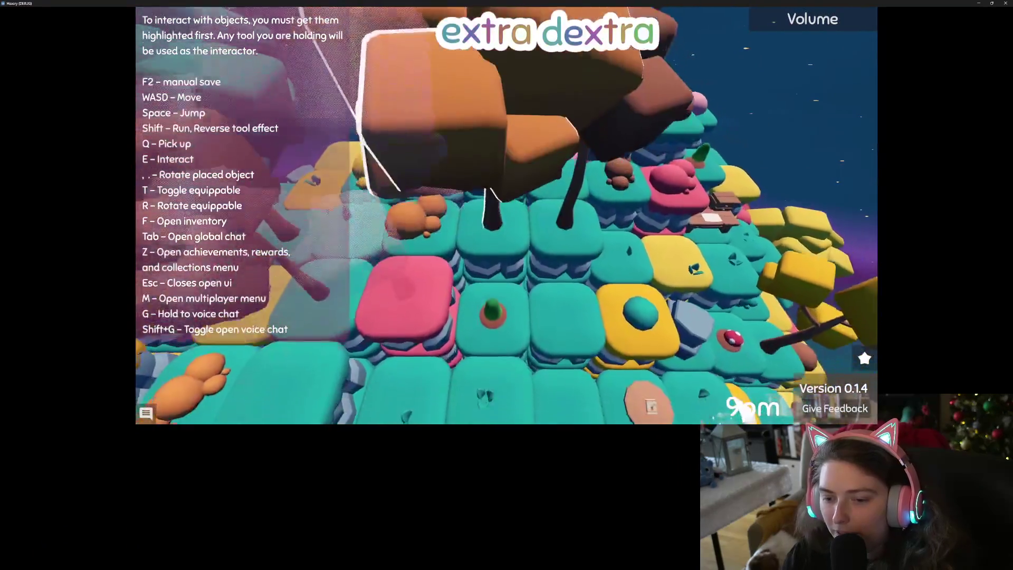
key("w")
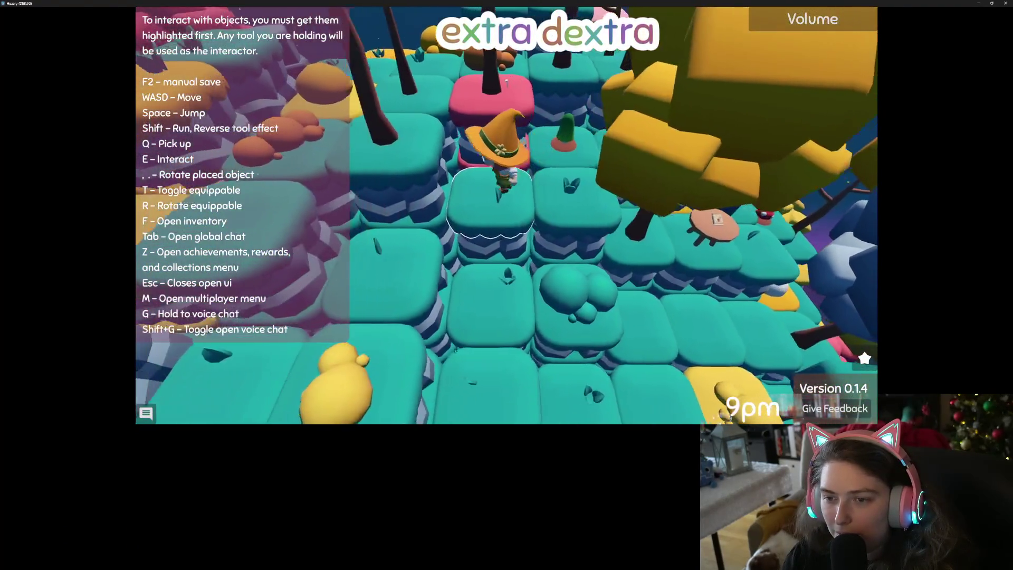
key("w")
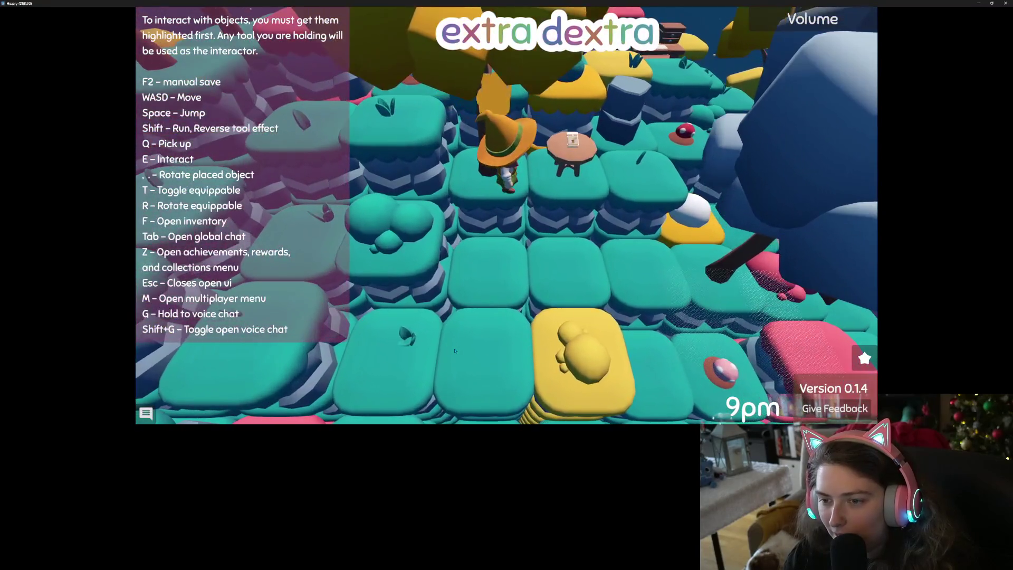
key("w")
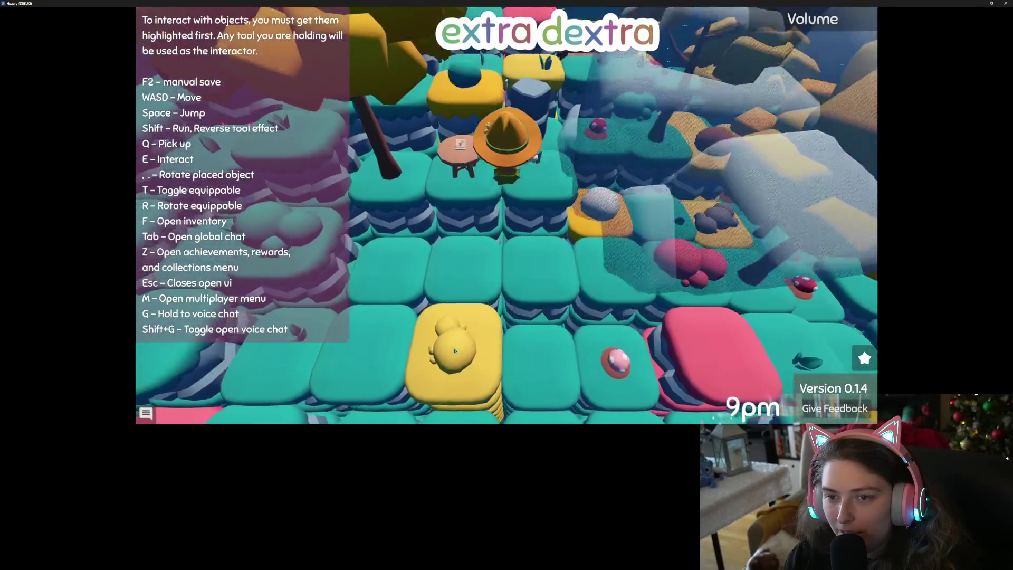
key("s")
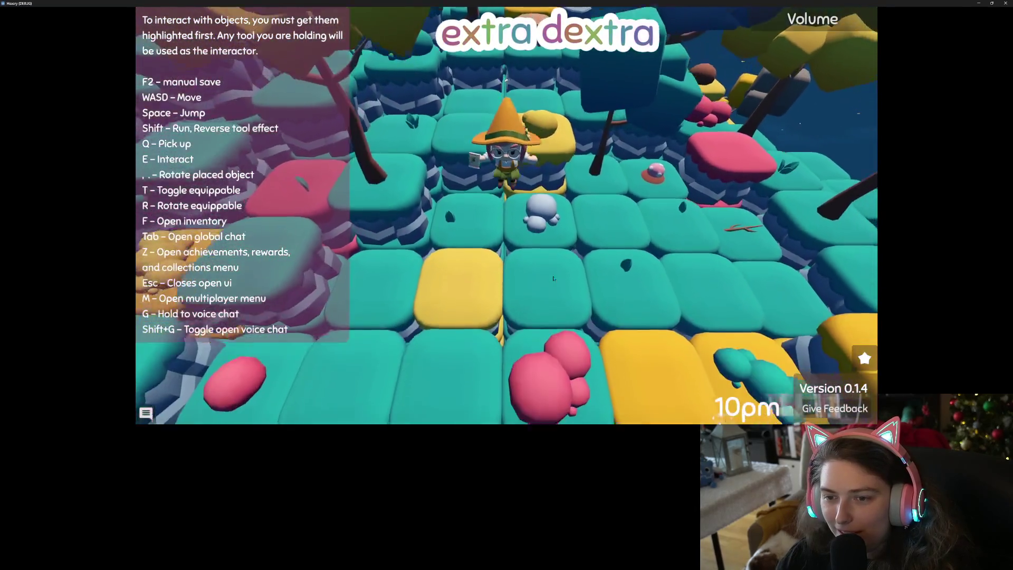
- Explore a new area, jump, return to the table, and open the Player Inventory
key("w")
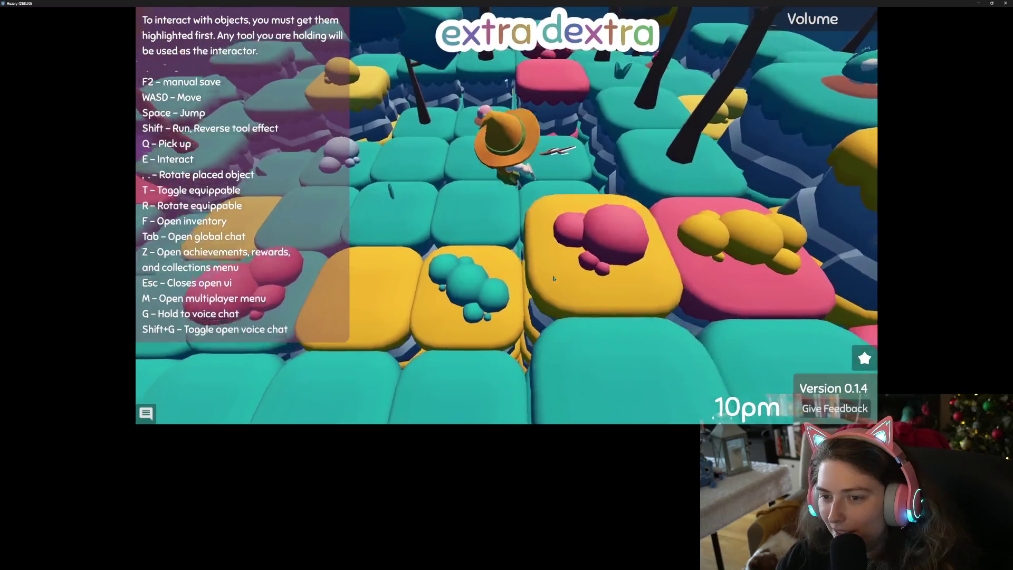
key("w")
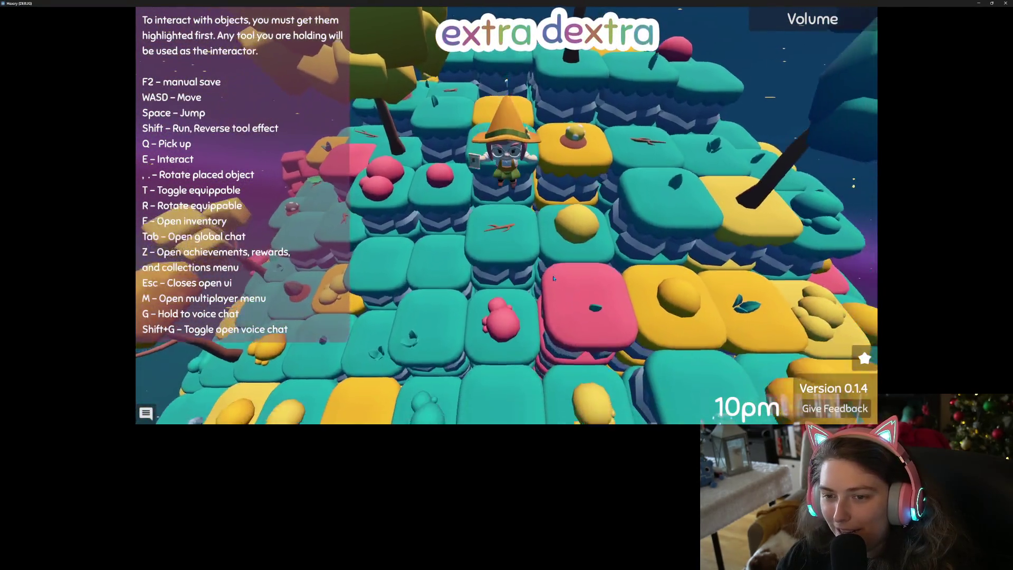
key("s")
key("s")
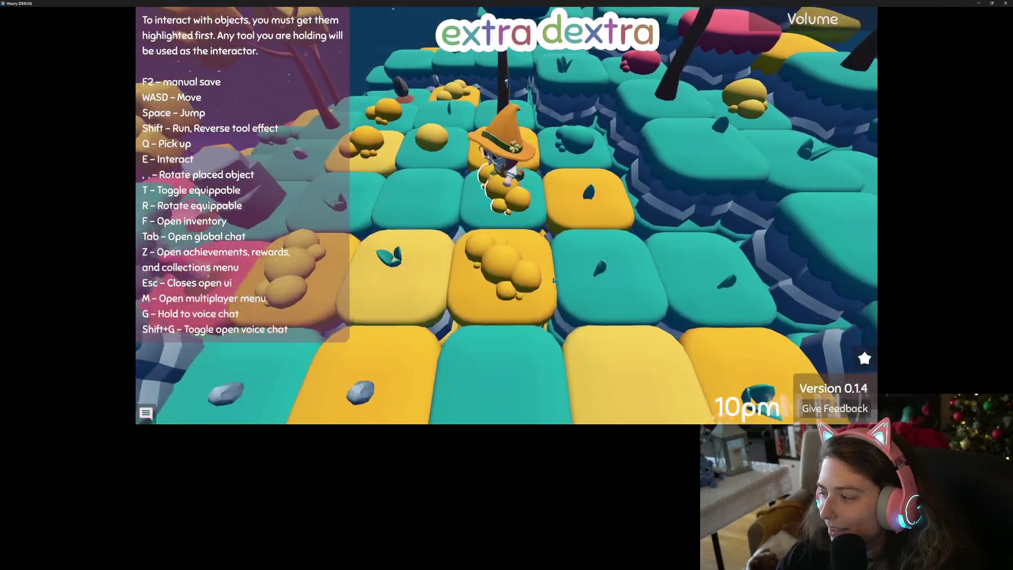
key("s")
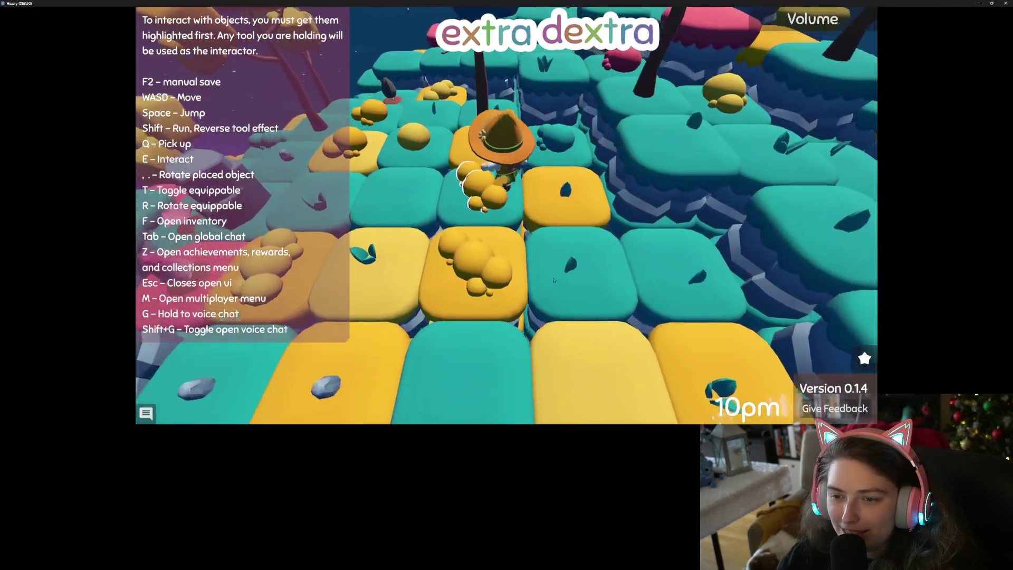
key("space")
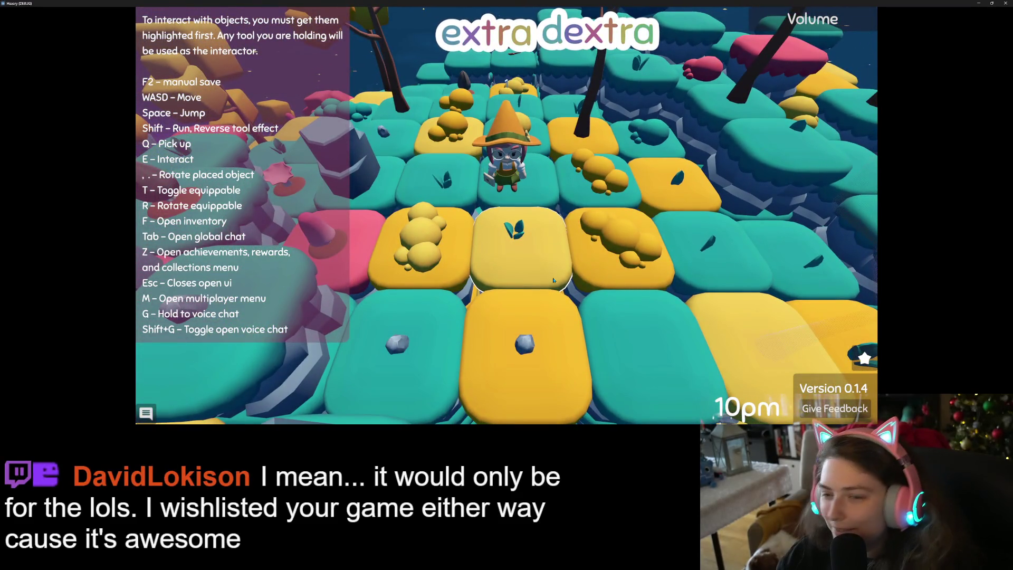
key("w")
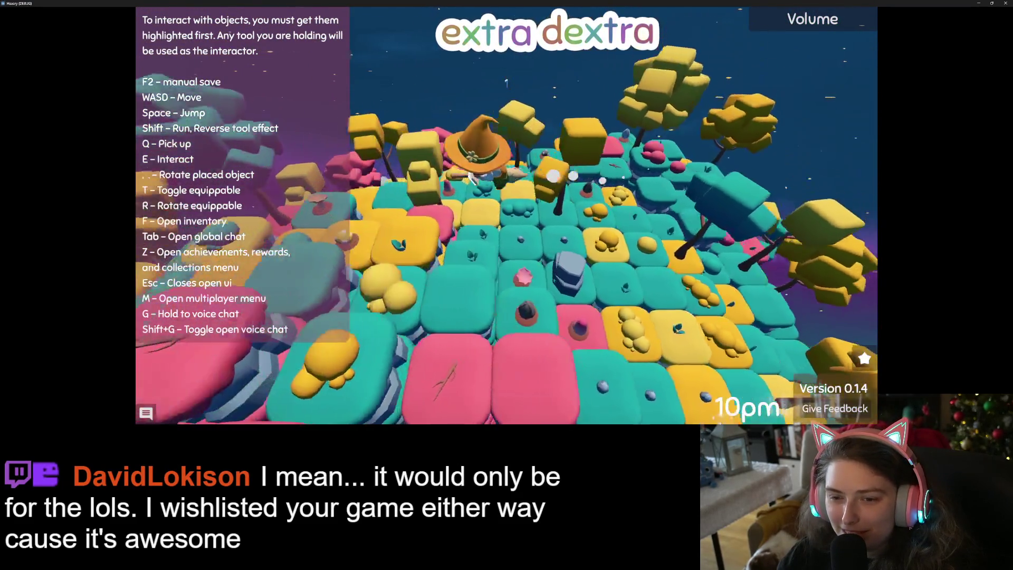
key("a")
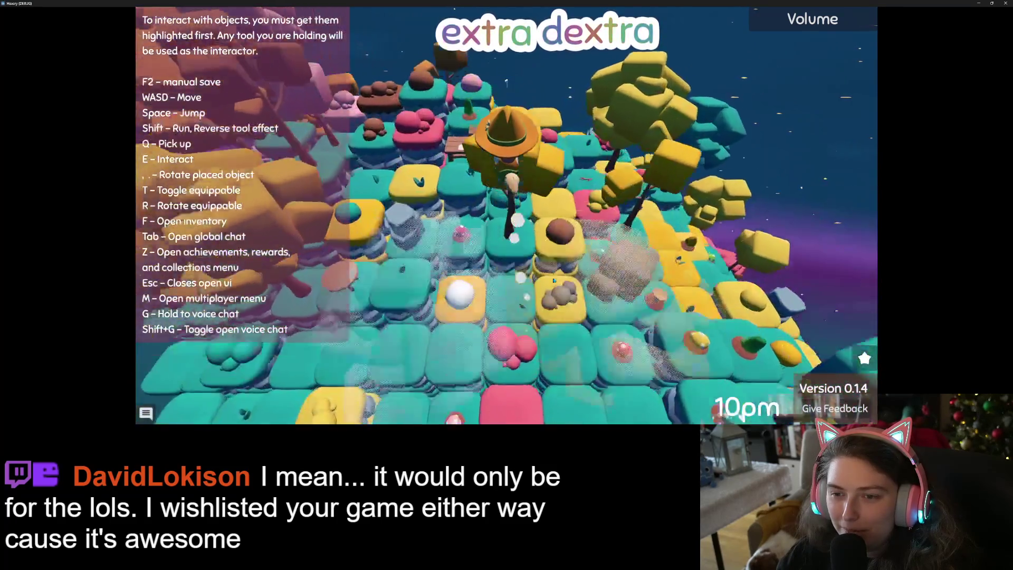
key("s")
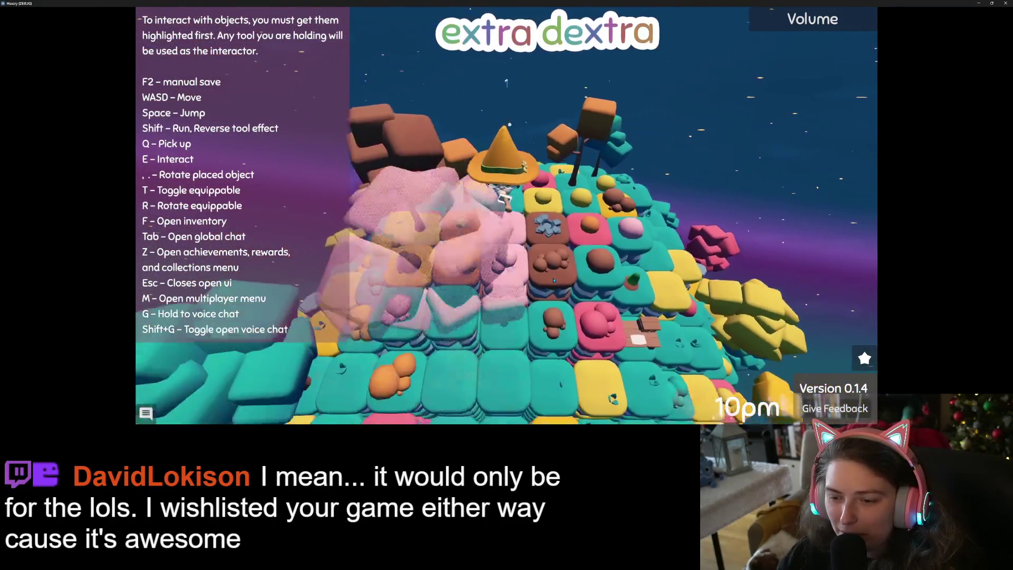
key("s")
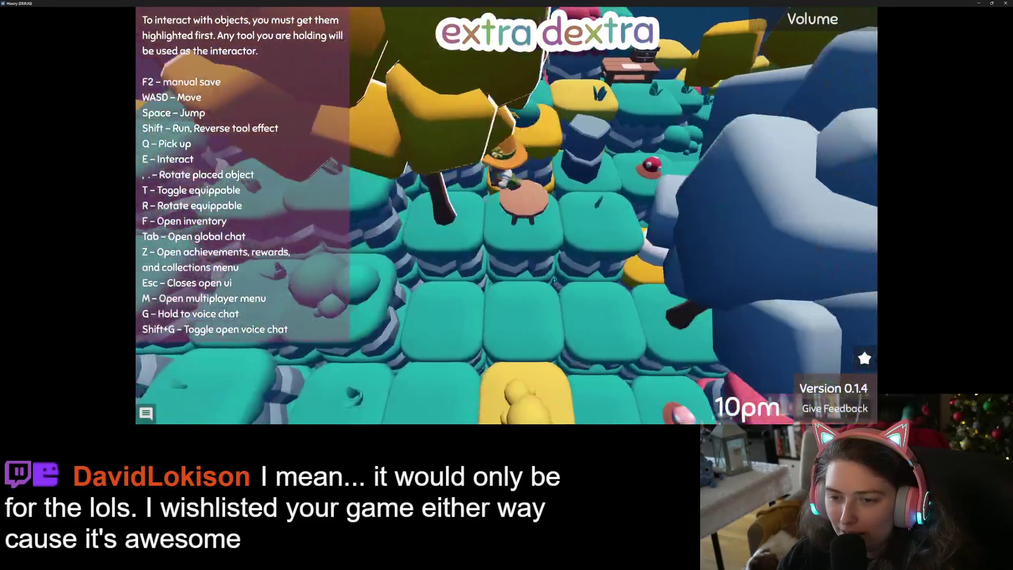
key("f")
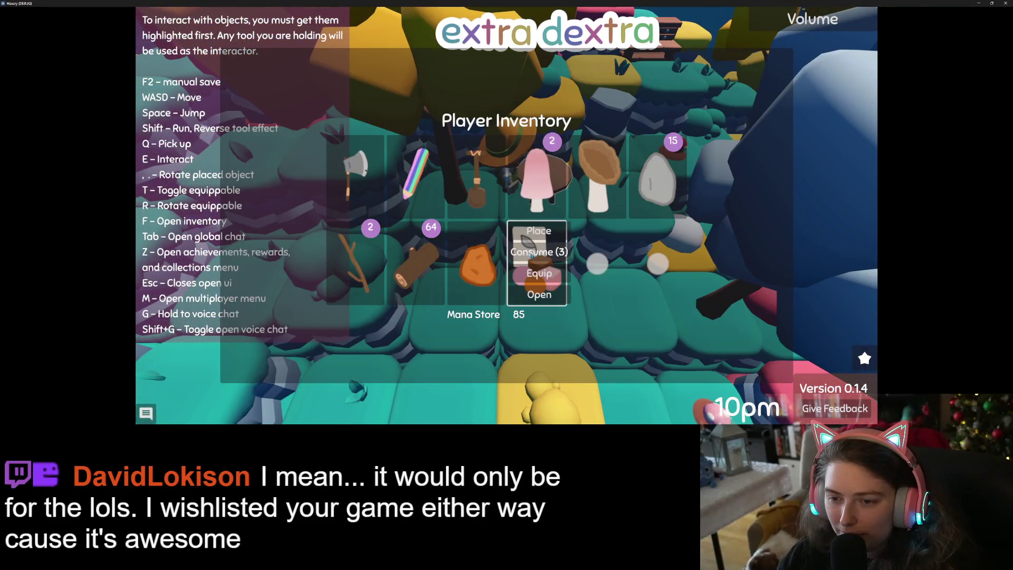
- Reopen the inventory, equip an item in the character's hand, and close the game window
left_click(541, 295)
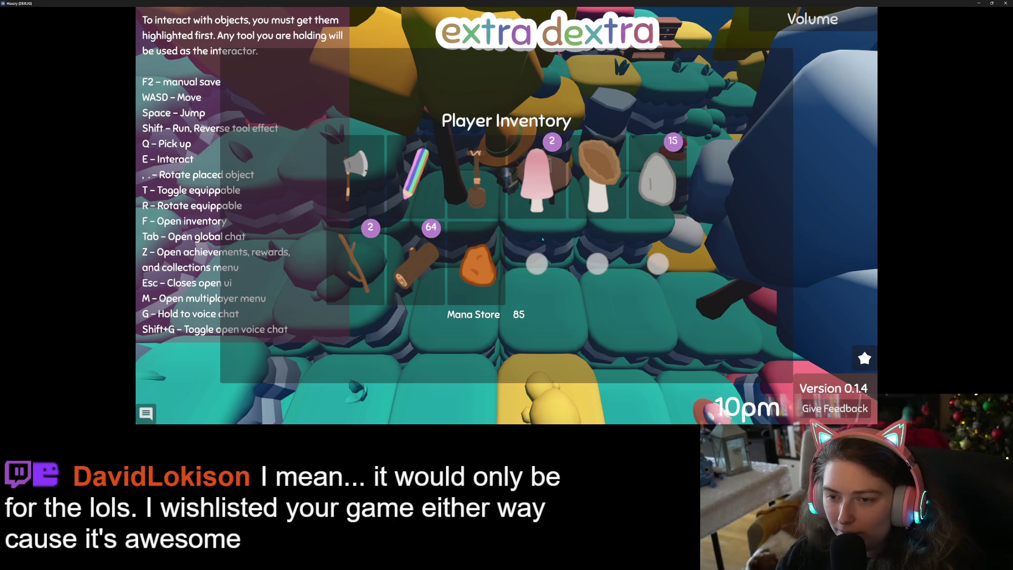
key("f")
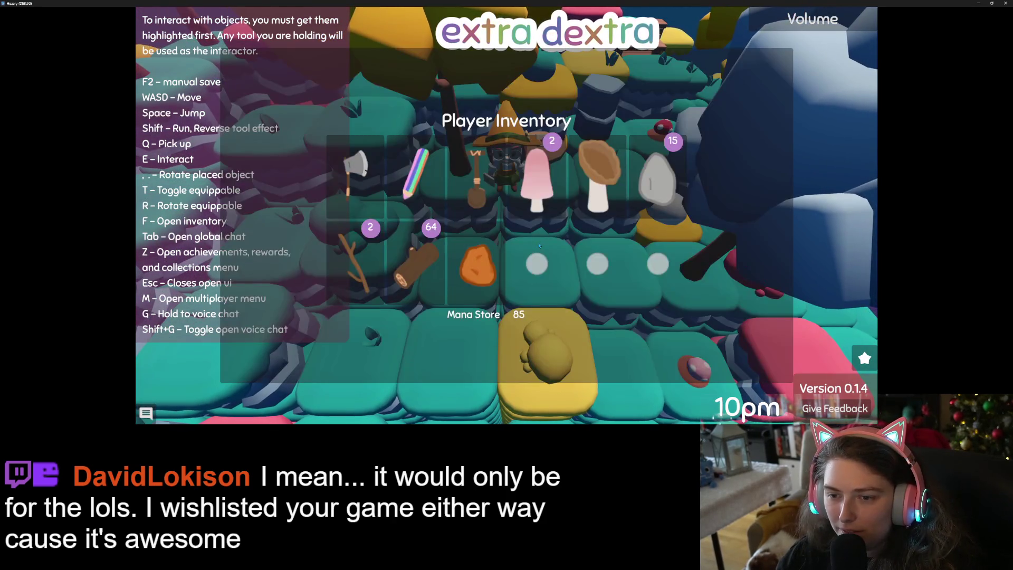
key("Escape")
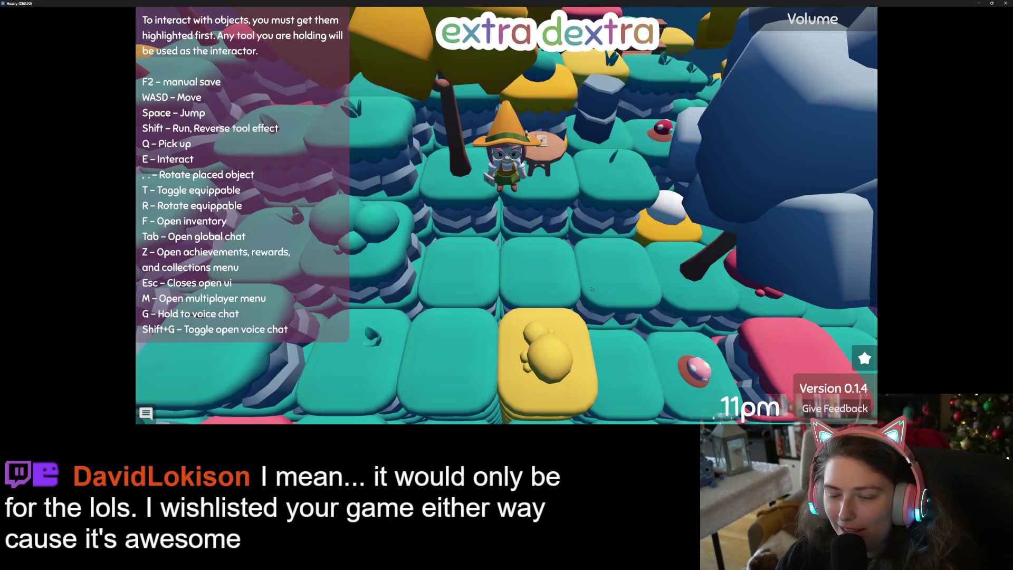
key("f")
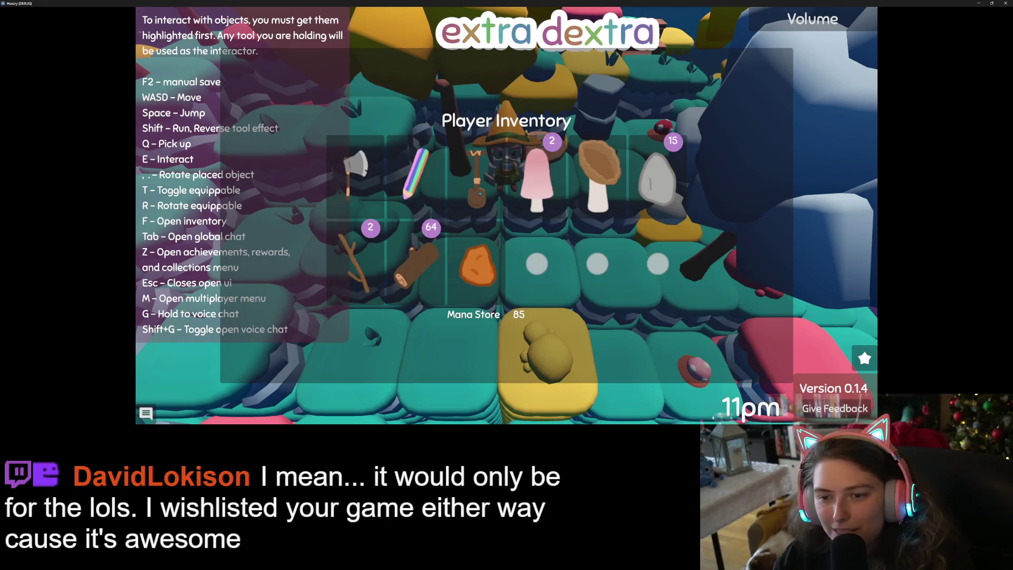
left_click(480, 194)
left_click(477, 165)
key("Escape")
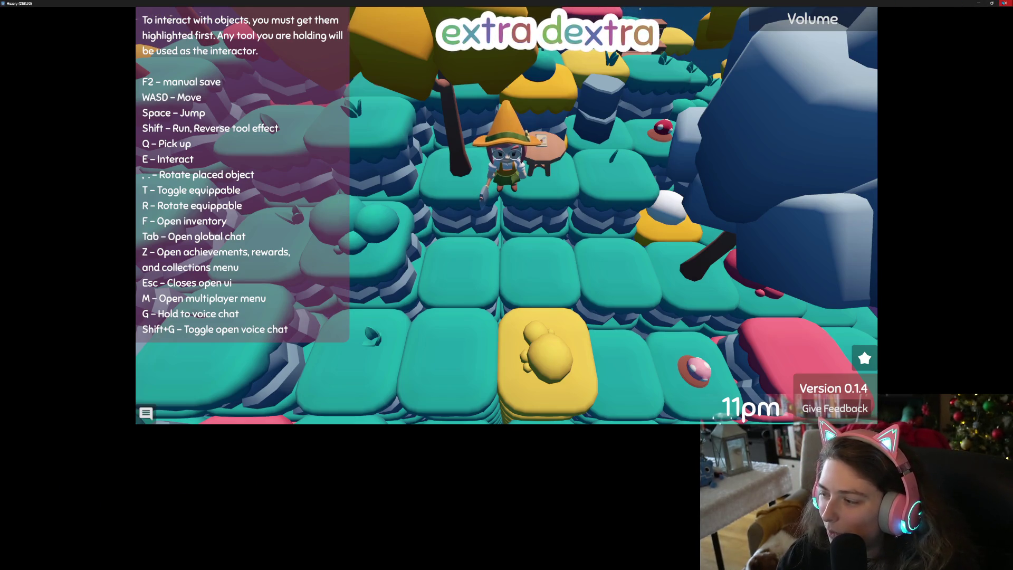
left_click(1006, 3)
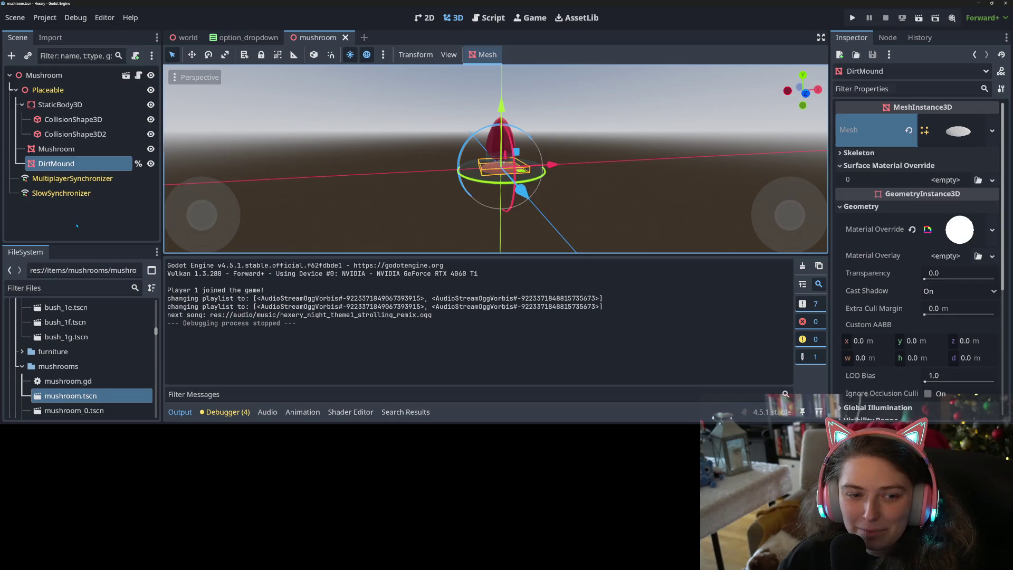
- Deselect DirtMound, switch to GitHub Desktop, and begin the commit summary 'adds dirt'
left_click(106, 238)
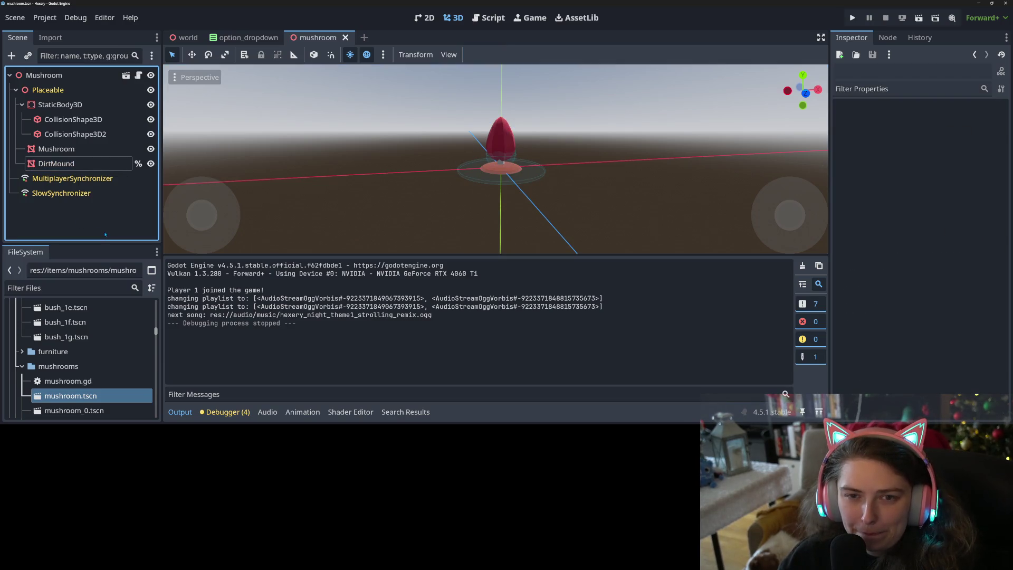
key("alt+Tab")
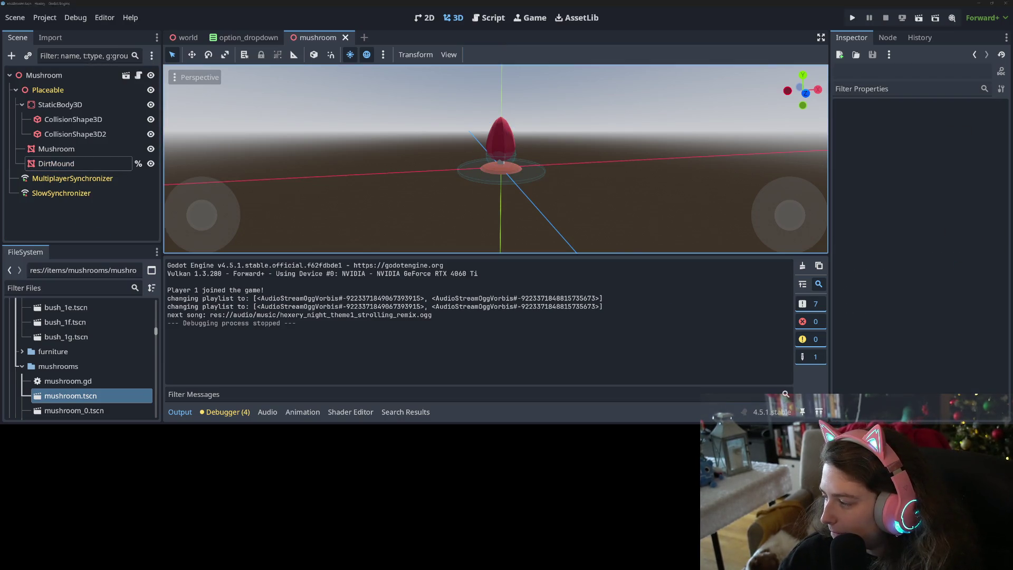
left_click(237, 303)
type("adds dirt")
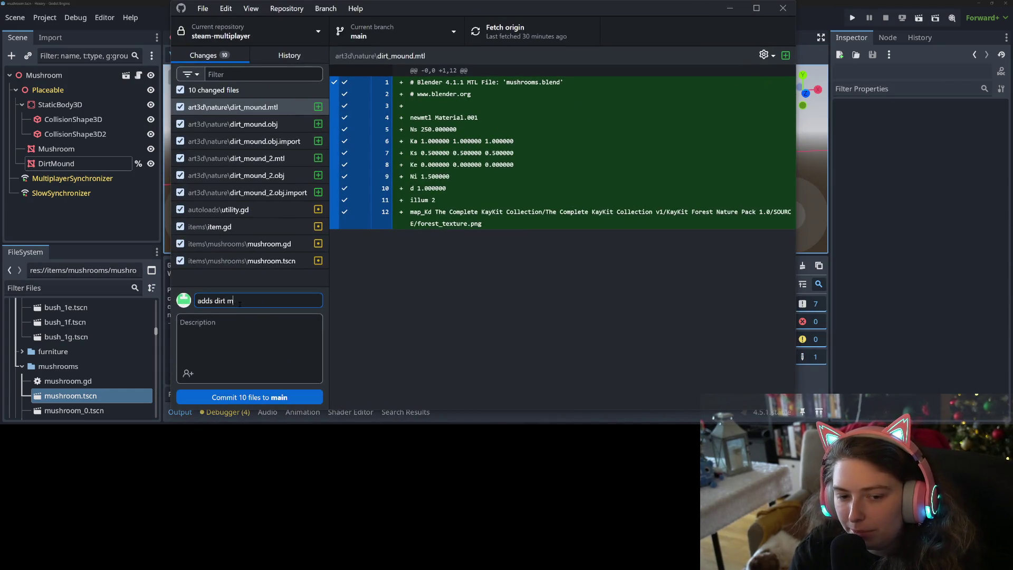
type("mus")
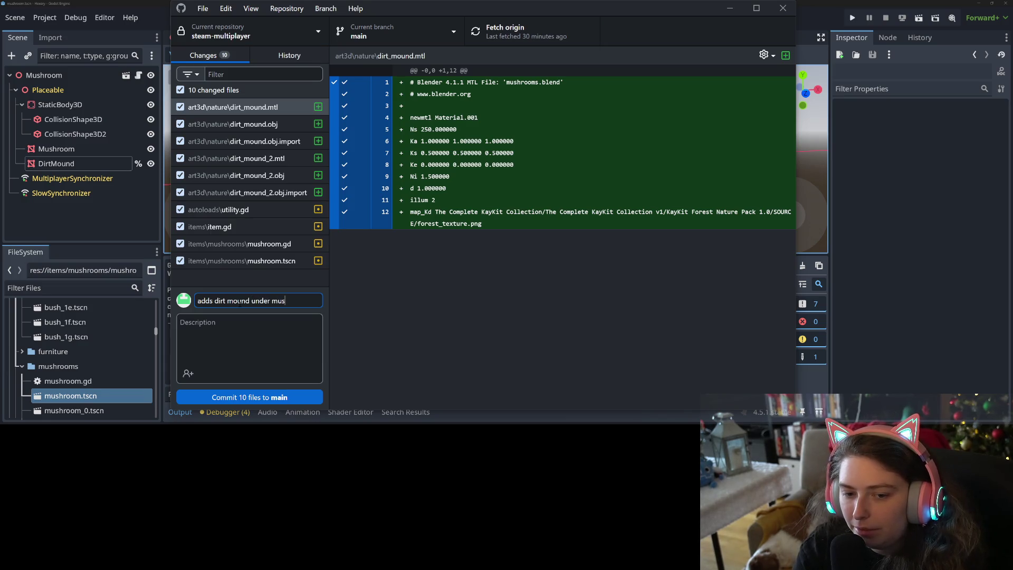
type("hrooms")
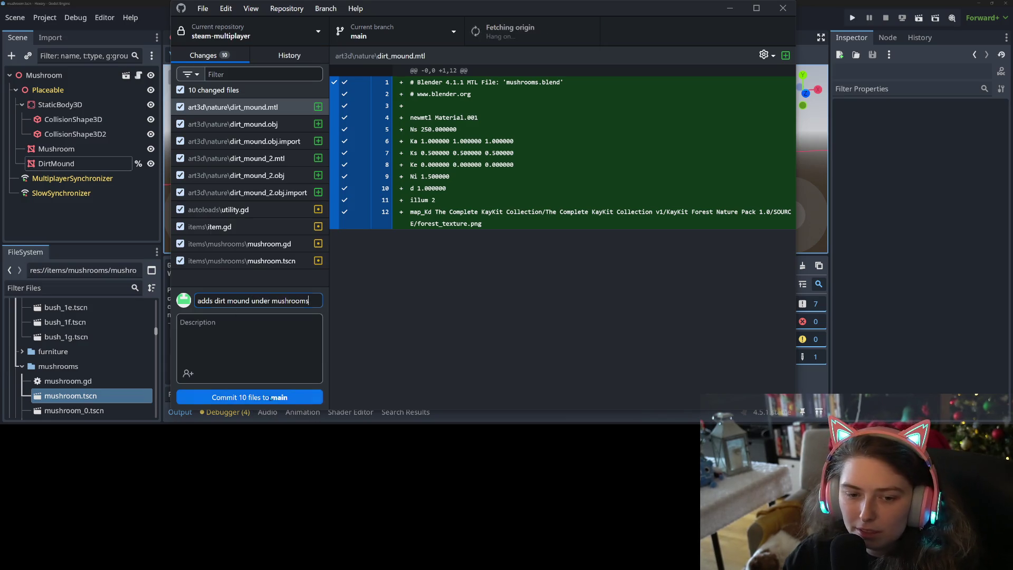
- Commit the 10 changed files to main, push to origin, and return to Godot
left_click(275, 398)
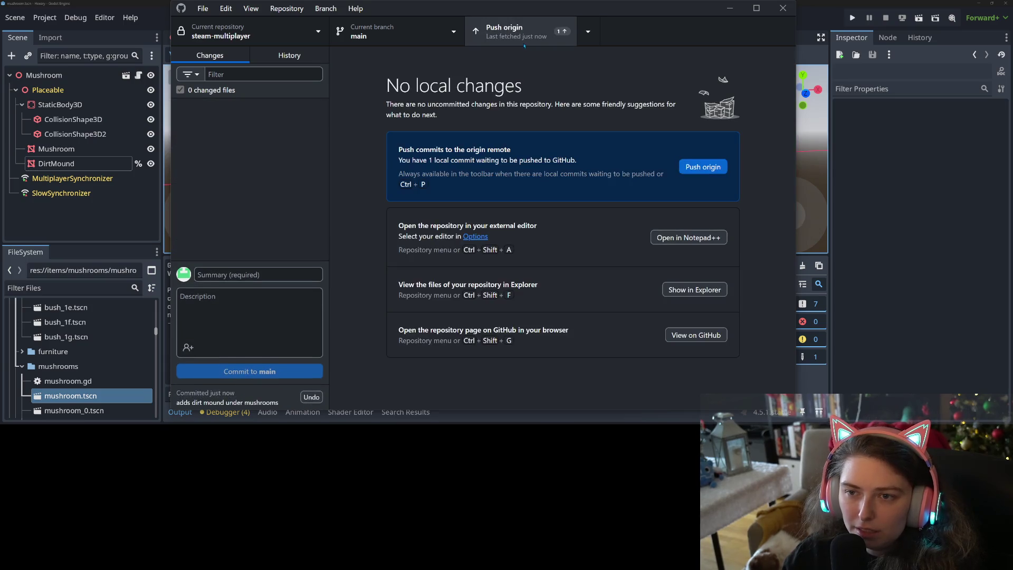
left_click(703, 167)
left_click(730, 8)
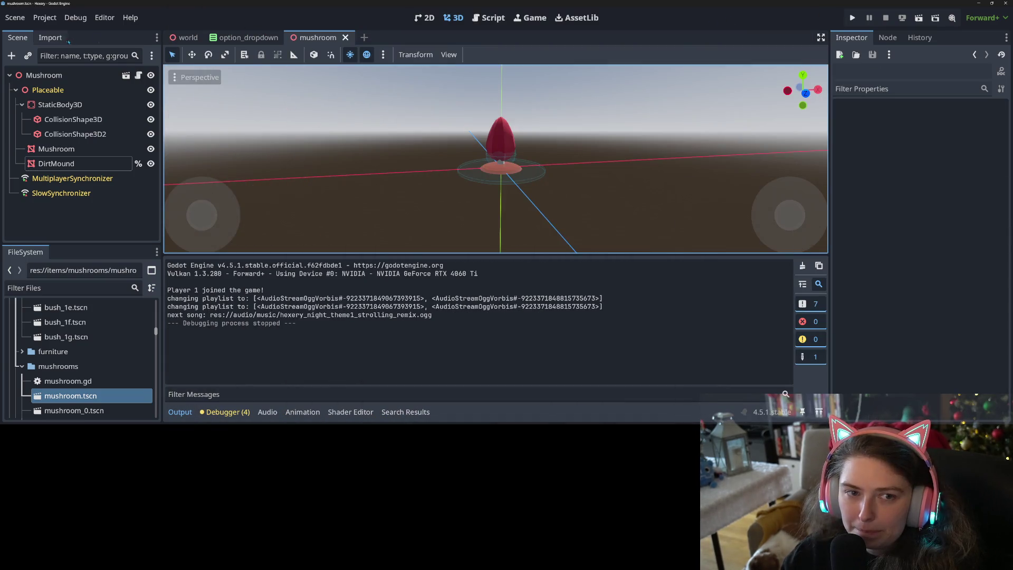
- Filter the FileSystem by 'seed' and open the seed_packet scene
left_click(61, 288)
type("seed")
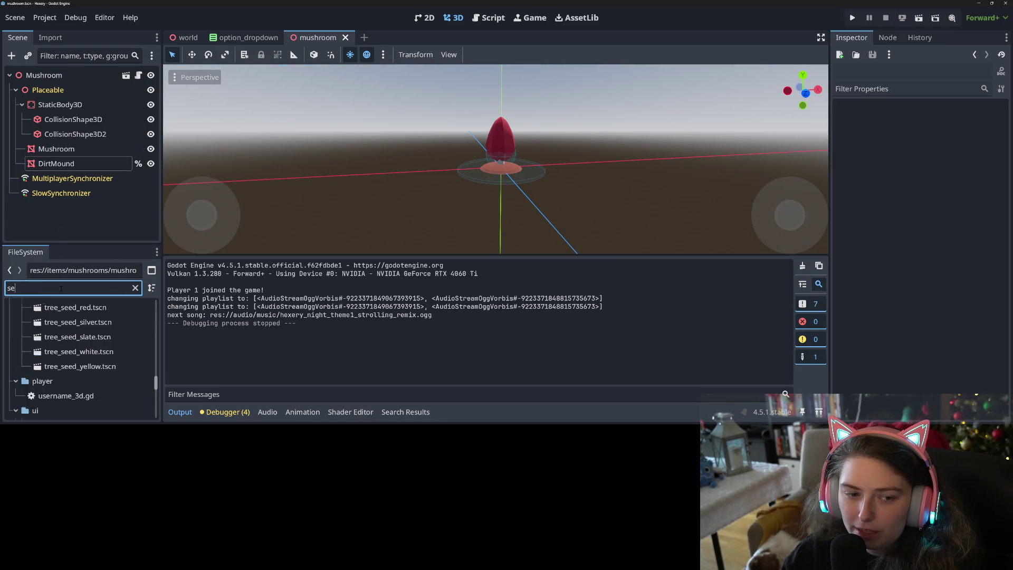
scroll(67, 371, "up", 5)
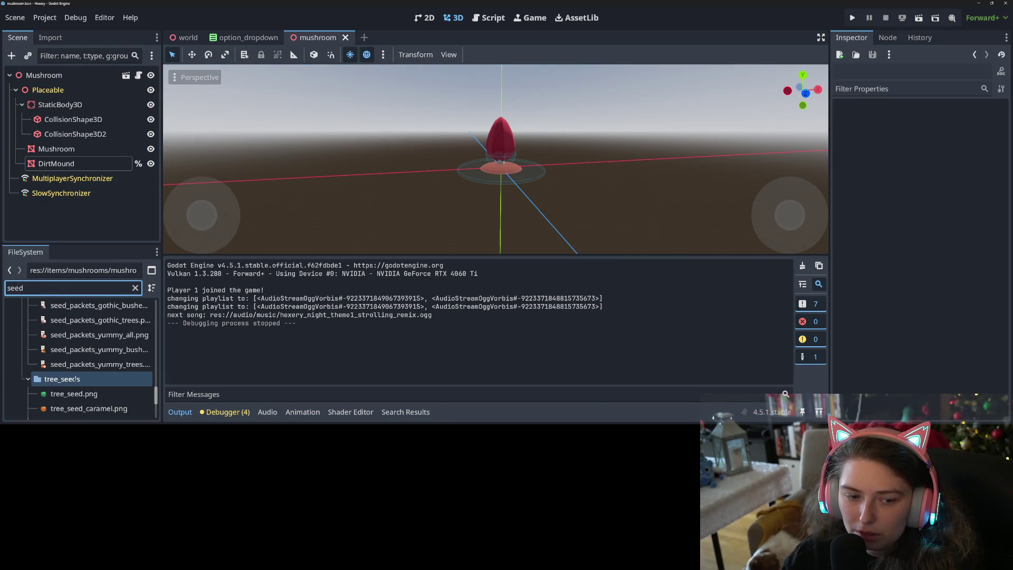
scroll(76, 386, "up", 5)
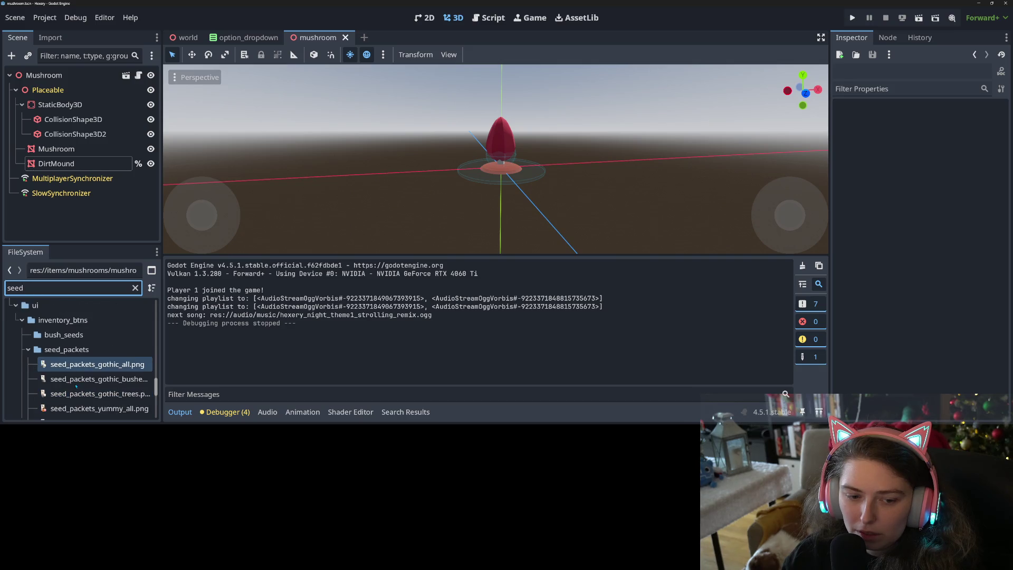
scroll(76, 386, "up", 2)
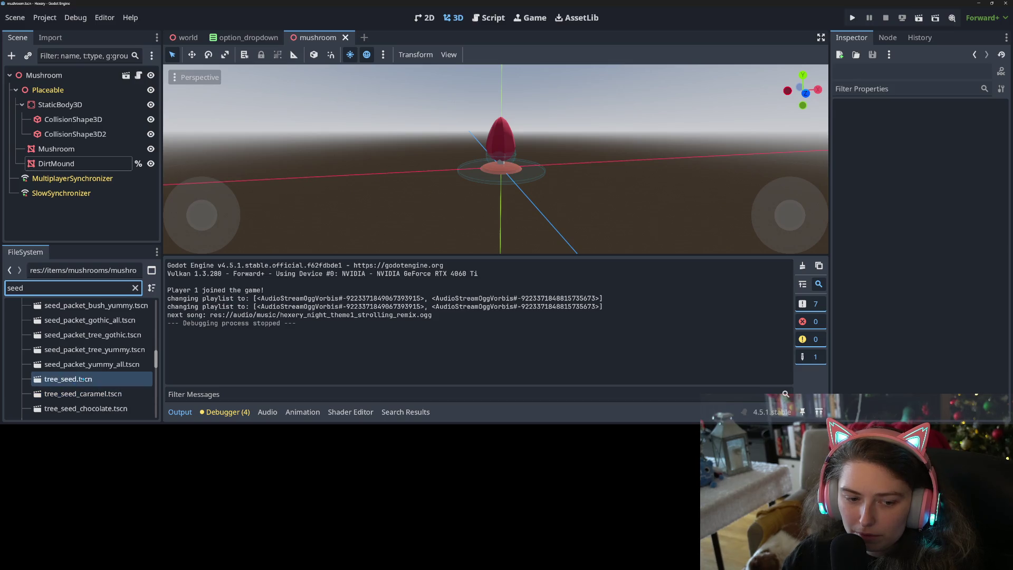
scroll(77, 386, "up", 4)
double_click(78, 349)
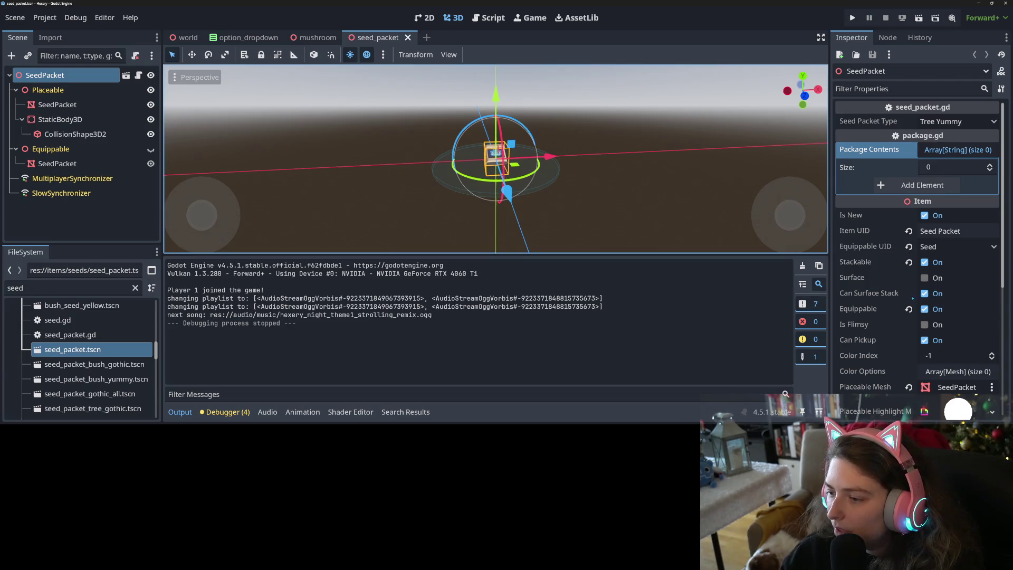
- Turn off Equippable for the seed packet, inspect its nodes, and save the scene
left_click(925, 310)
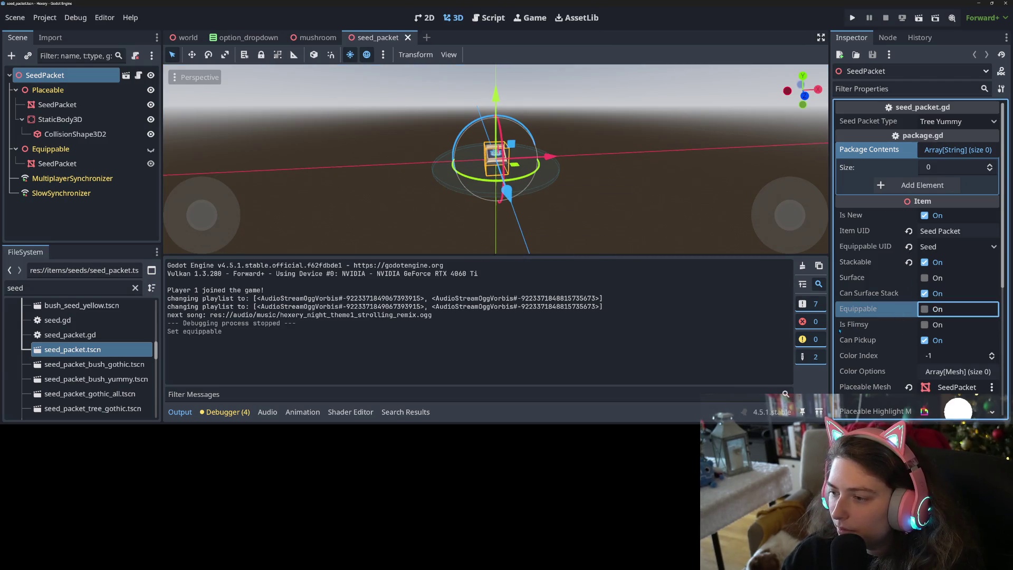
left_click(68, 150)
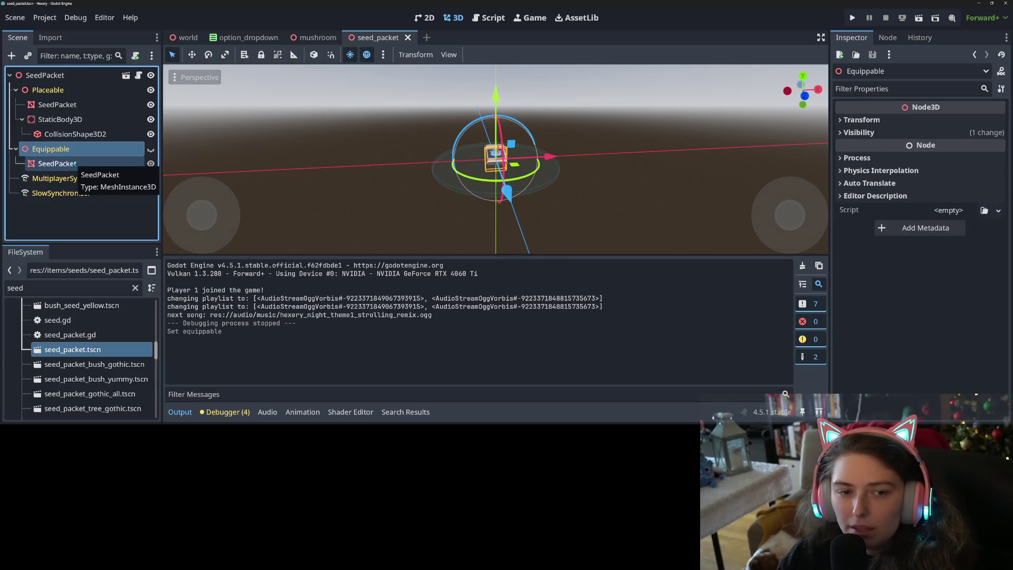
left_click(57, 164)
left_click(79, 151)
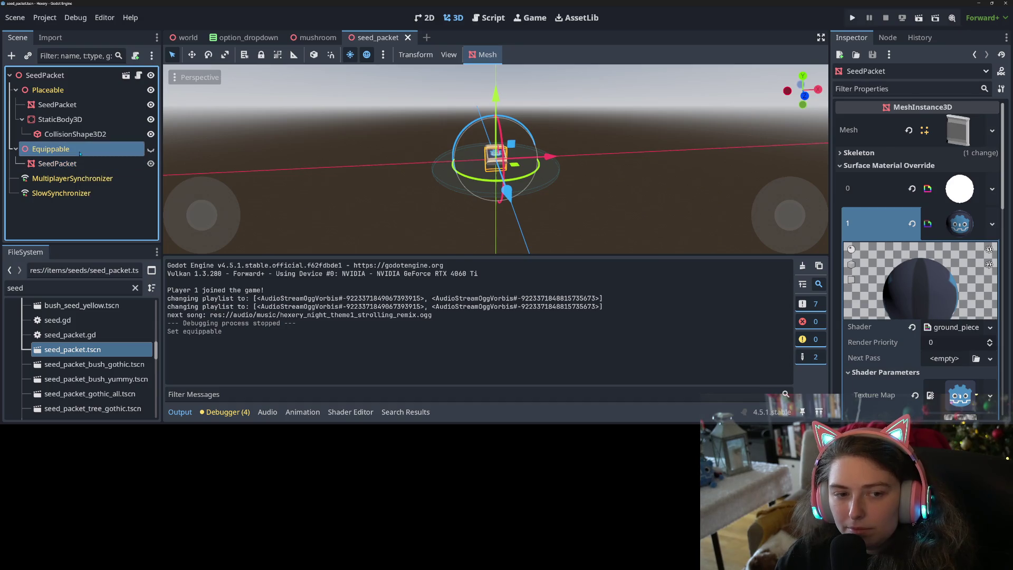
key("ctrl+s")
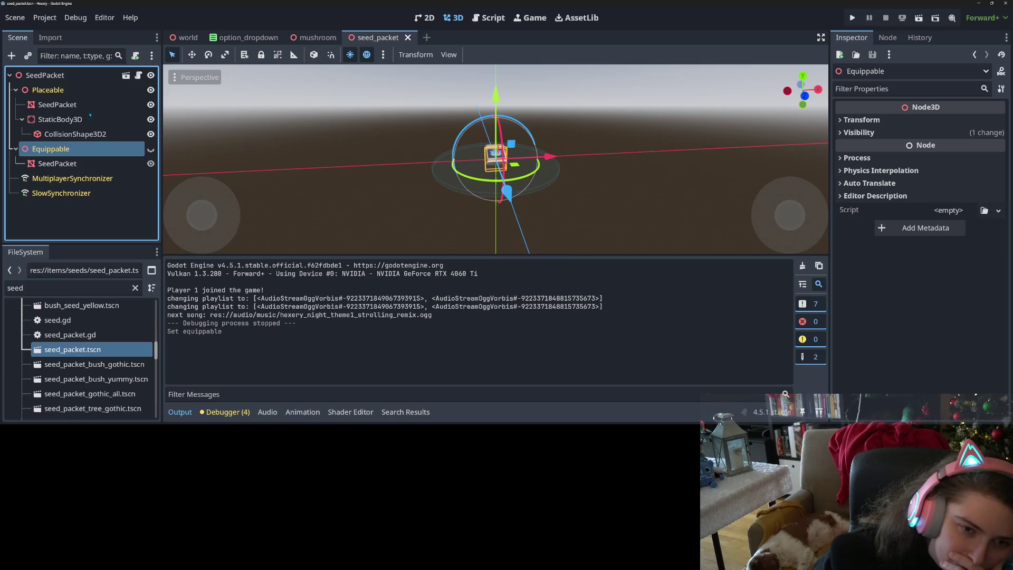
- Delete the SeedPacket child from Equippable, save, and reveal seed_packet.tscn in File Explorer
right_click(83, 151)
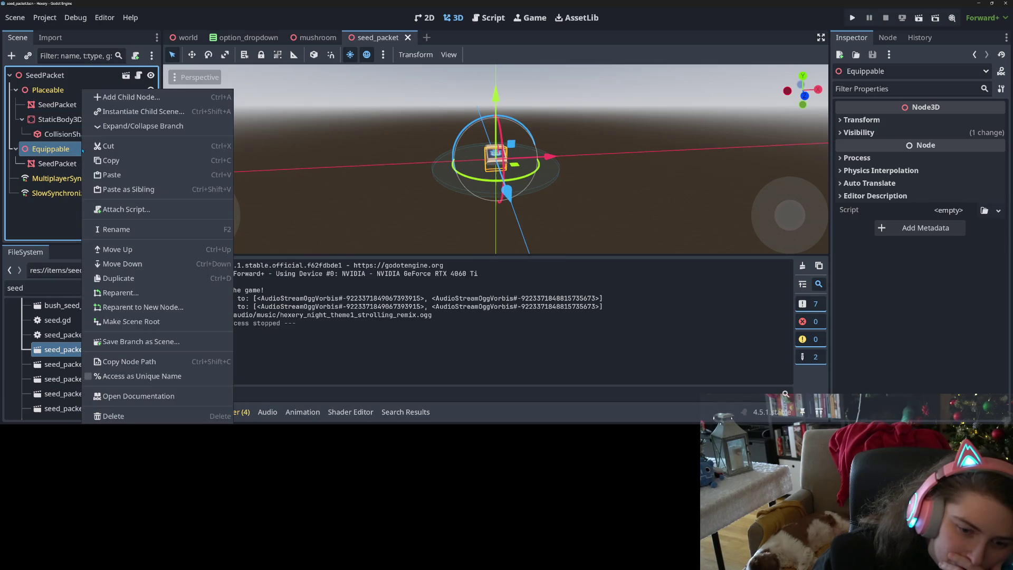
left_click(65, 152)
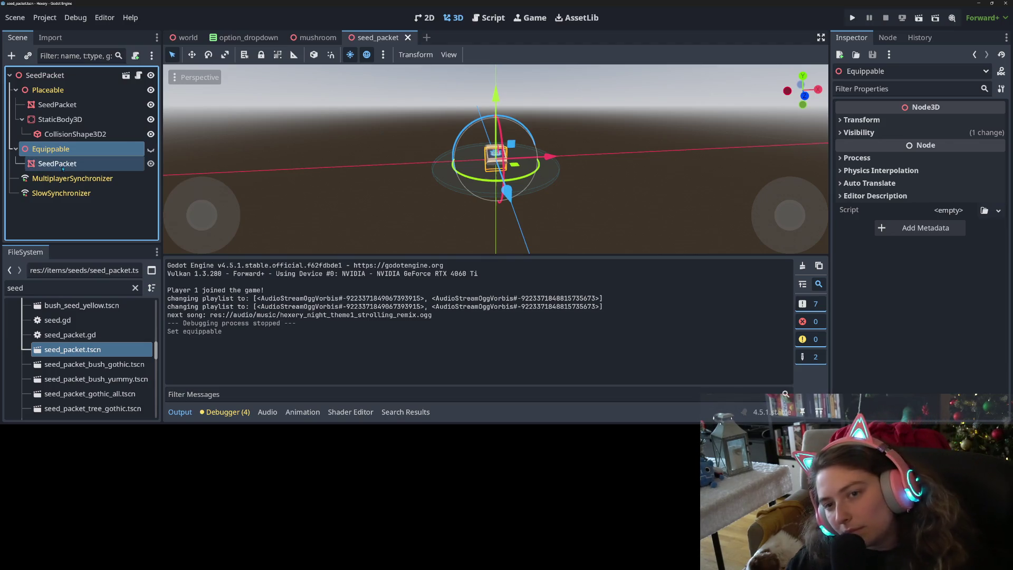
left_click(63, 164)
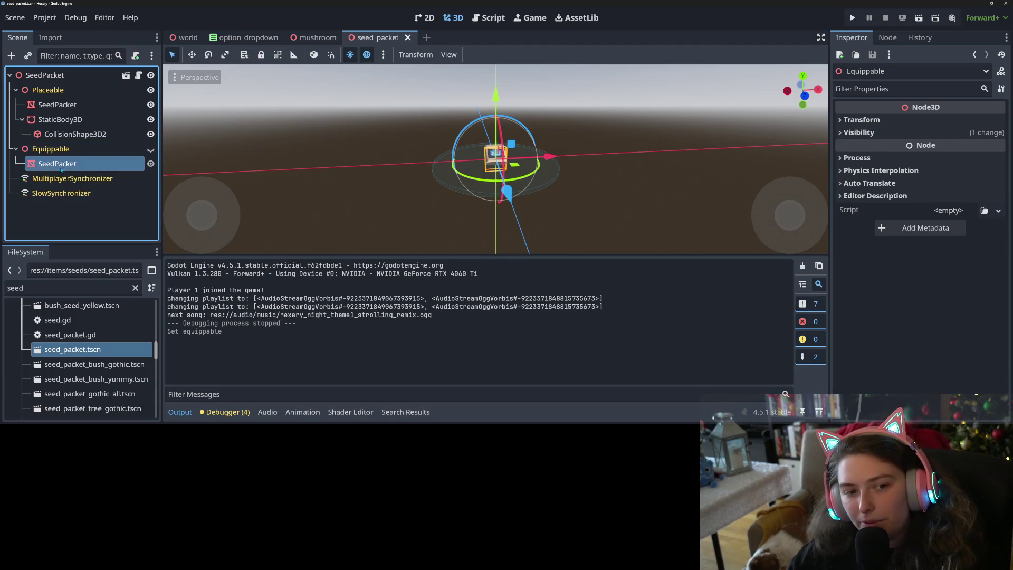
key("Delete")
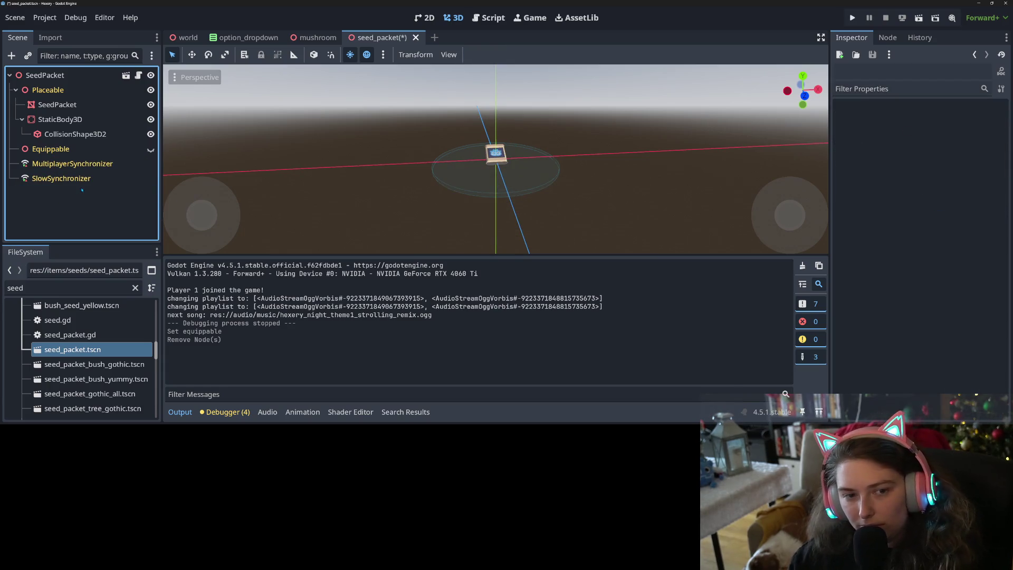
key("ctrl+s")
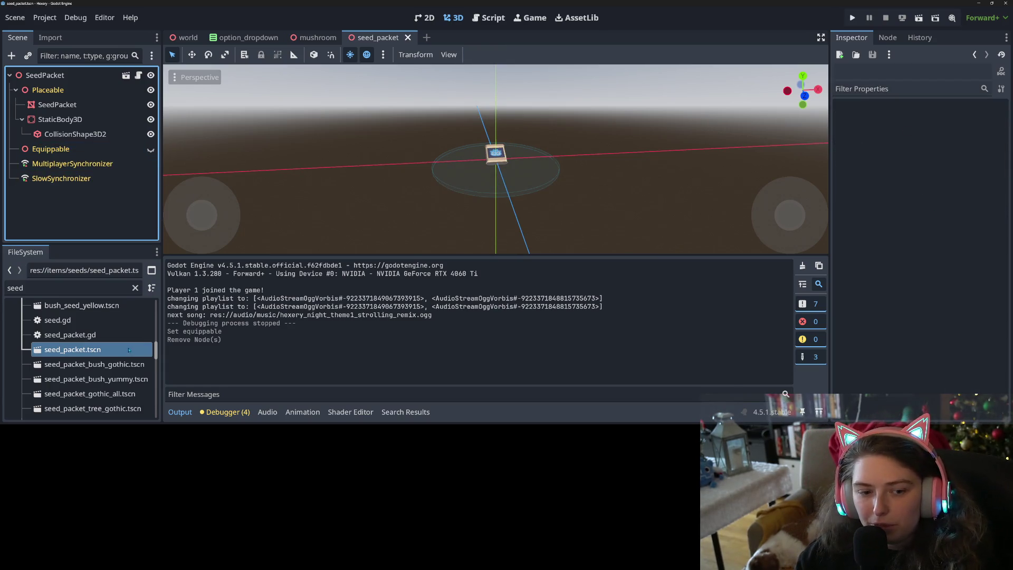
right_click(118, 350)
left_click(166, 417)
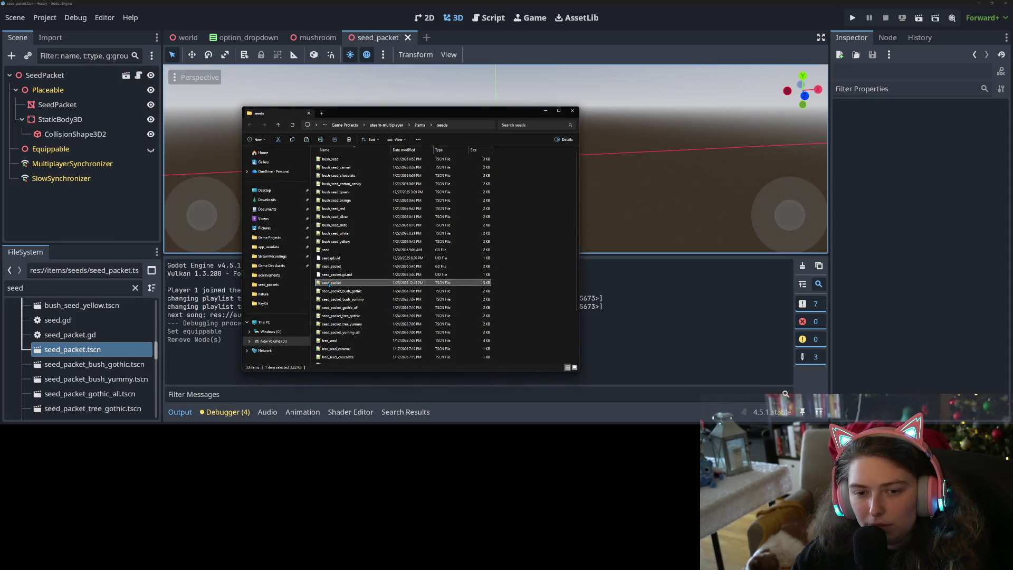
- Read seed_packet.tscn in Notepad++, noting the generic_equippable reference on line 3
double_click(332, 283)
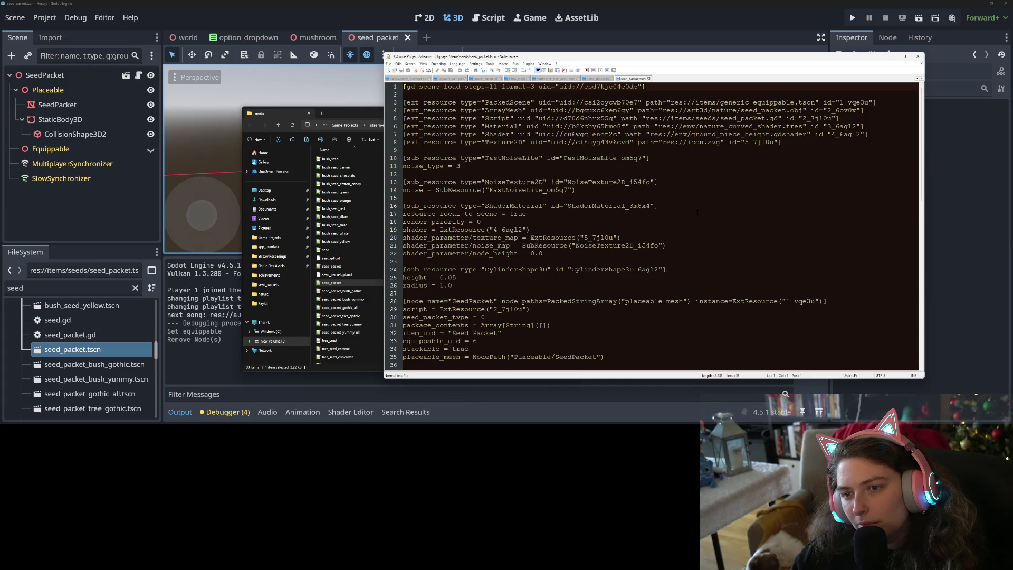
scroll(697, 212, "down", 15)
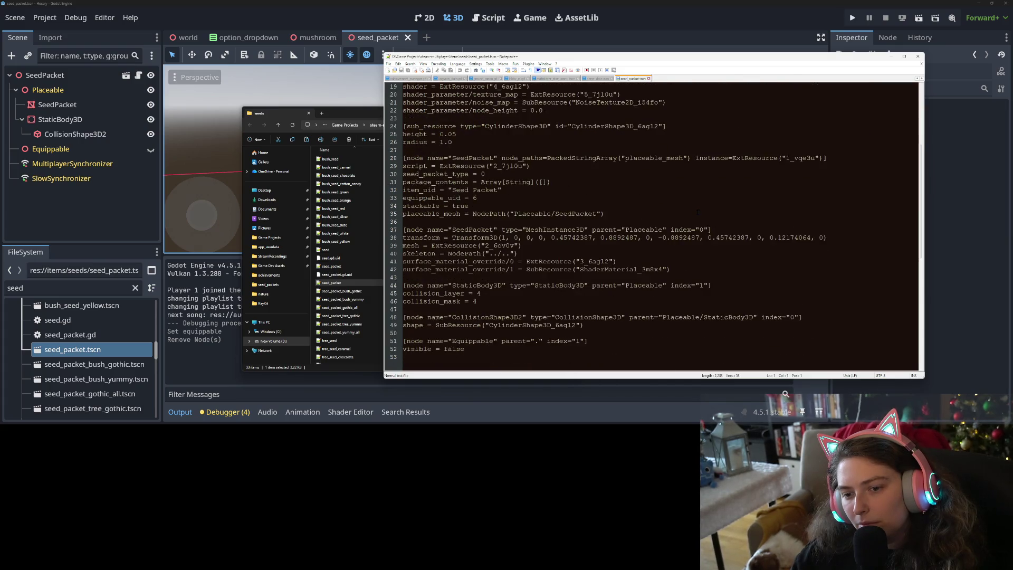
scroll(698, 212, "up", 16)
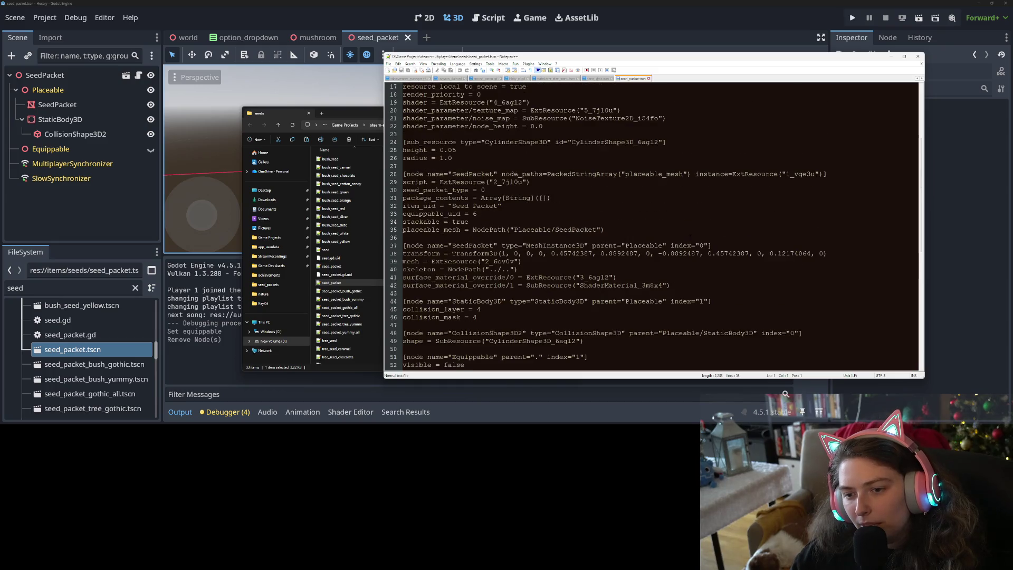
scroll(690, 238, "up", 2)
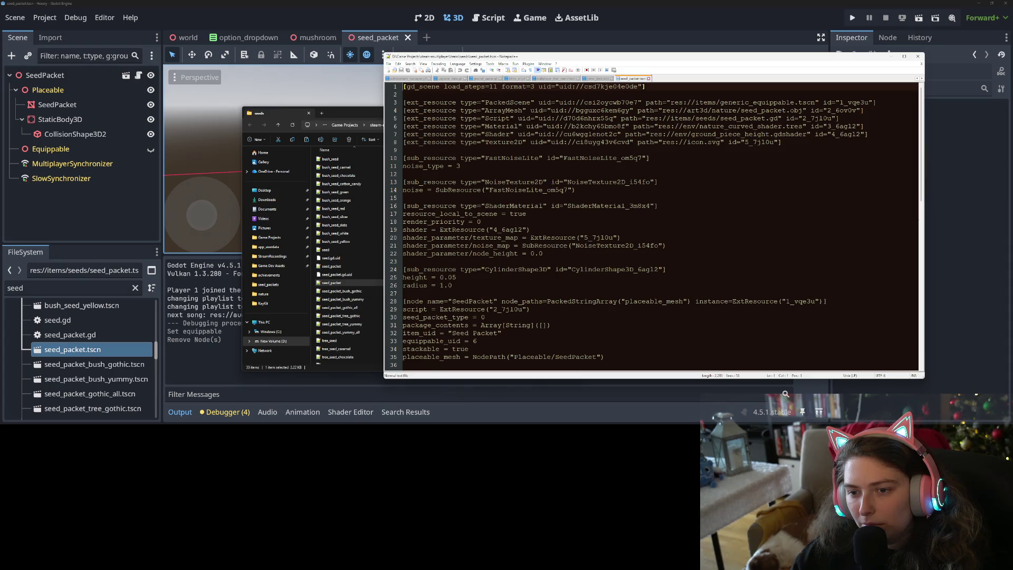
scroll(663, 225, "down", 4)
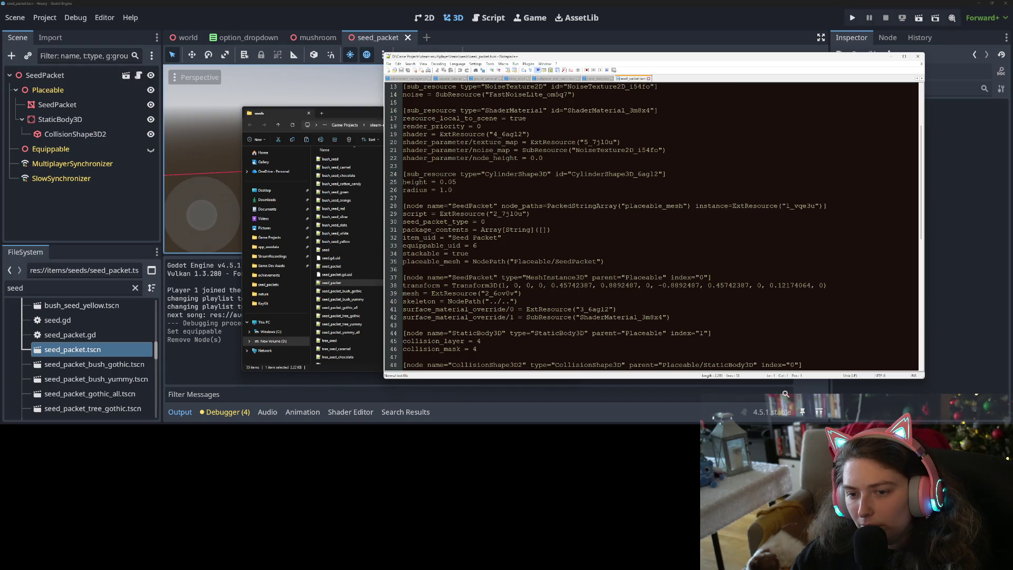
scroll(543, 285, "up", 4)
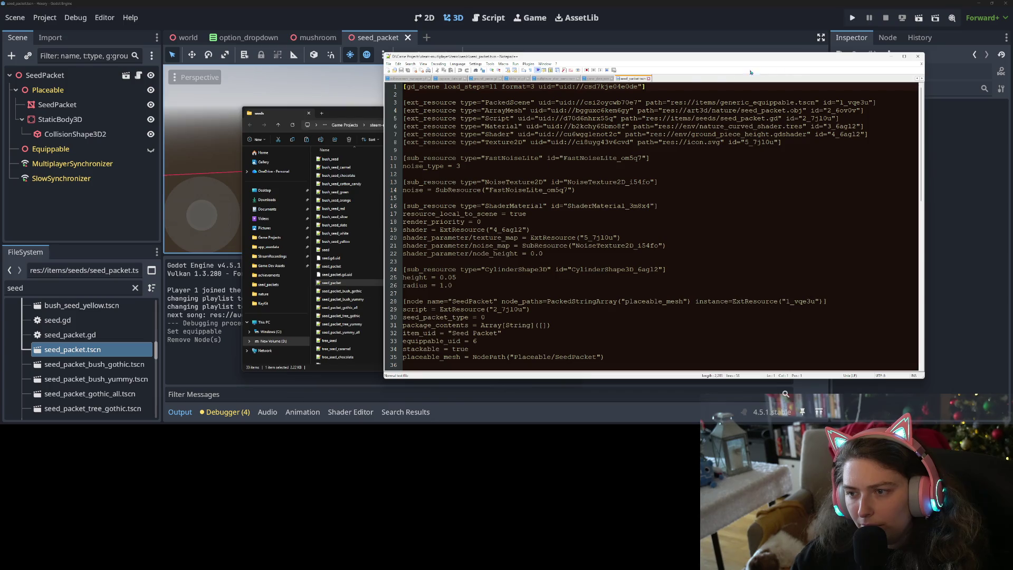
left_click(786, 102)
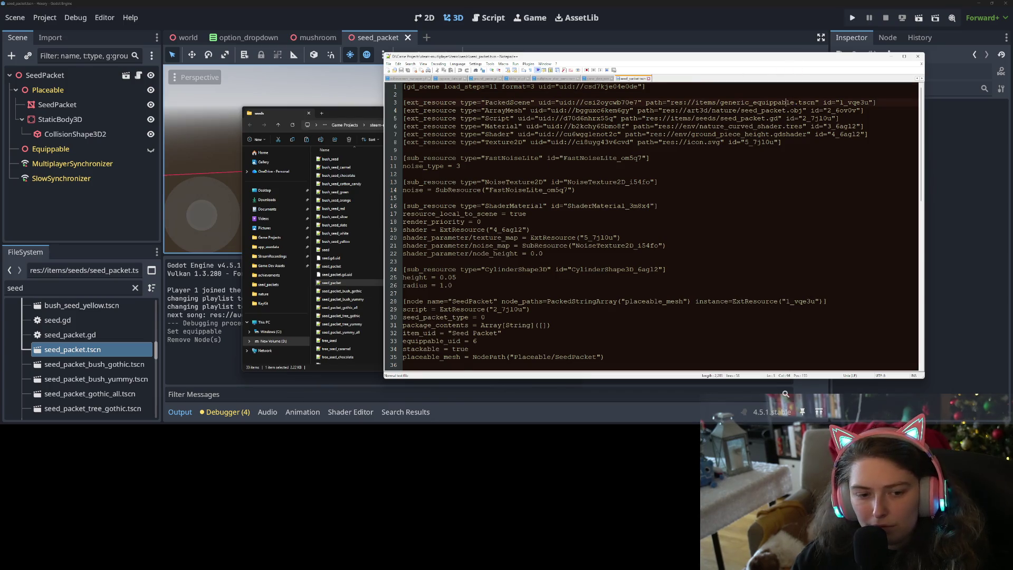
scroll(74, 329, "down", 4)
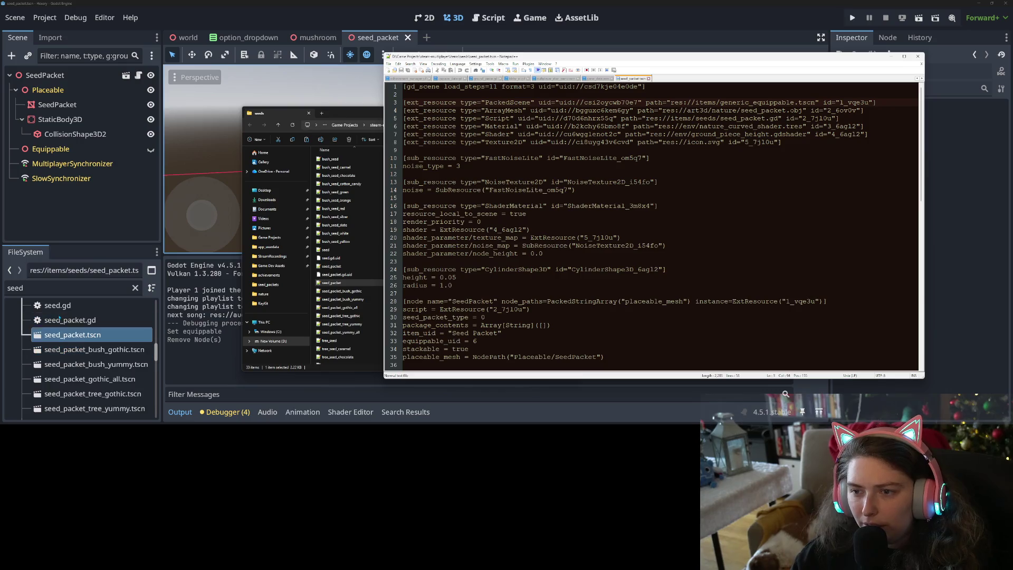
left_click(80, 352)
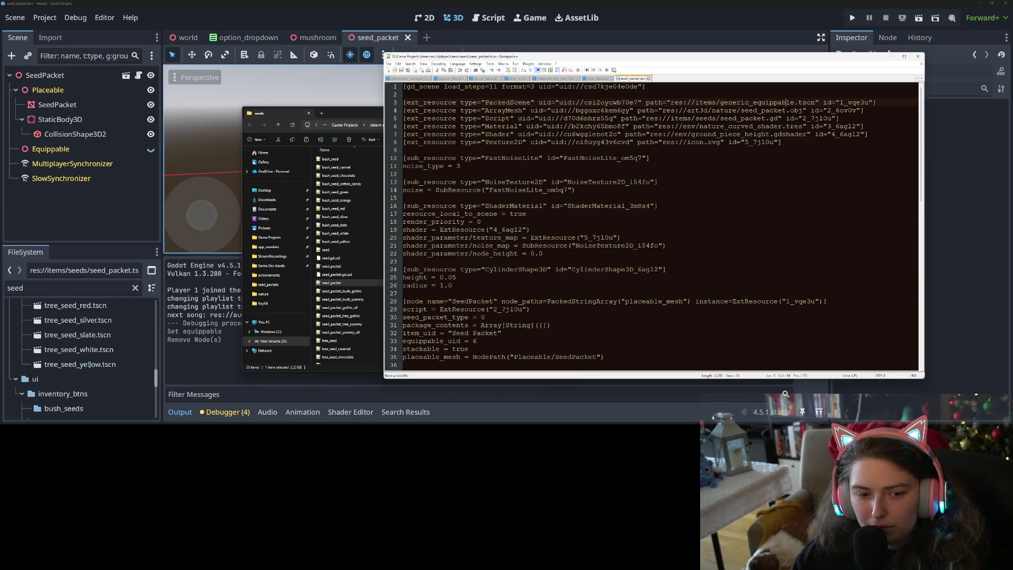
scroll(85, 361, "down", 5)
scroll(91, 366, "down", 10)
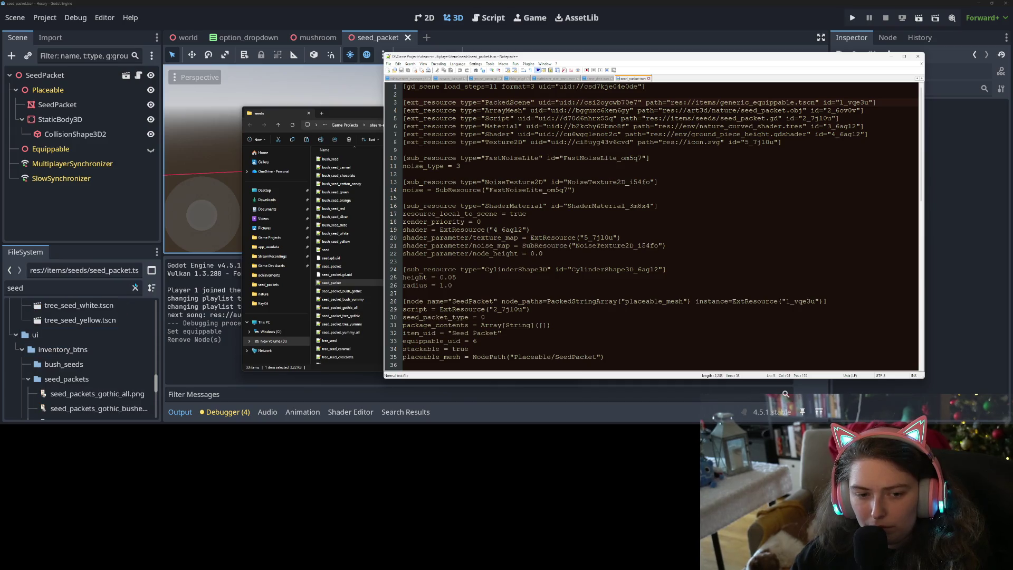
- Back in Godot, clear the 'seed' file filter and open the generic_item scene
left_click(135, 287)
scroll(95, 369, "up", 5)
left_click(113, 380)
scroll(113, 379, "down", 5)
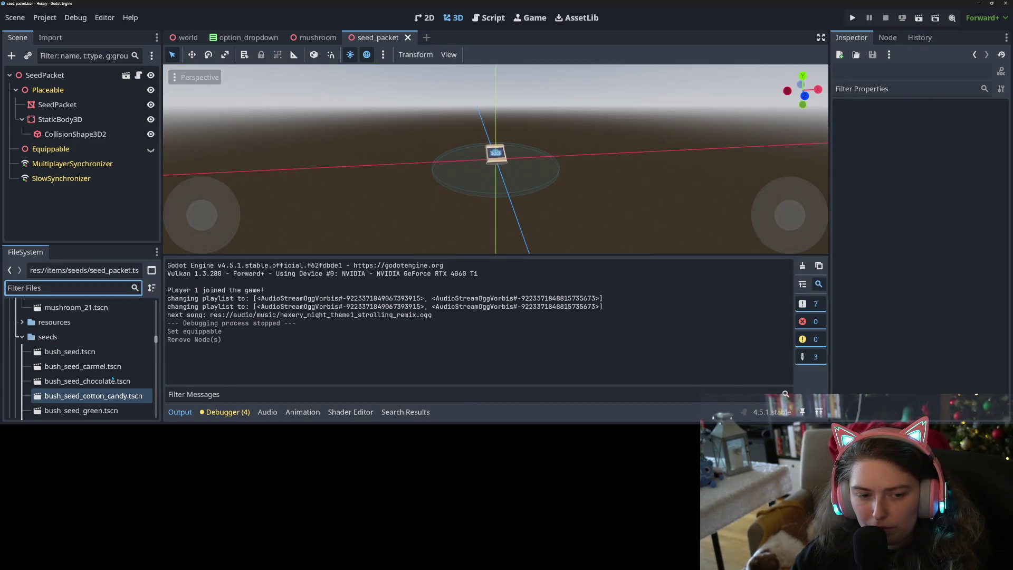
scroll(112, 378, "down", 10)
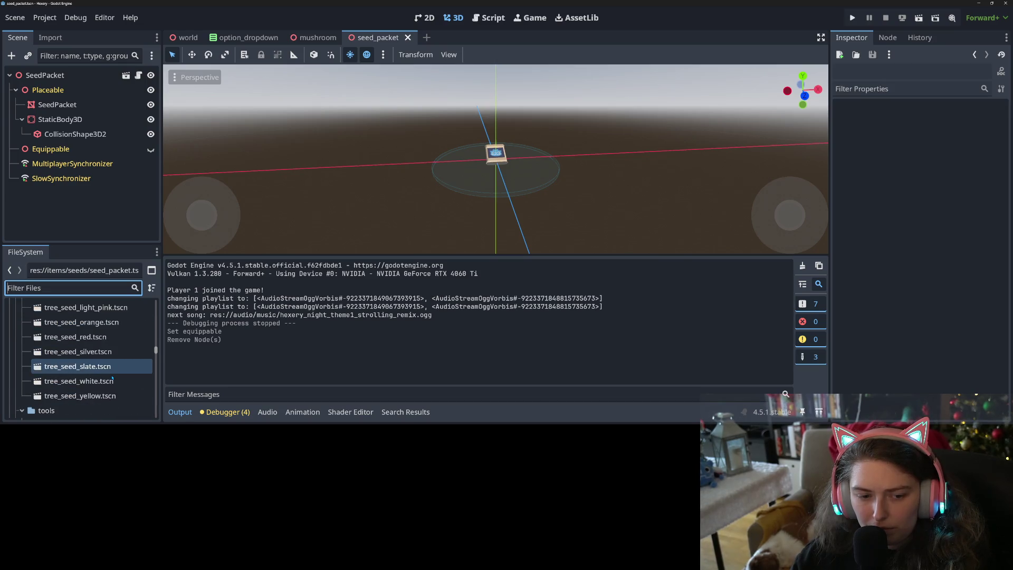
scroll(113, 378, "down", 5)
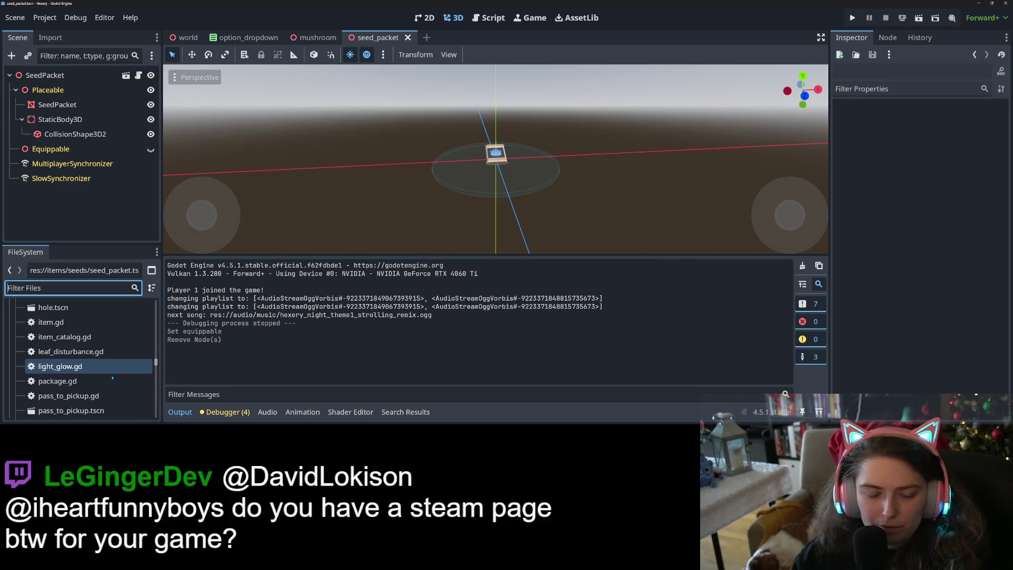
scroll(76, 396, "up", 5)
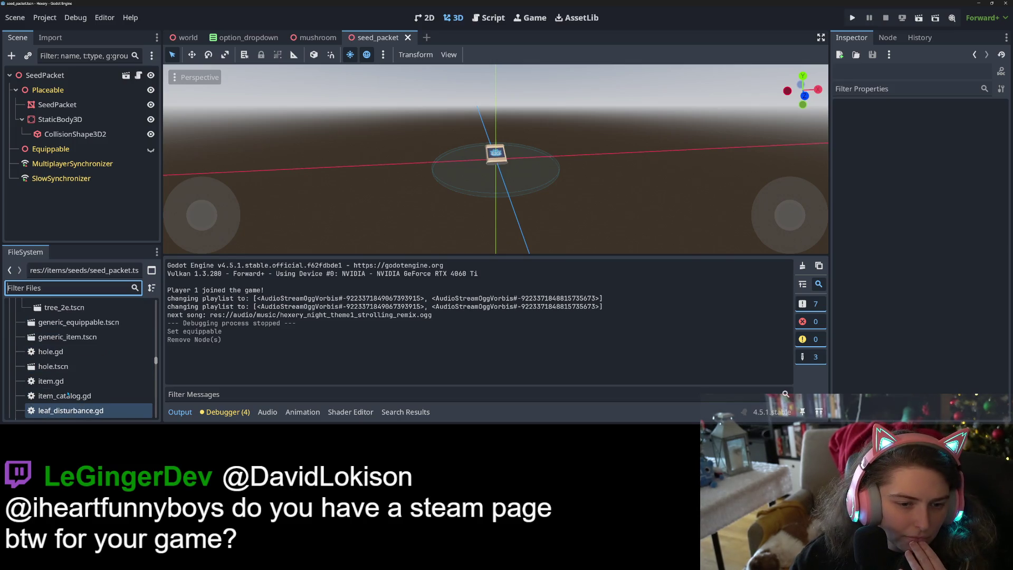
double_click(70, 351)
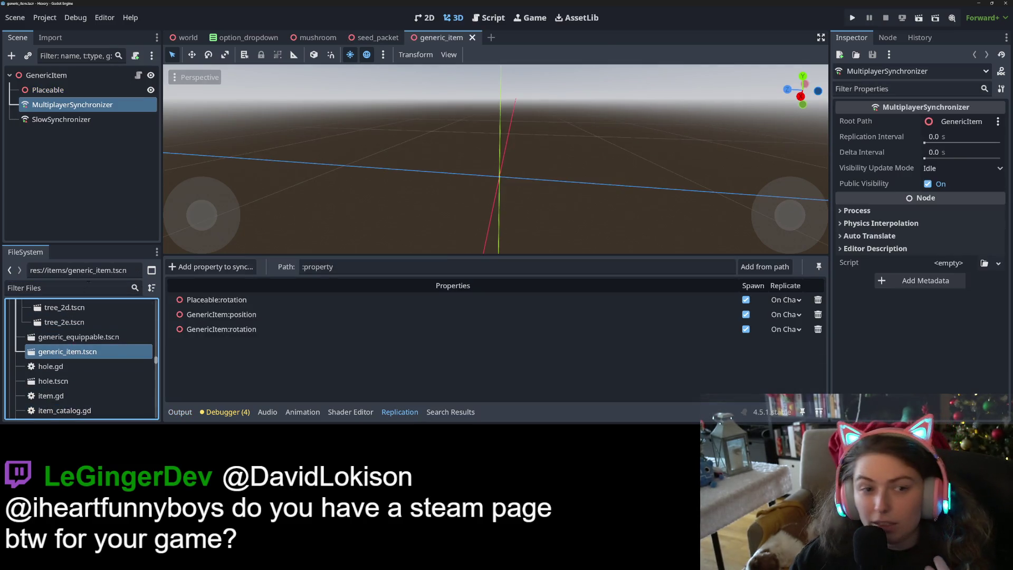
- Review the GenericItem root's properties, then open generic_item.tscn as text in Notepad++
left_click(47, 75)
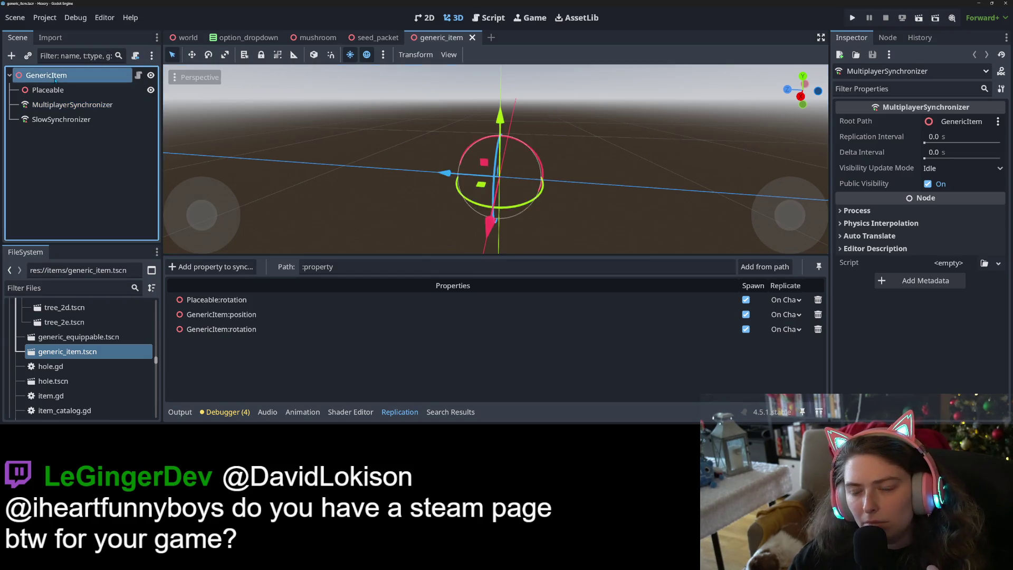
scroll(887, 363, "down", 5)
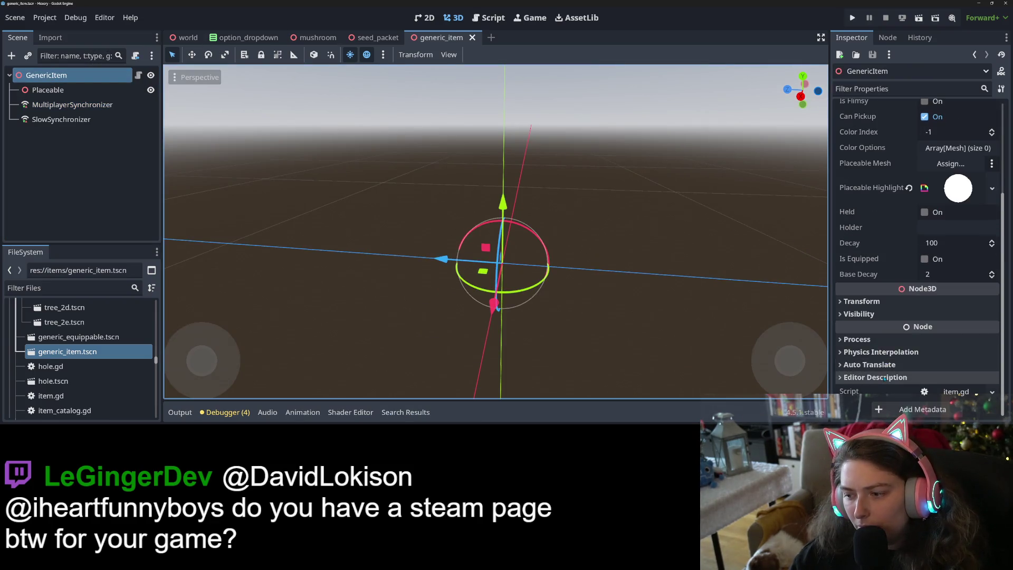
scroll(877, 328, "up", 3)
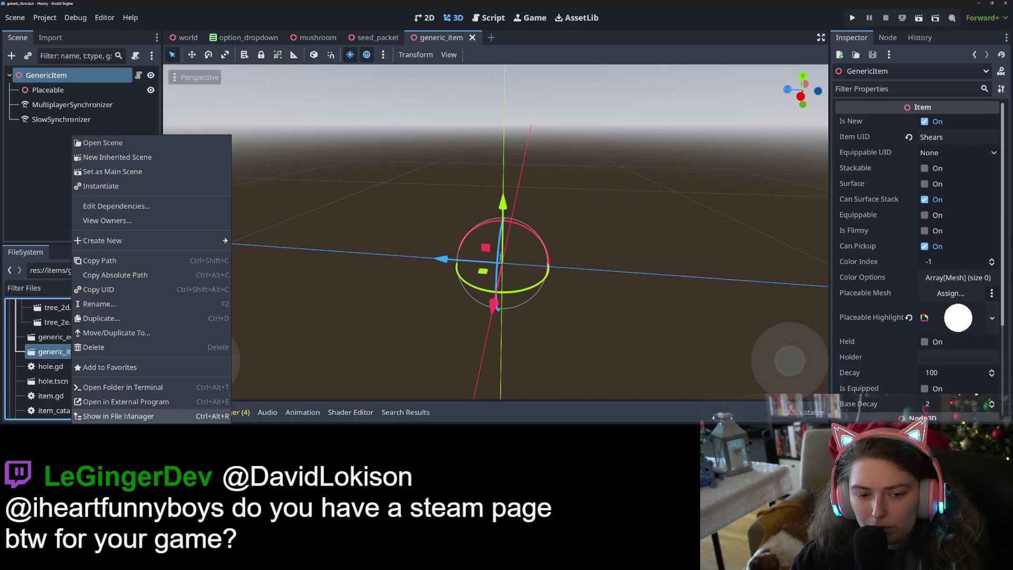
left_click(118, 416)
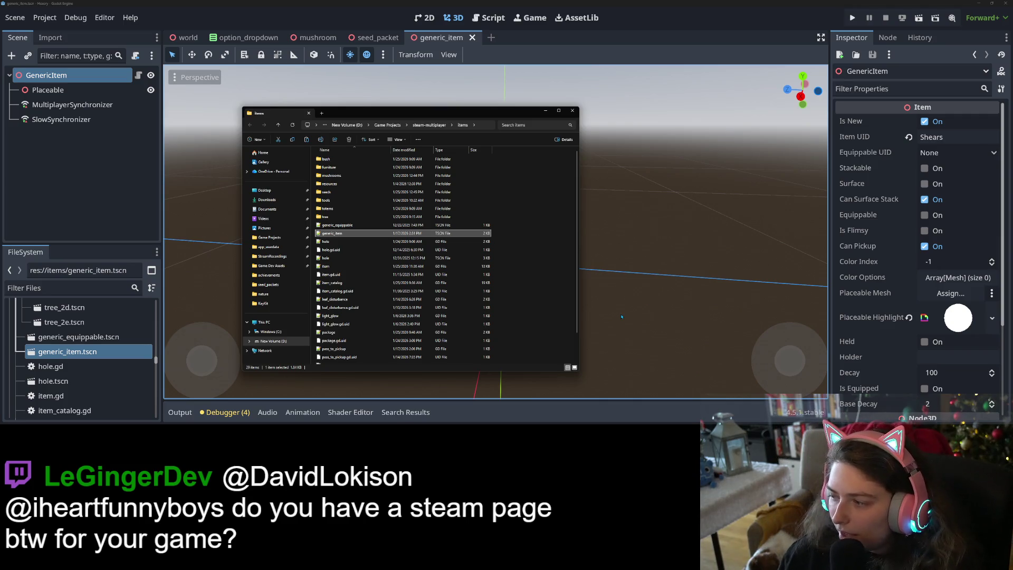
double_click(426, 233)
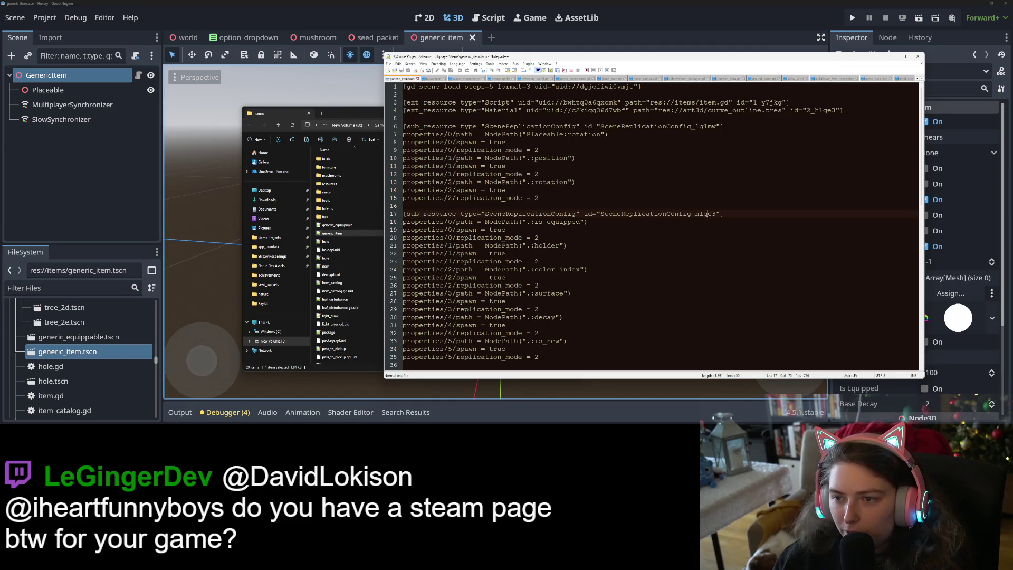
- Copy generic_item's scene uid dgjefiwi0vmjc and inspect the resource lines in seed_packet.tscn
left_click(598, 86)
left_click_drag(562, 87, 555, 87)
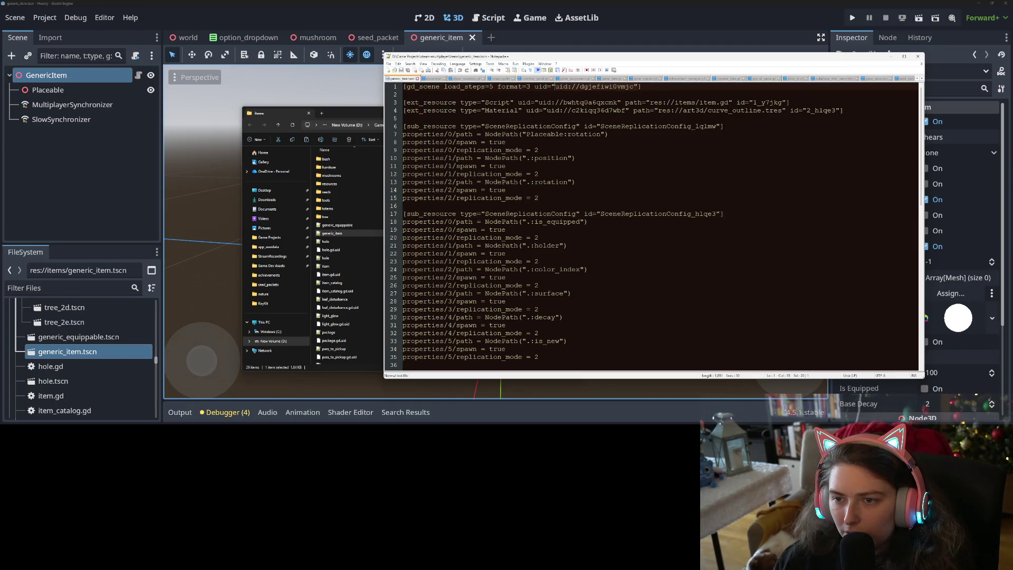
key("ctrl+c")
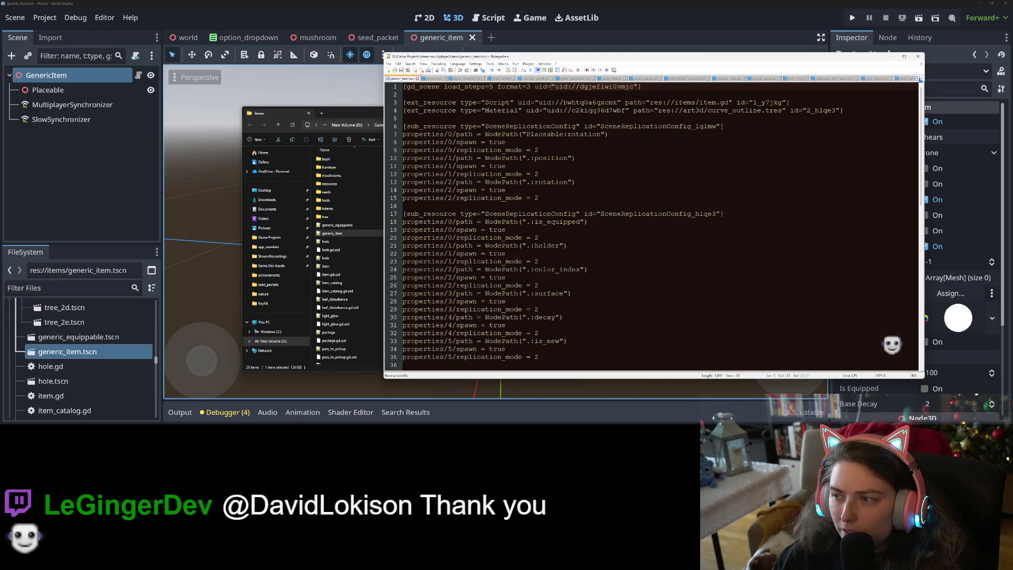
key("ctrl+Tab")
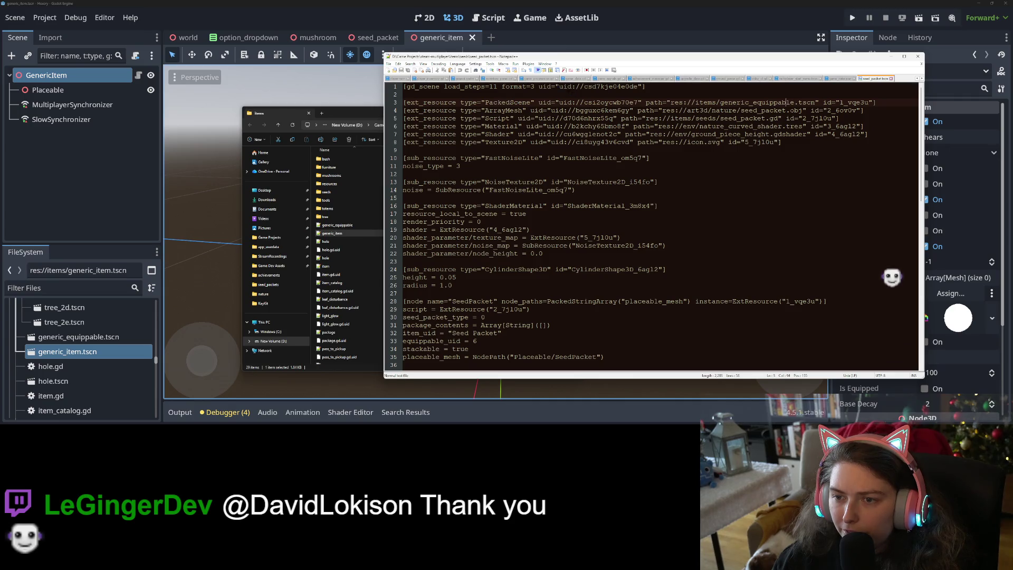
left_click_drag(561, 87, 642, 86)
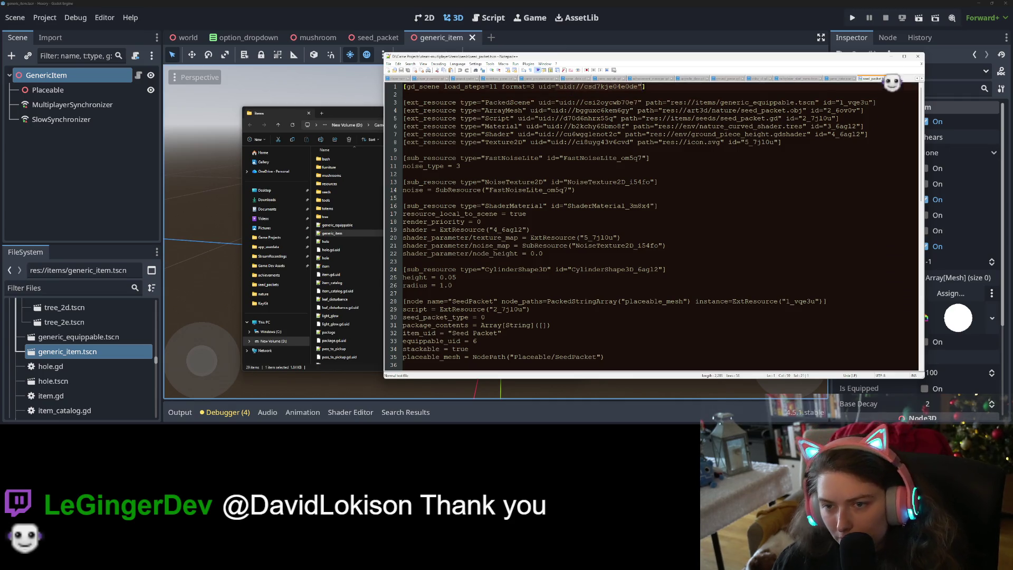
left_click(595, 126)
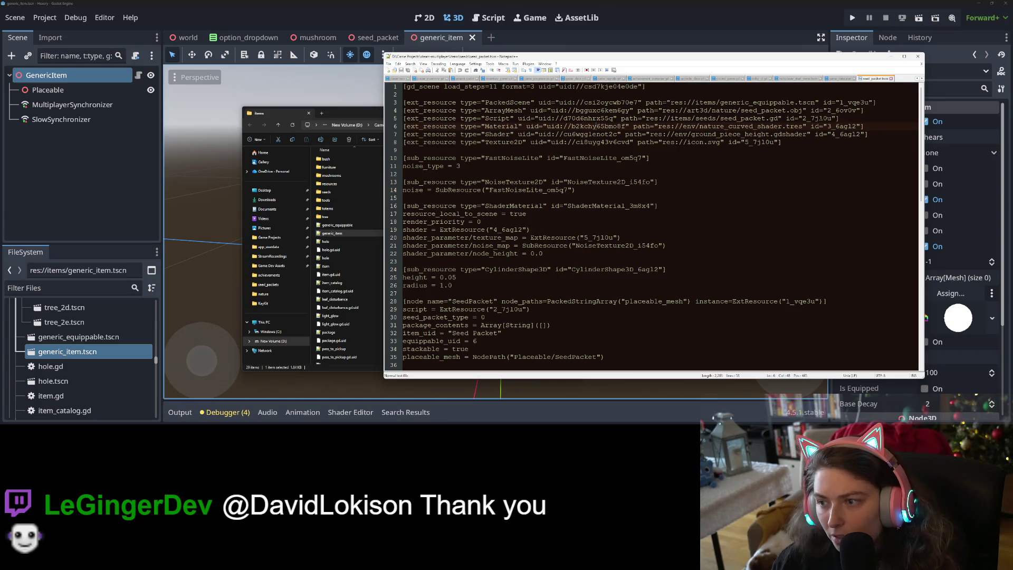
left_click(515, 126)
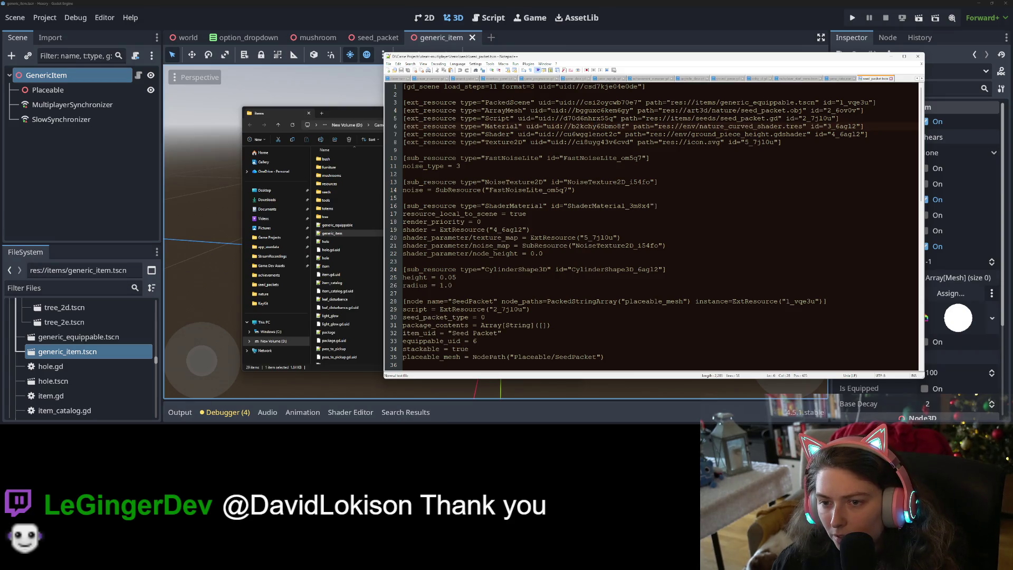
left_click(554, 142)
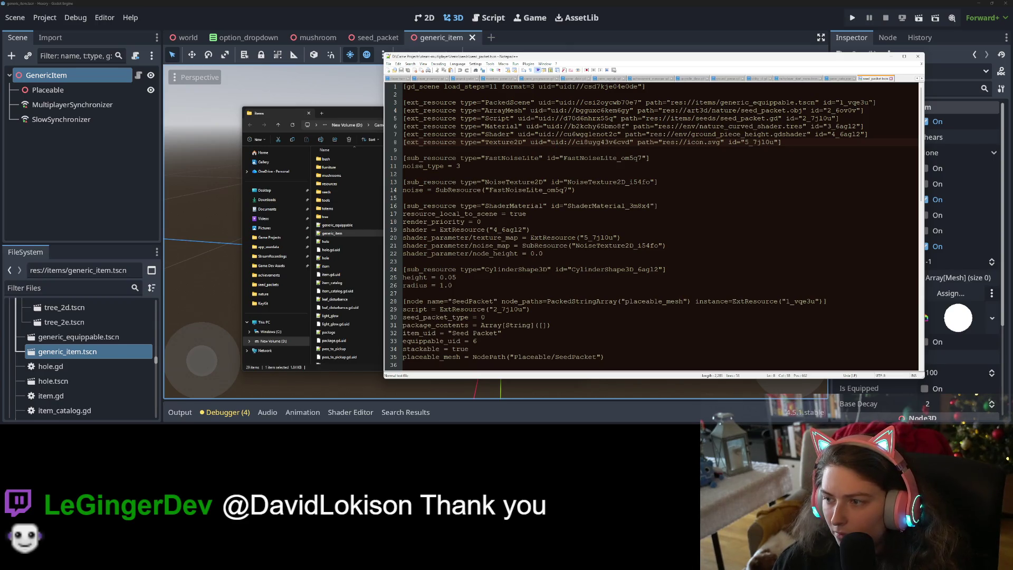
- On line 3, paste the new uid, change the path to generic_item.tscn, and save
double_click(854, 102)
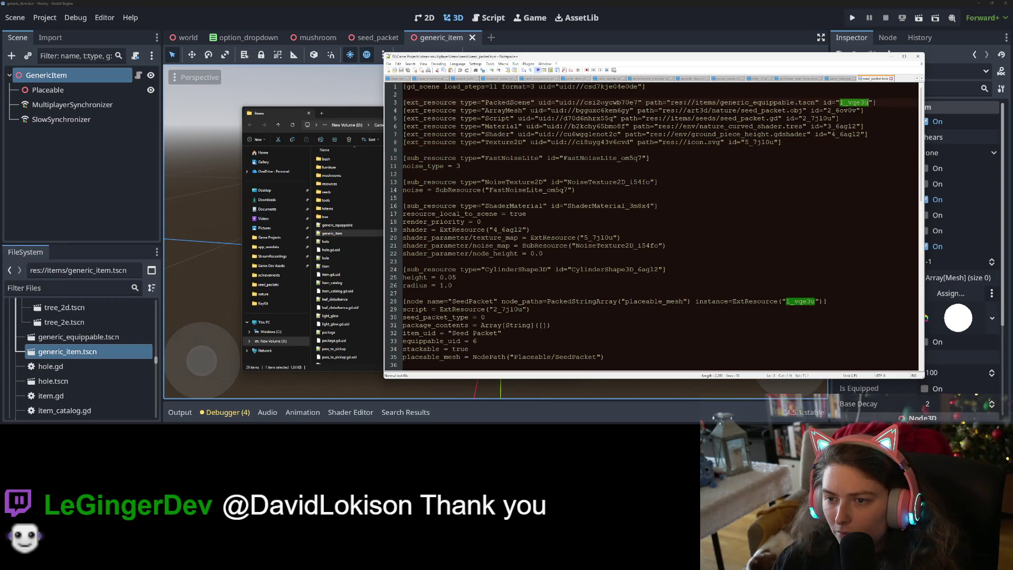
left_click(599, 102)
left_click_drag(643, 102, 556, 102)
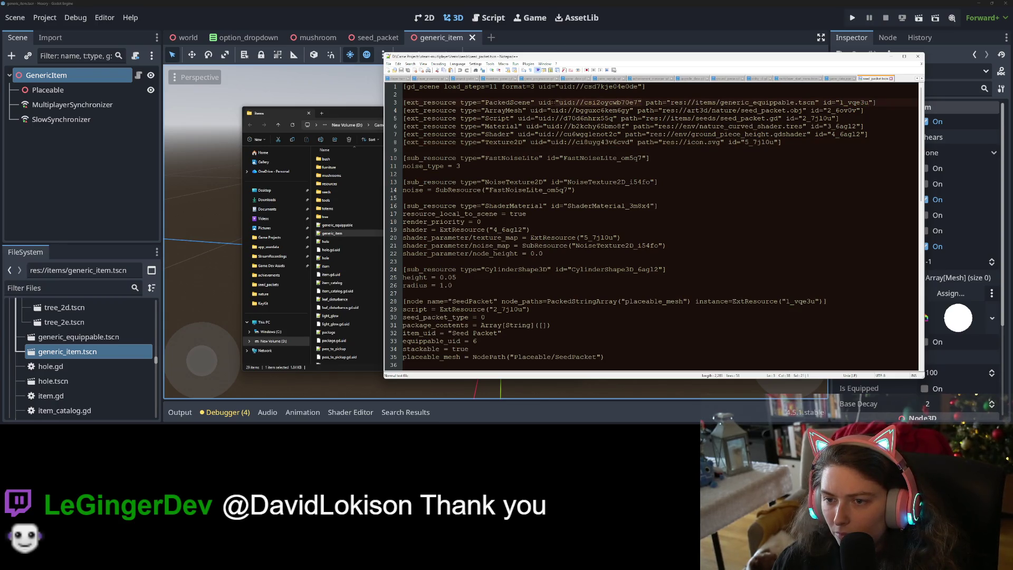
key("ctrl+v")
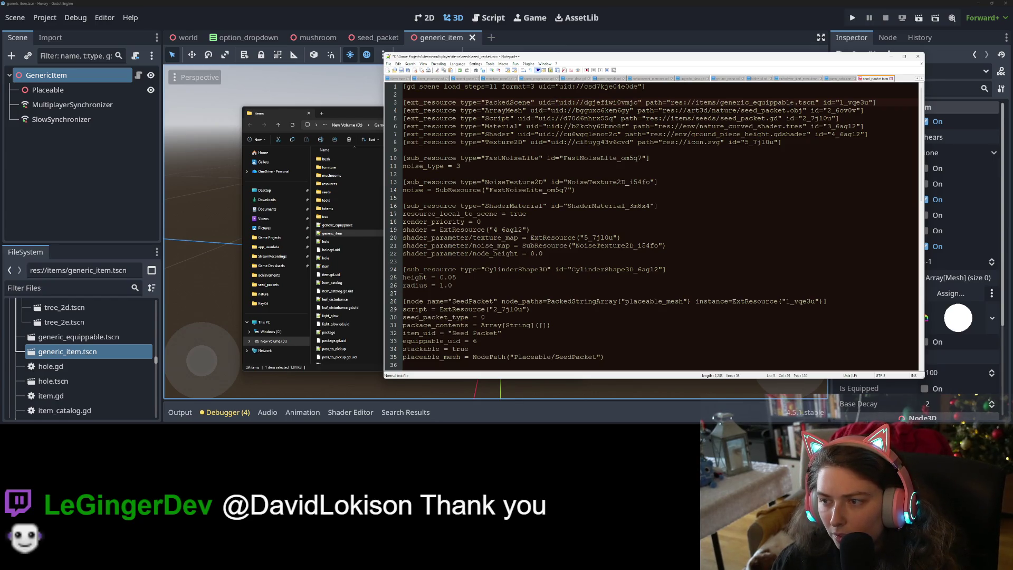
left_click_drag(793, 102, 751, 102)
type("it")
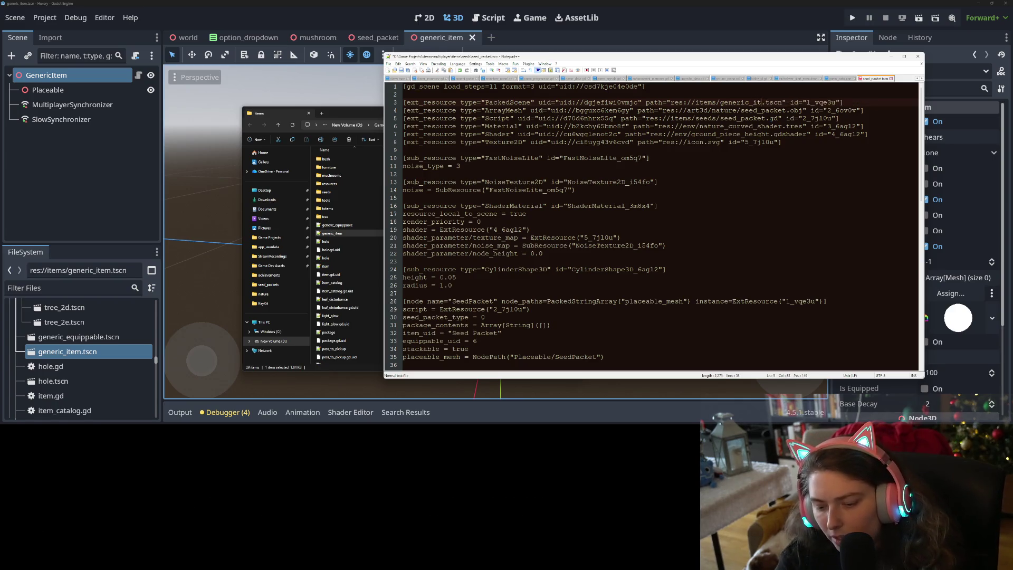
type("em")
key("ctrl+s")
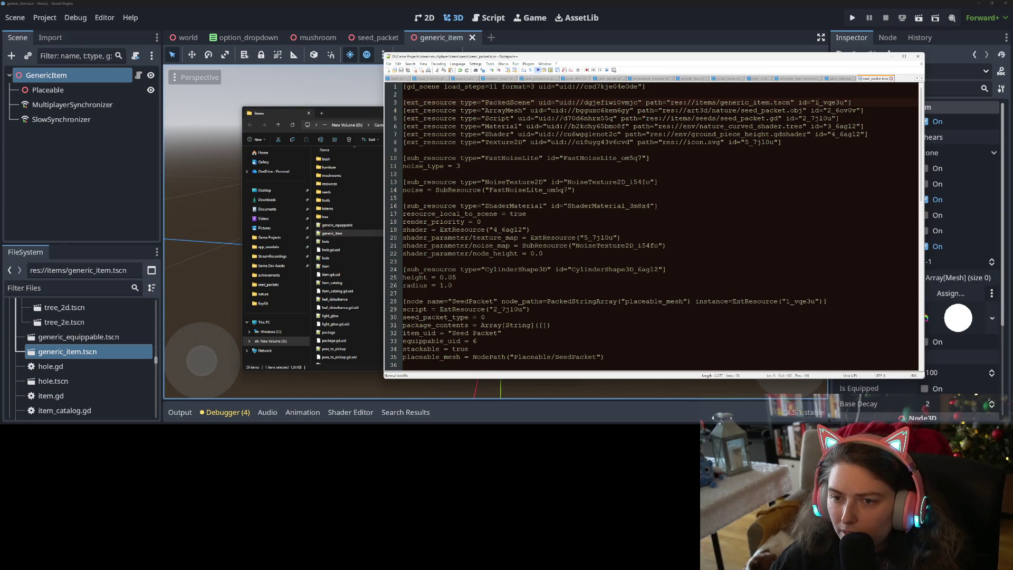
double_click(819, 102)
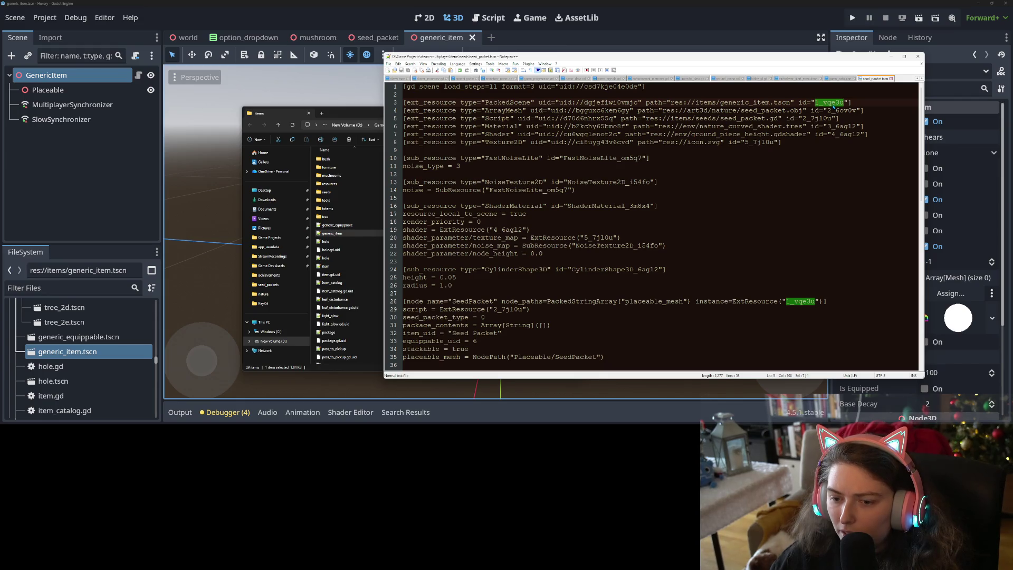
left_click(832, 103)
left_click(655, 17)
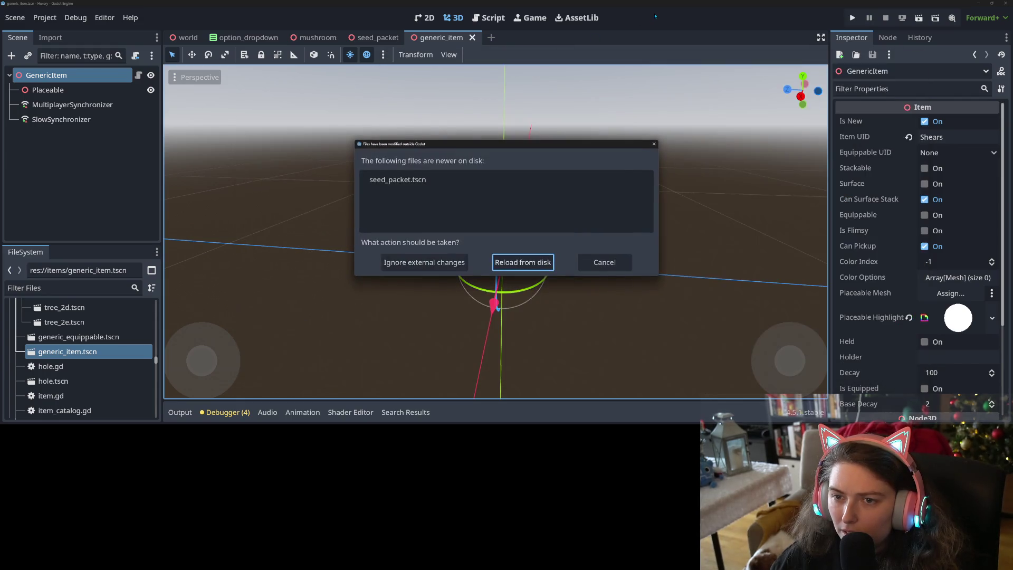
- Reload the changed scene from disk, select the SeedPacket root, and save seed_packet
left_click(528, 263)
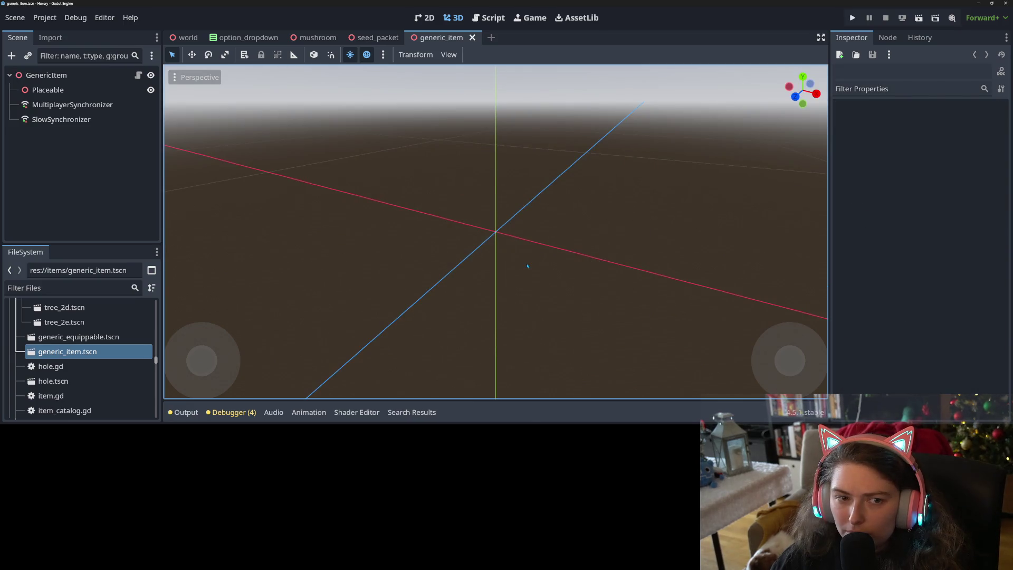
left_click(368, 43)
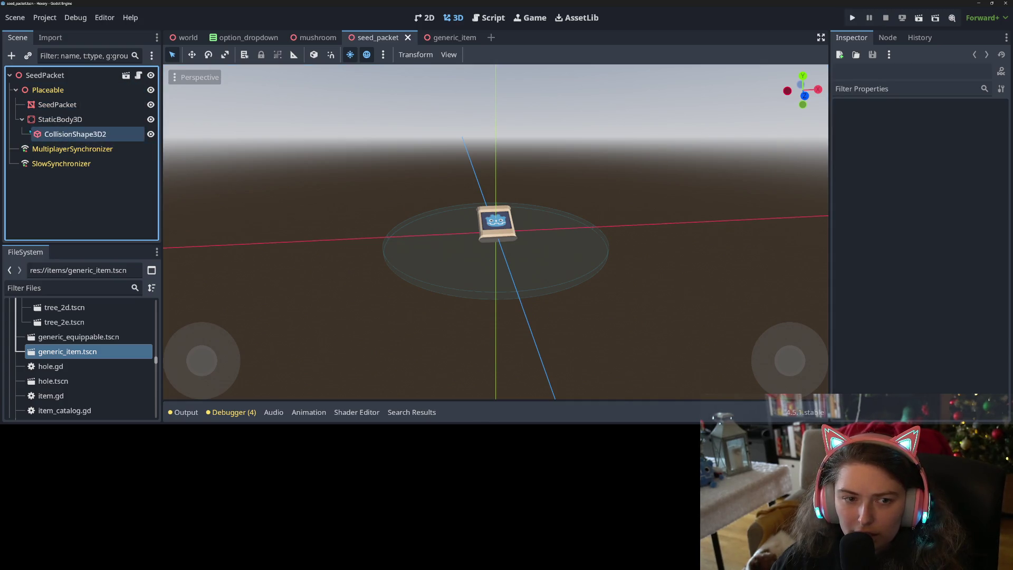
left_click(42, 75)
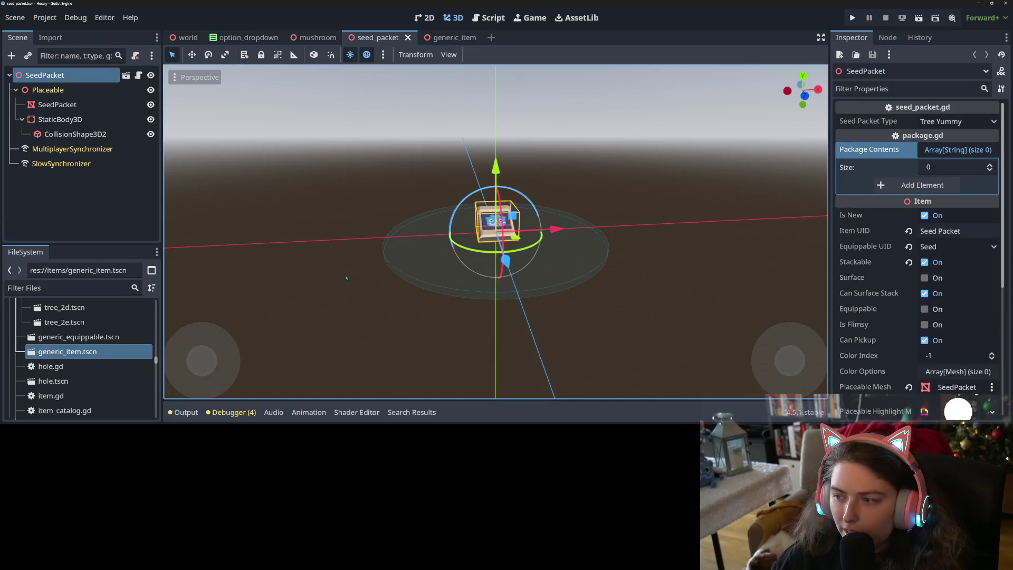
key("ctrl+s")
scroll(79, 394, "down", 5)
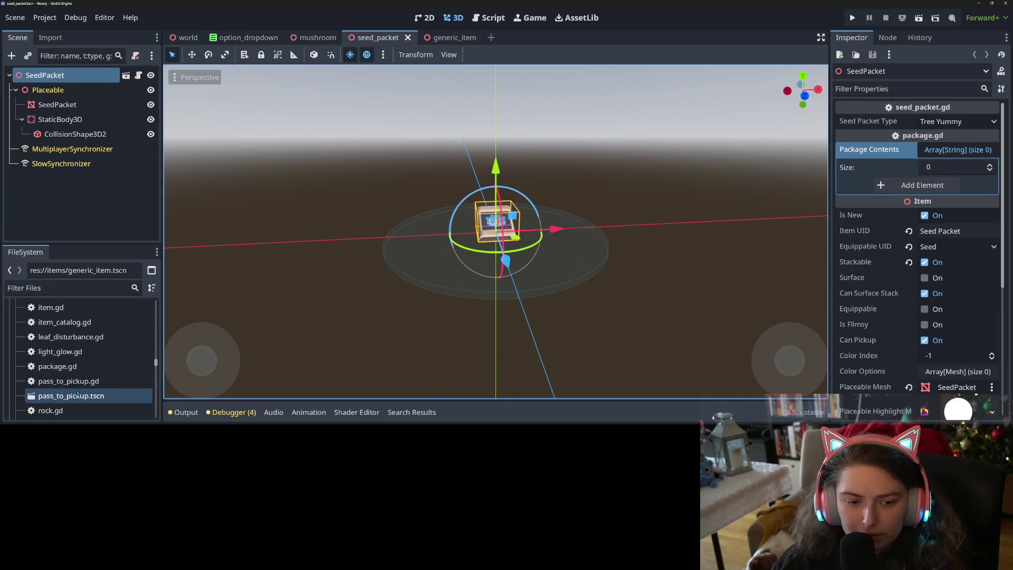
scroll(79, 393, "down", 6)
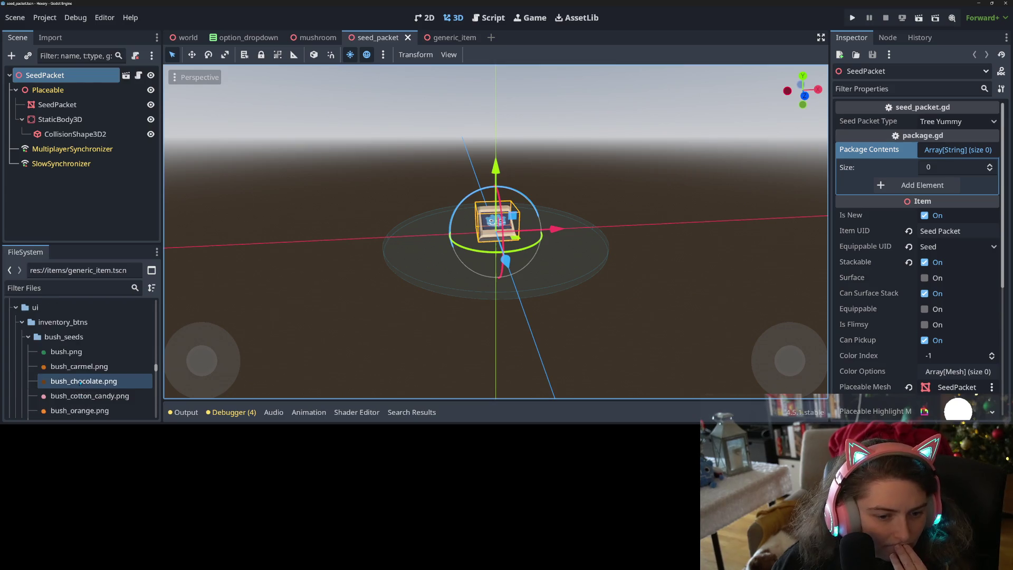
scroll(79, 385, "down", 10)
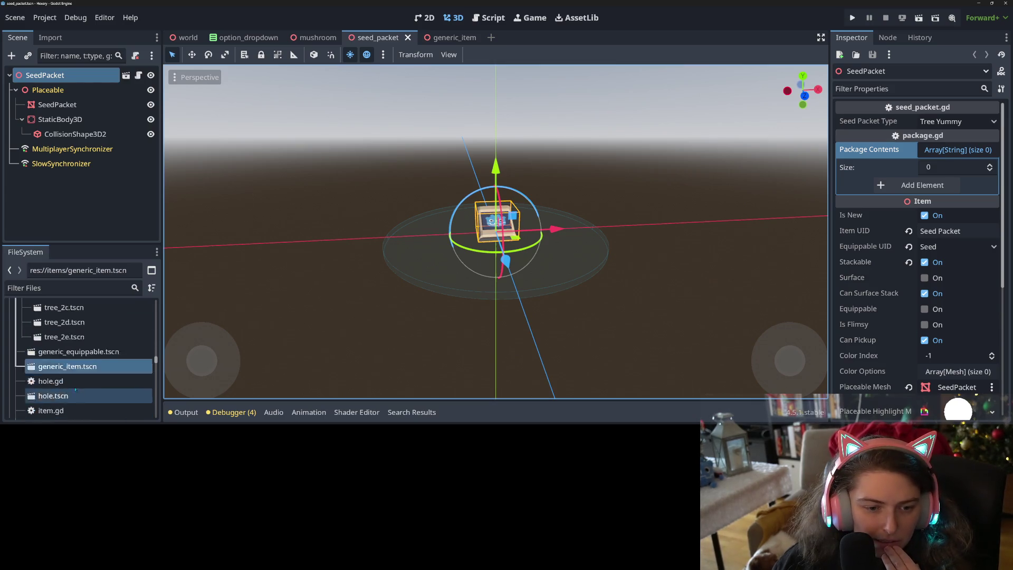
scroll(77, 390, "down", 10)
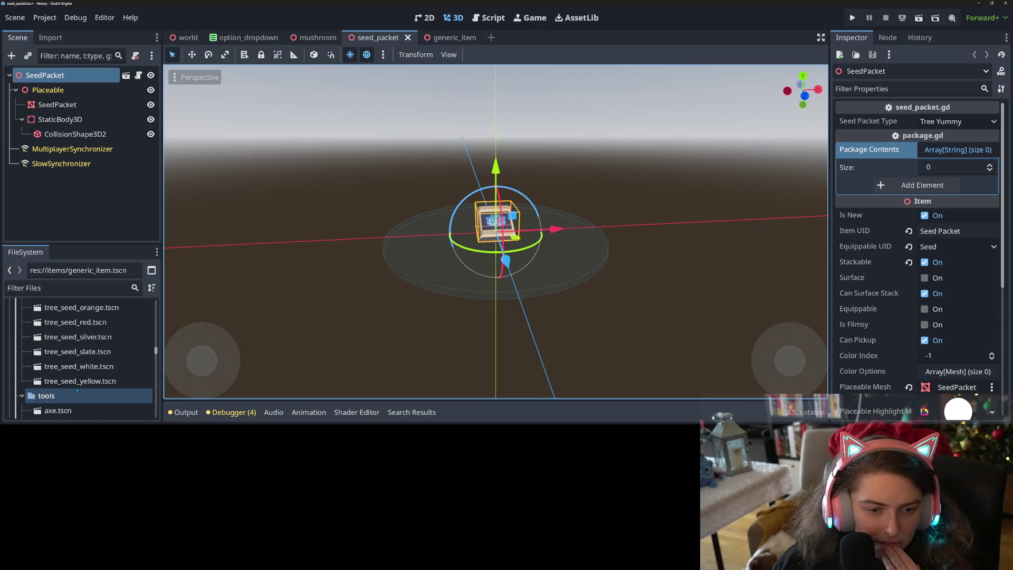
scroll(77, 389, "up", 8)
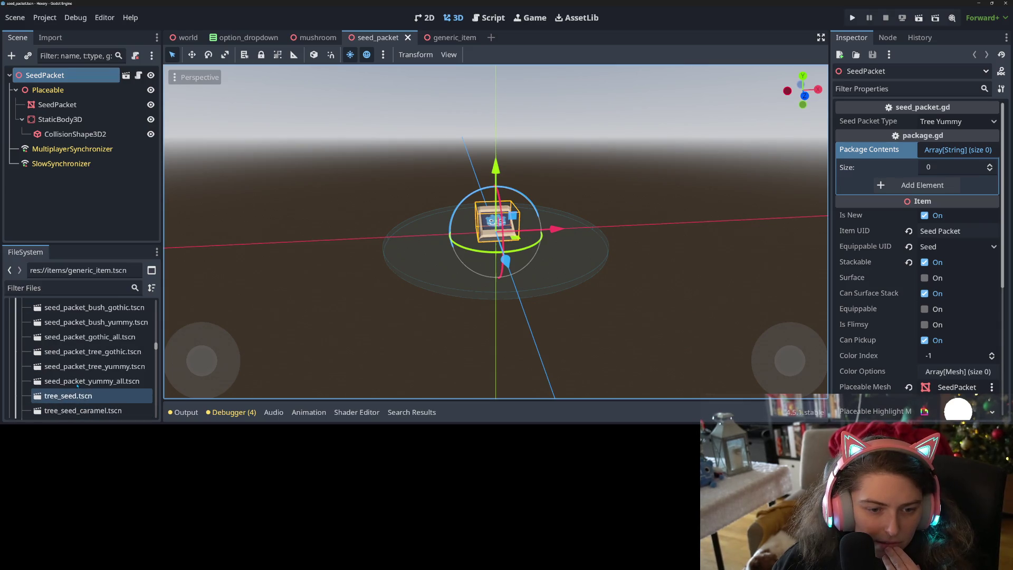
- Briefly open seed_packet_bush_yummy.tscn, then close it and the generic_item scene
double_click(95, 381)
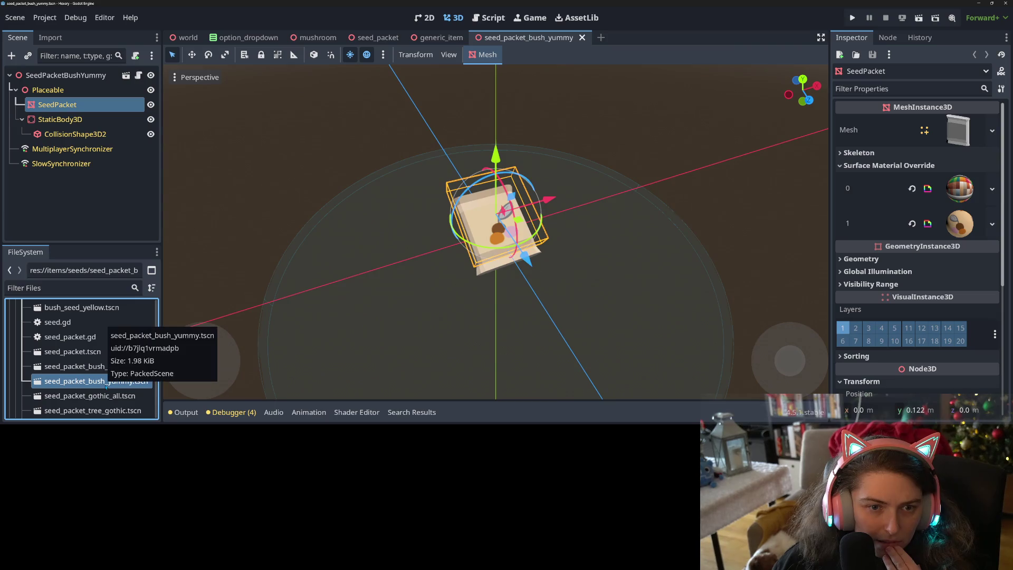
left_click(582, 37)
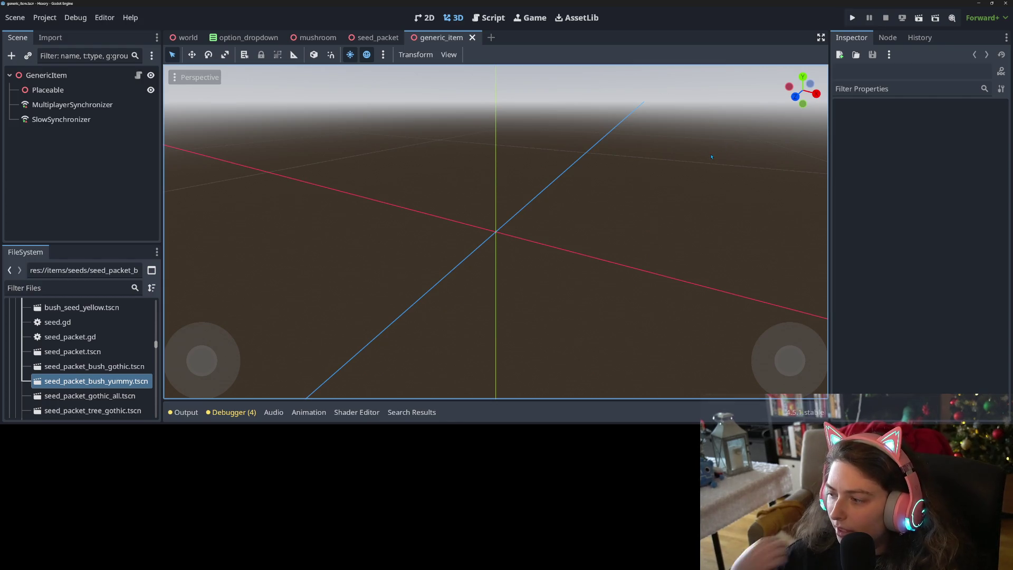
key("ctrl+shift+w")
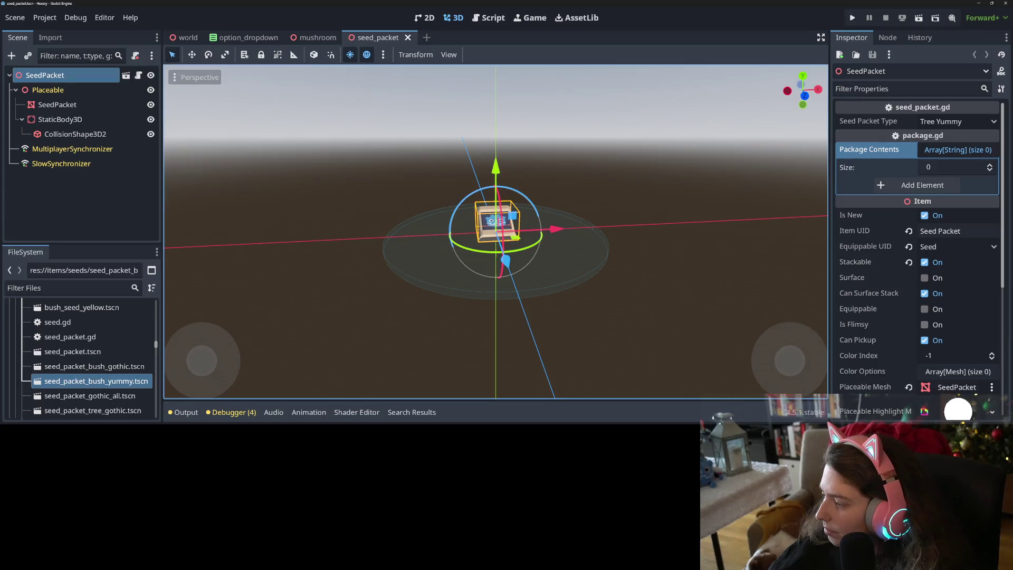
- Reload and close both .tscn files, close all but game_data.json, and exit Notepad++
key("alt+Tab")
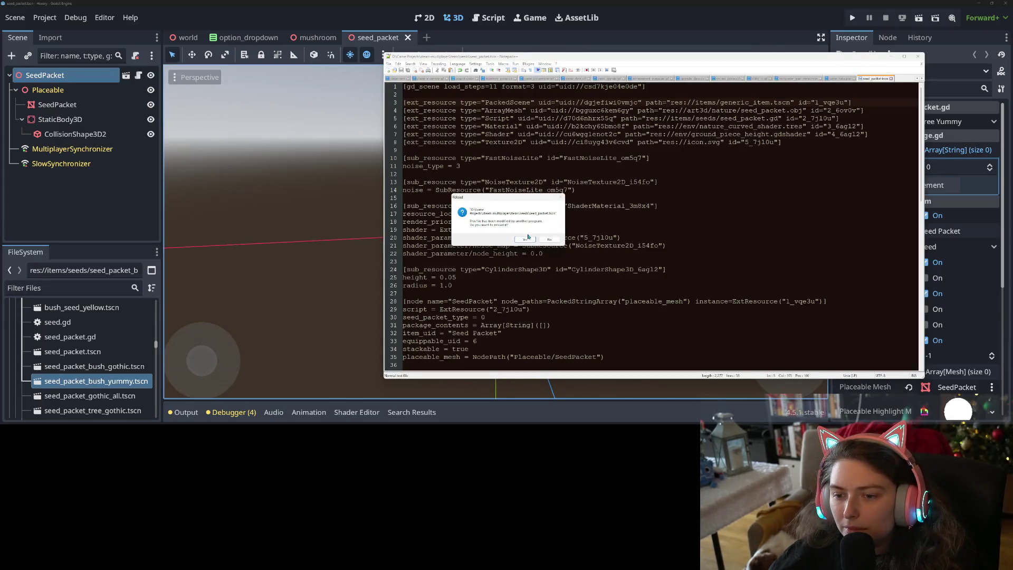
left_click(530, 244)
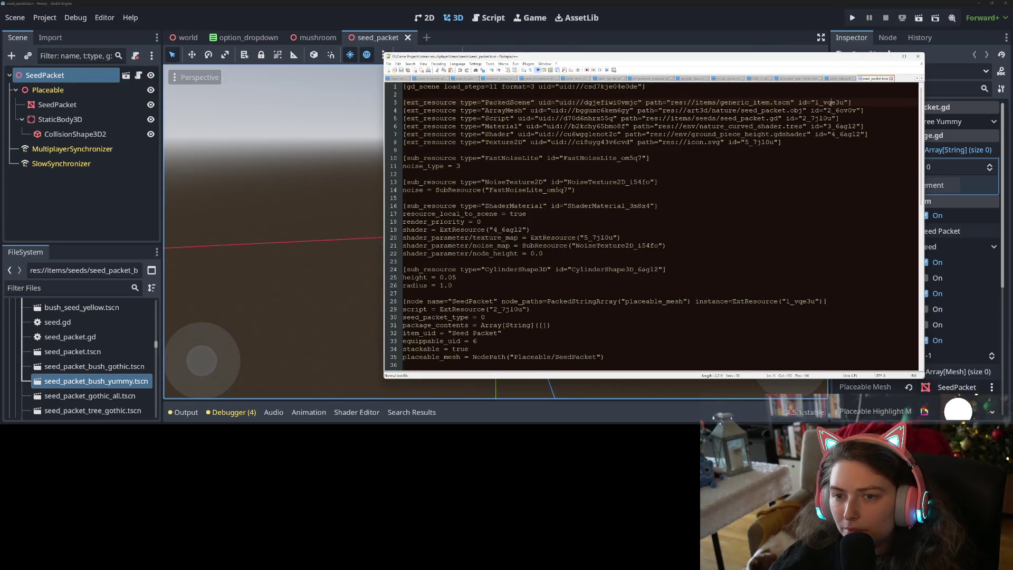
left_click(892, 79)
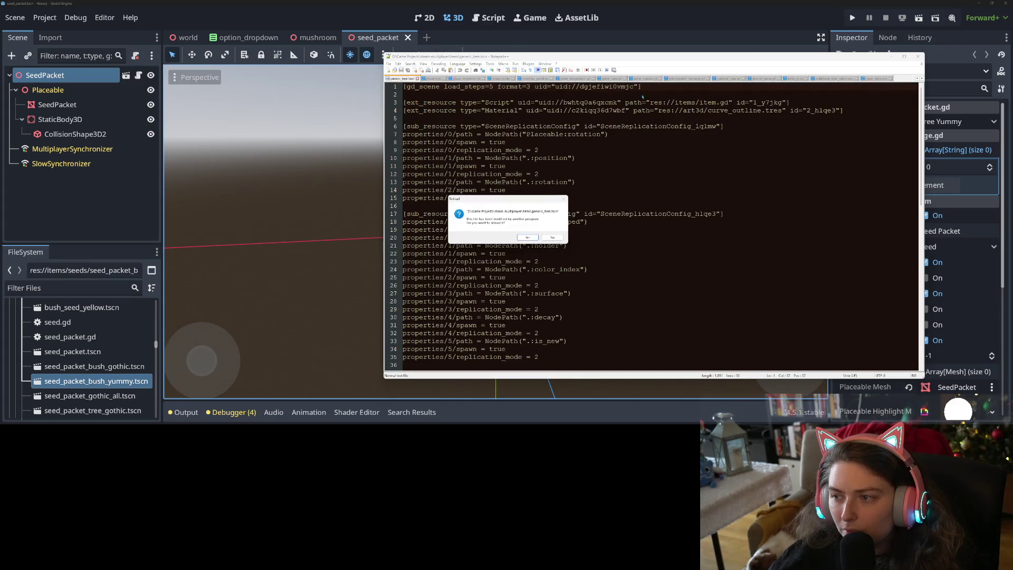
left_click(528, 237)
left_click(417, 79)
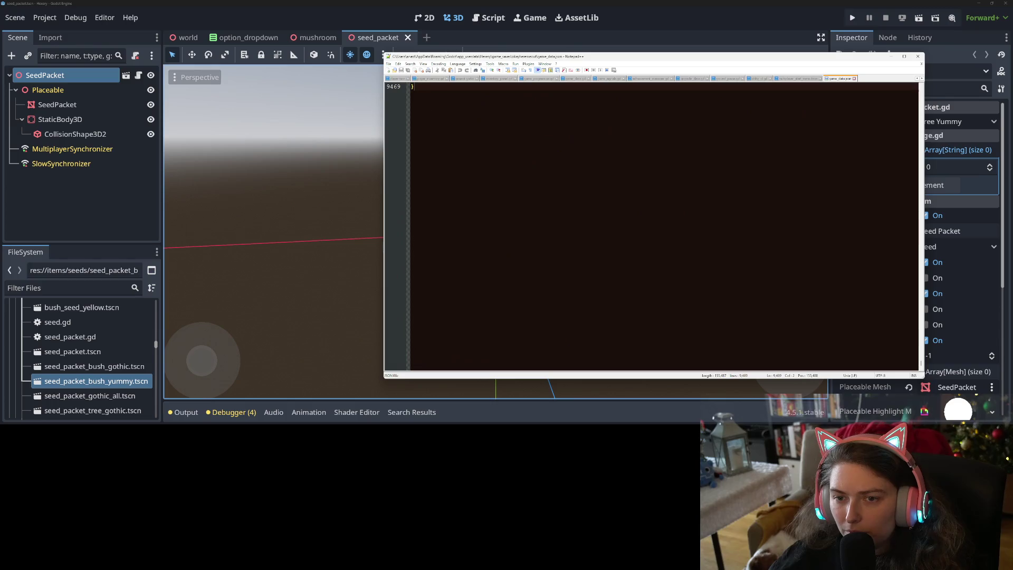
right_click(842, 82)
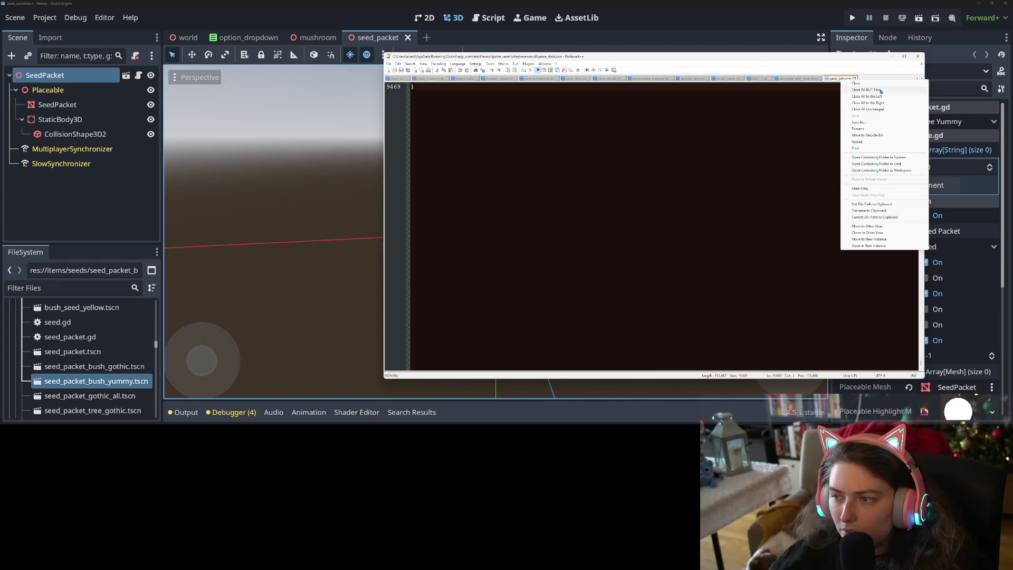
left_click(885, 90)
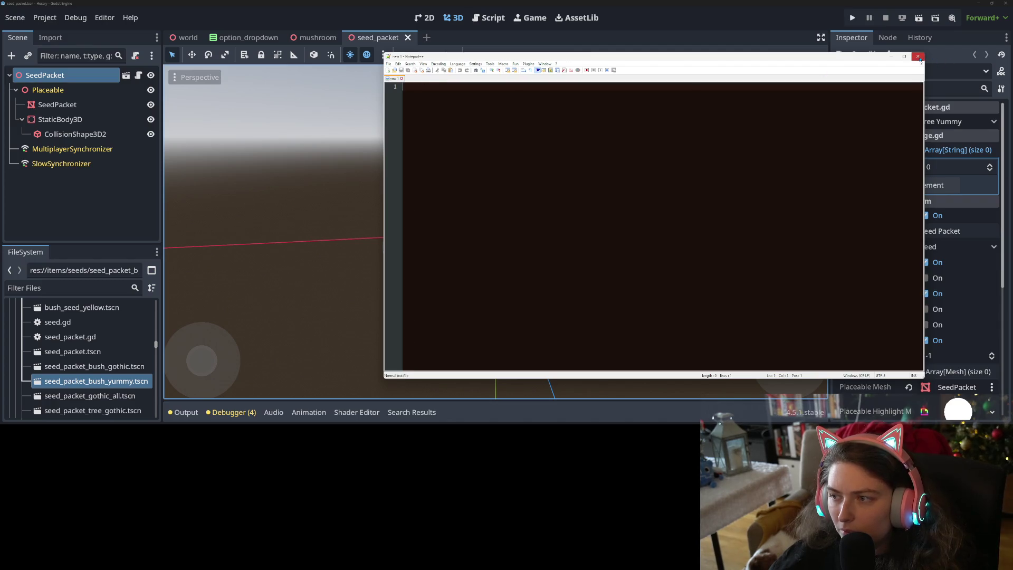
left_click(918, 56)
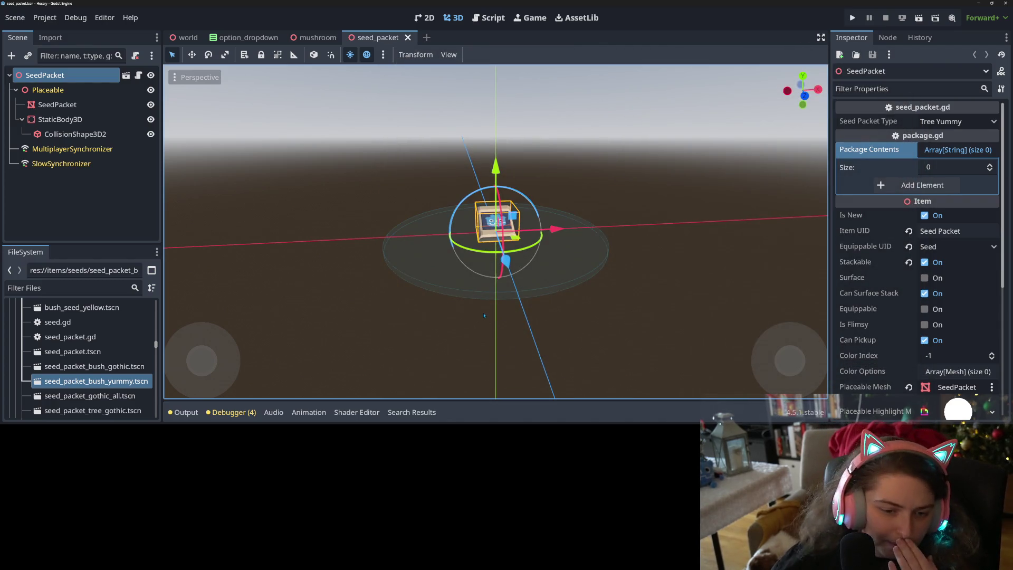
middle_click_drag(483, 313, 454, 291)
- Close the seed_packet scene, enter commit summary 'changes seed packets to not equippable', and relaunch Hexery
scroll(453, 290, "down", 2)
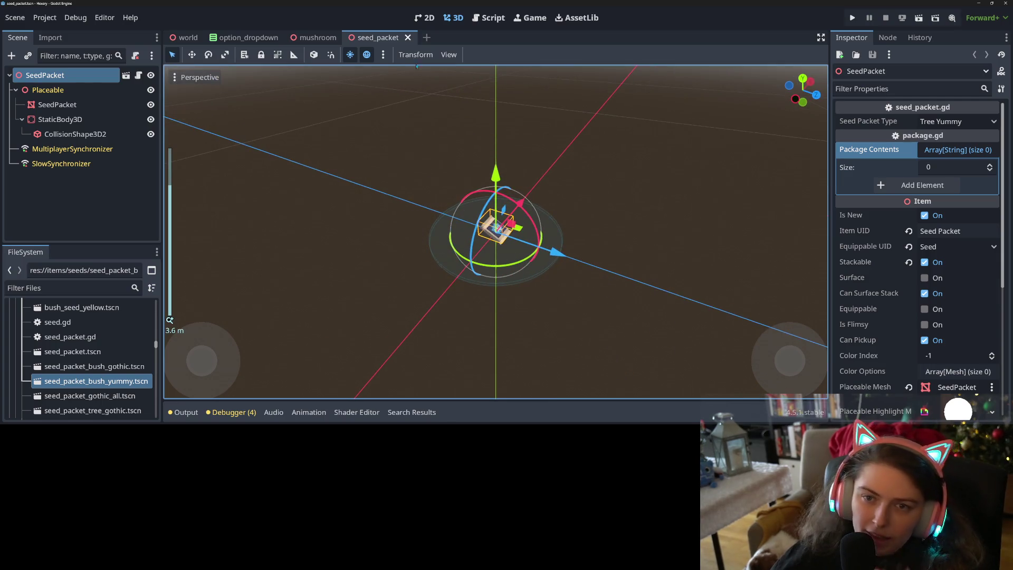
left_click(408, 37)
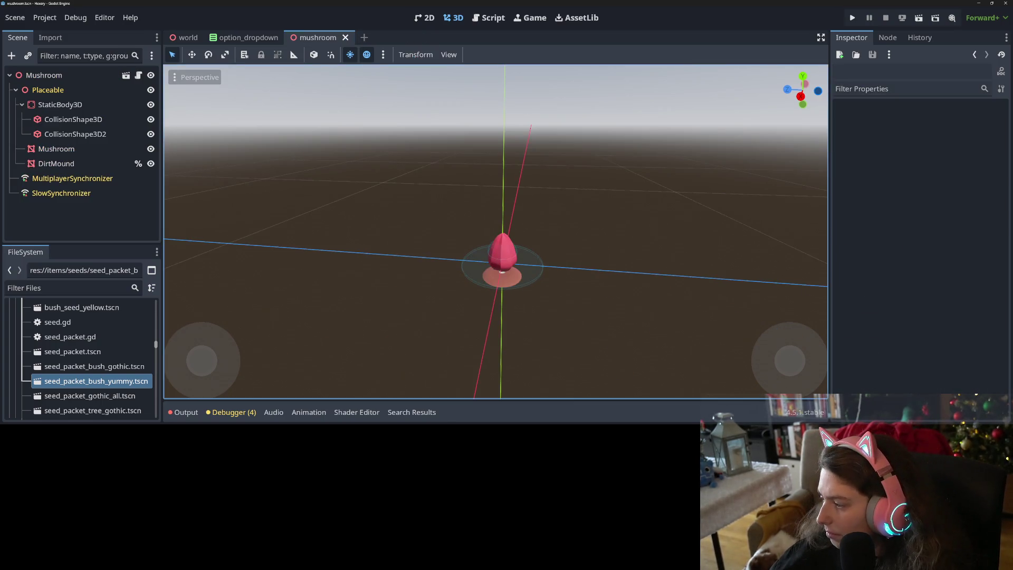
key("alt+Tab")
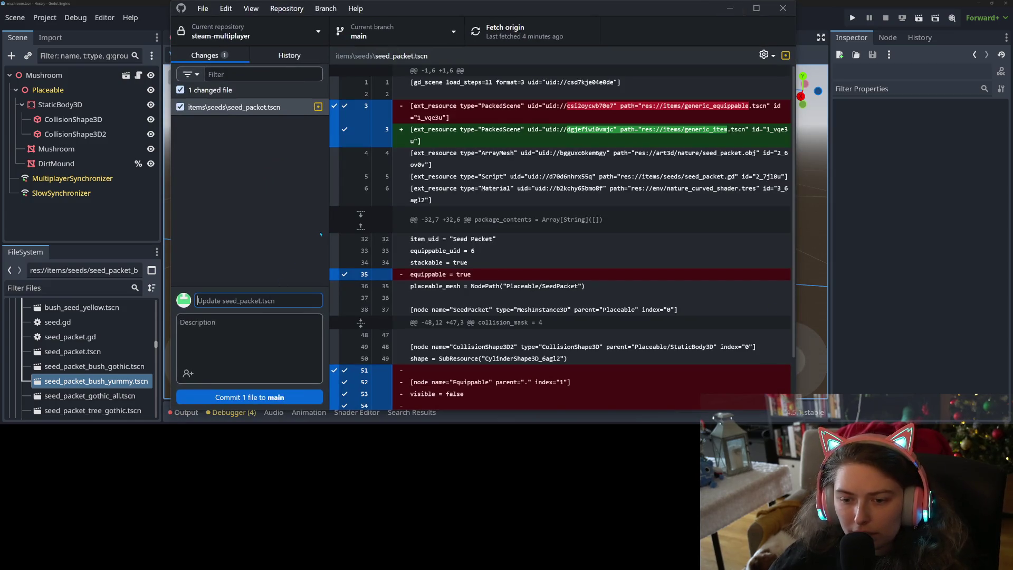
type("changes se")
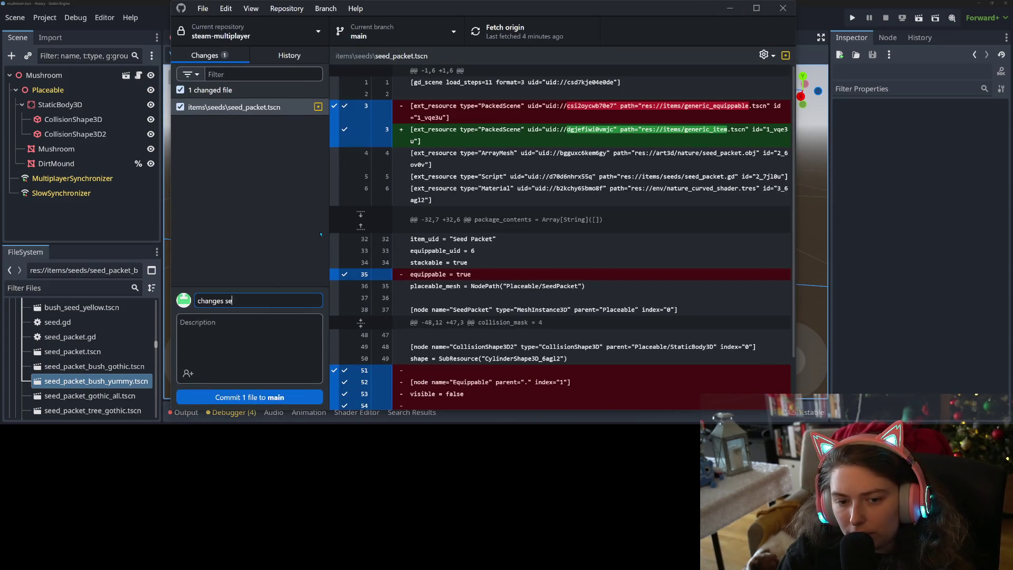
type("ed packets to no")
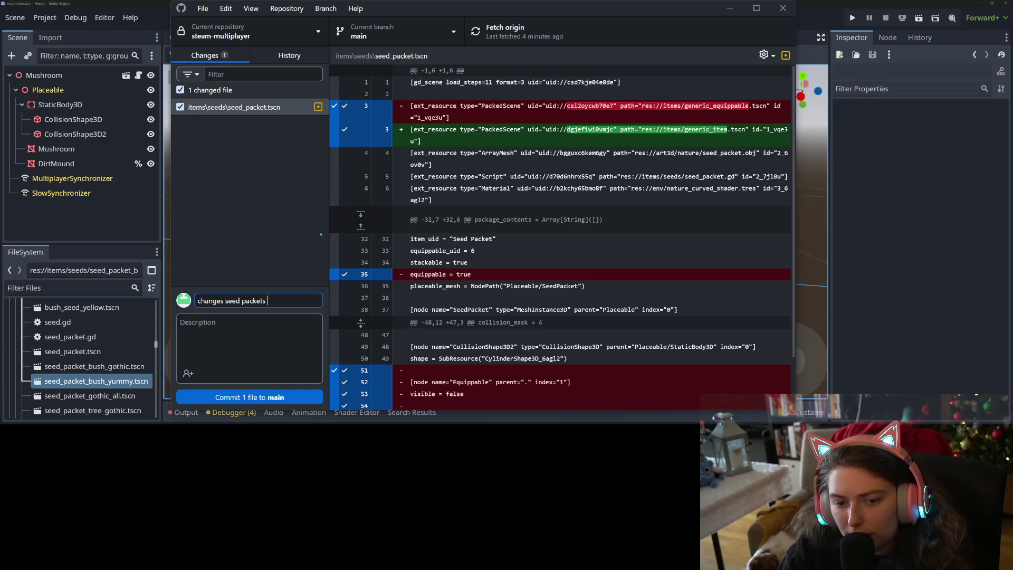
type("t")
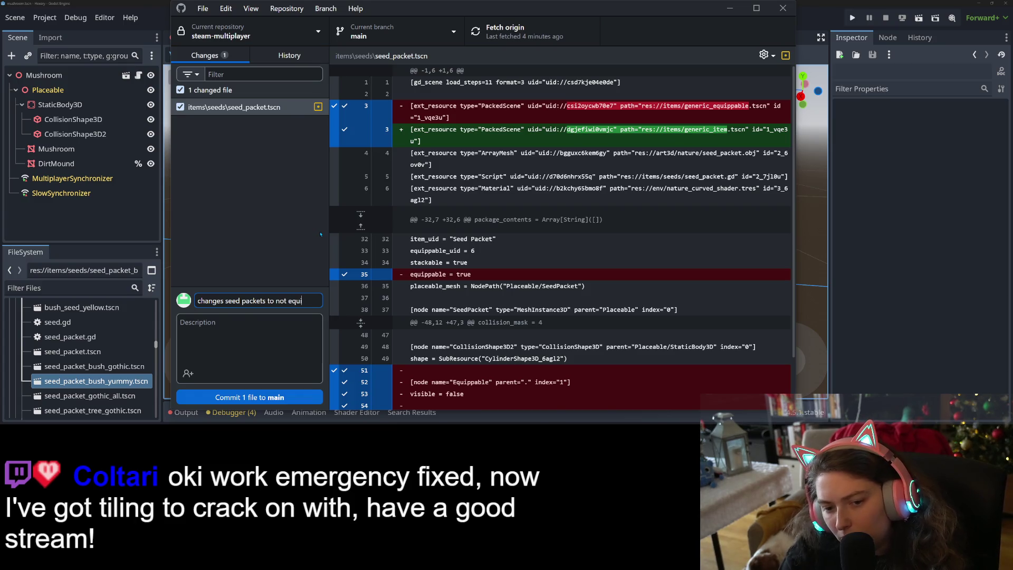
type("ble")
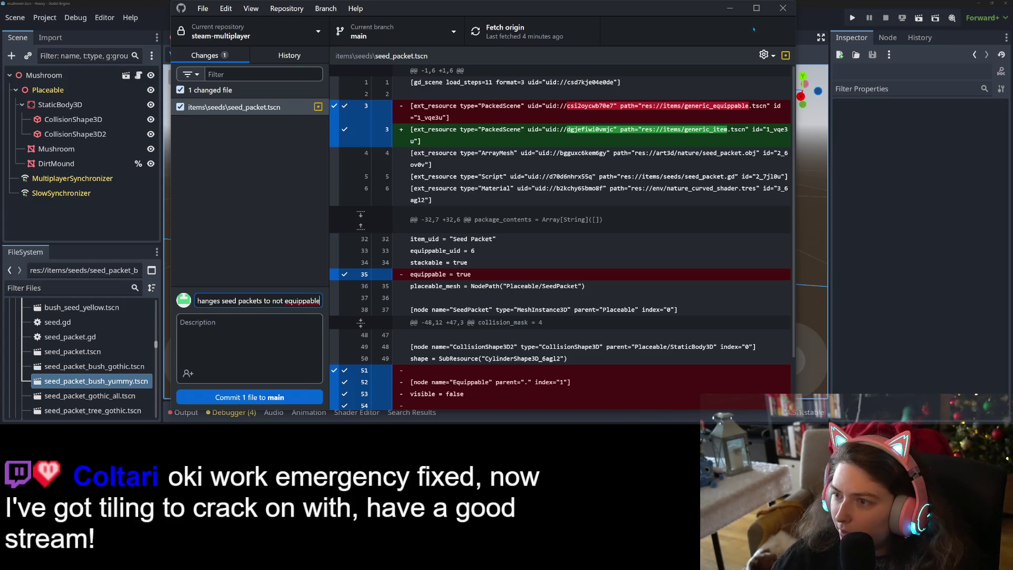
left_click(853, 19)
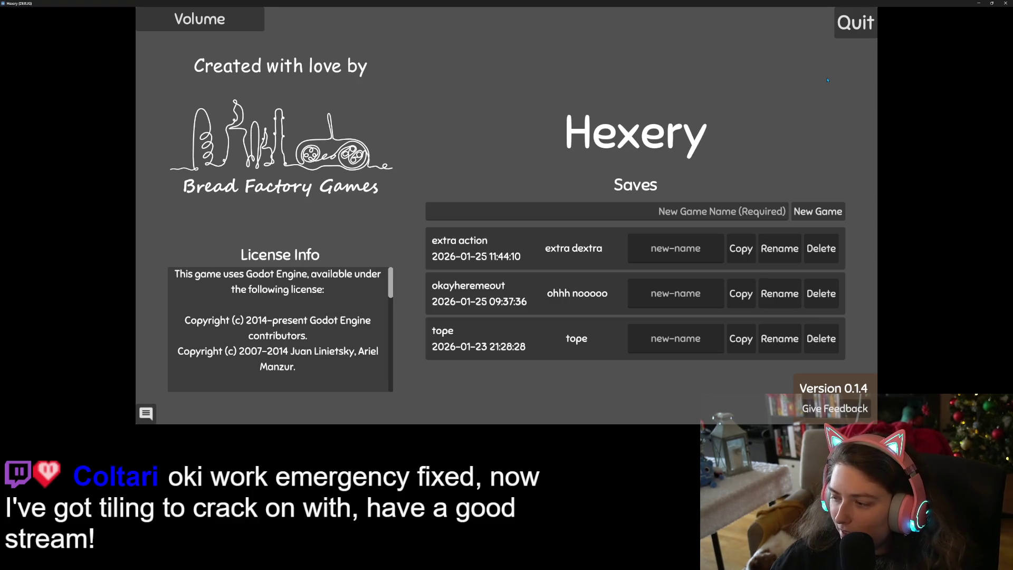
- Load the extra action save and toggle the player inventory open and closed twice
left_click(529, 263)
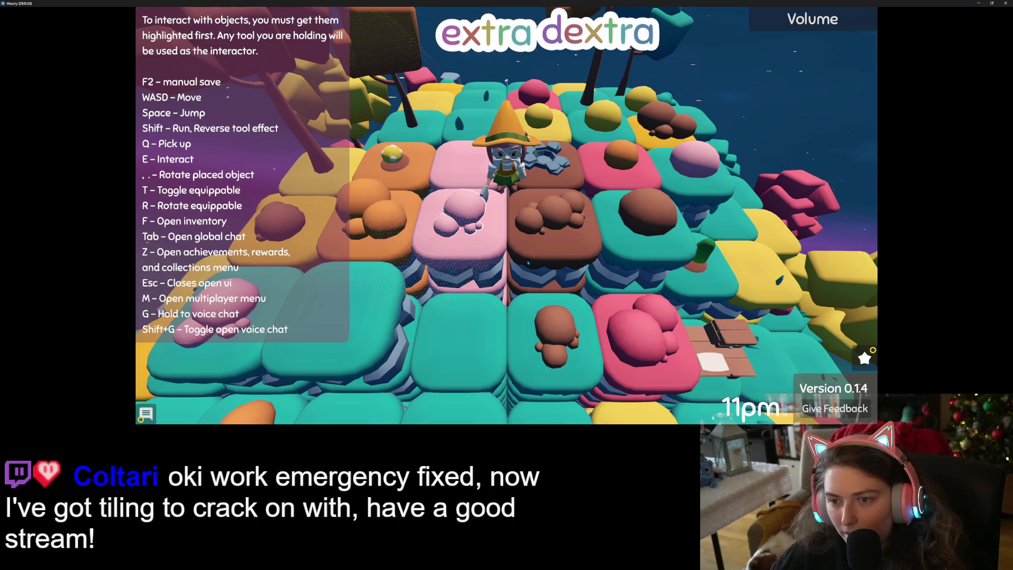
key("f")
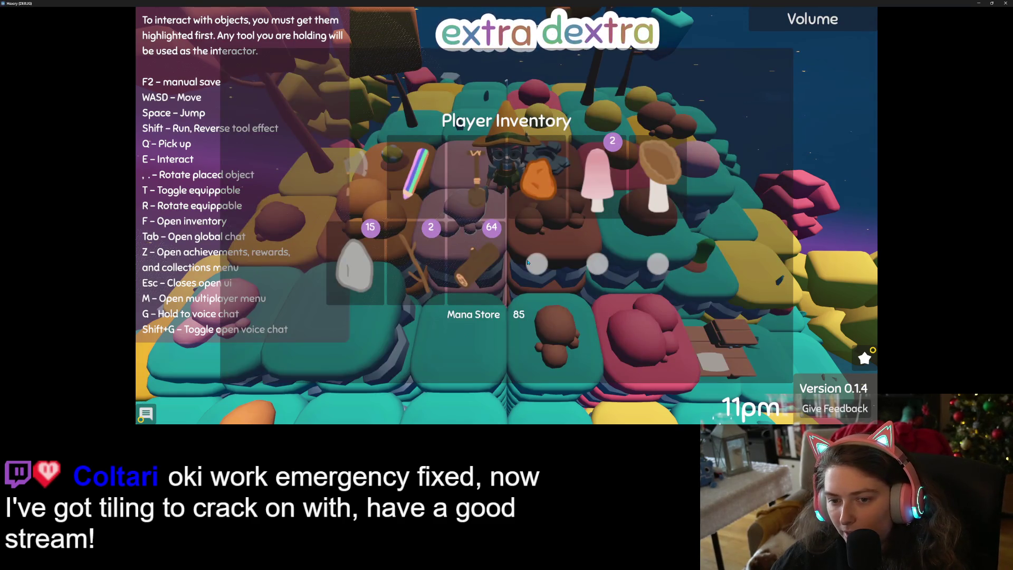
key("Escape")
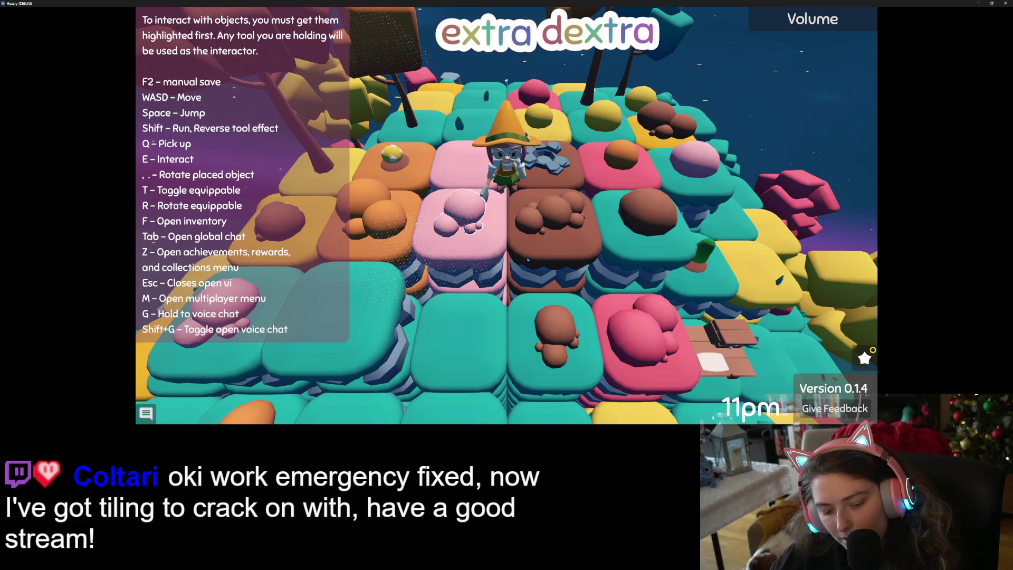
key("f")
key("Escape")
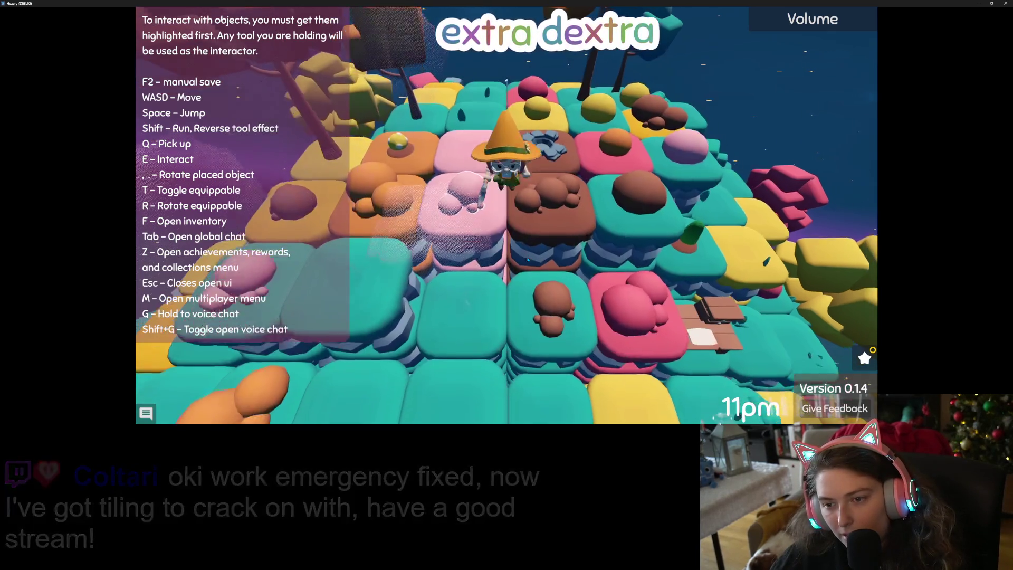
- Walk the character over to the table and check the inventory again
key("w")
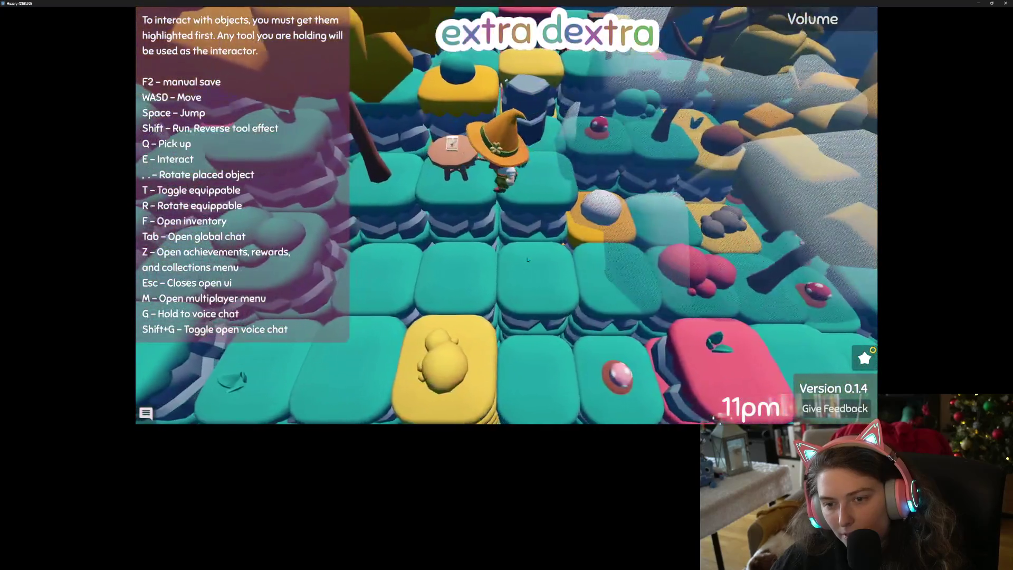
key("a")
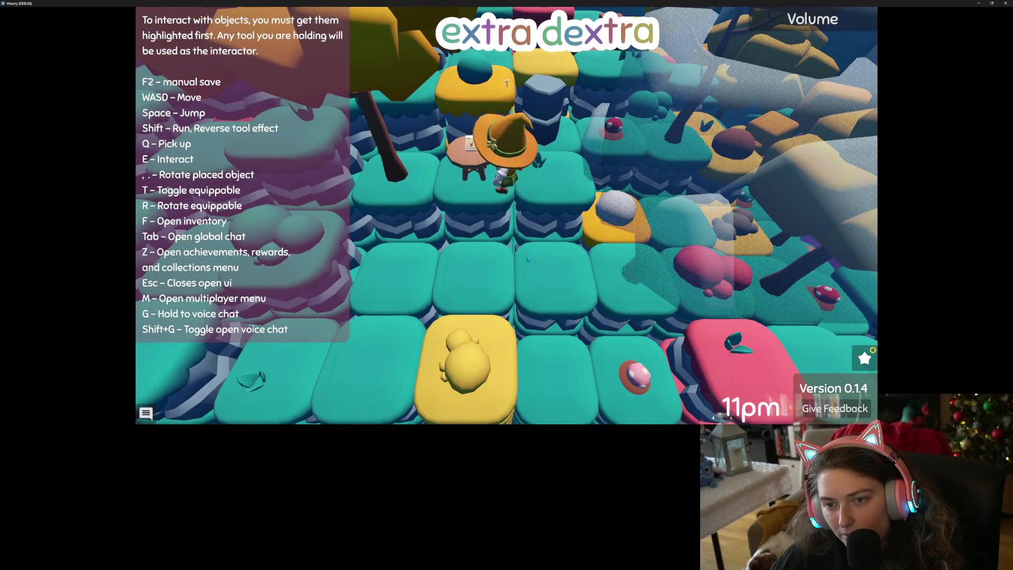
key("f")
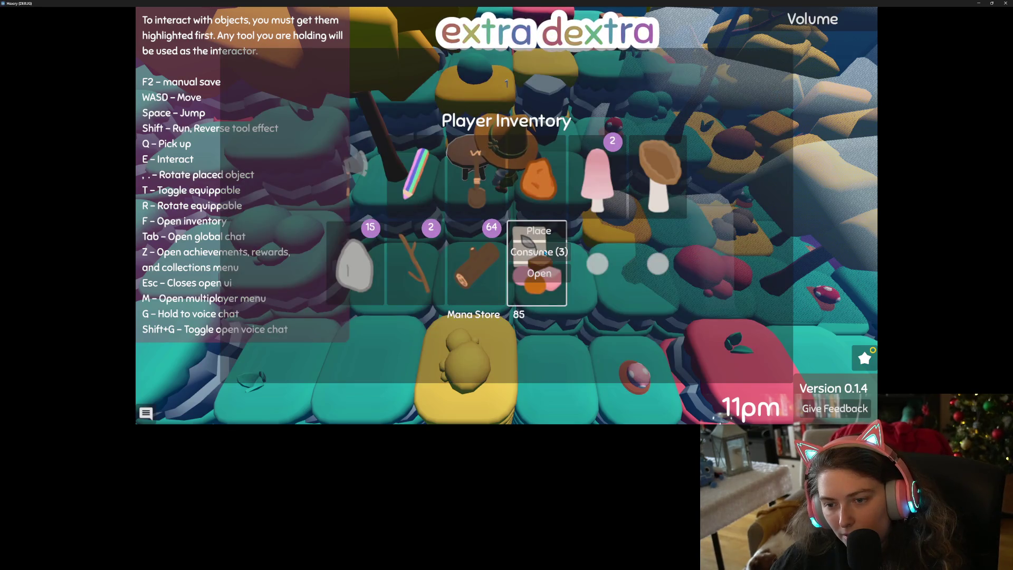
key("Escape")
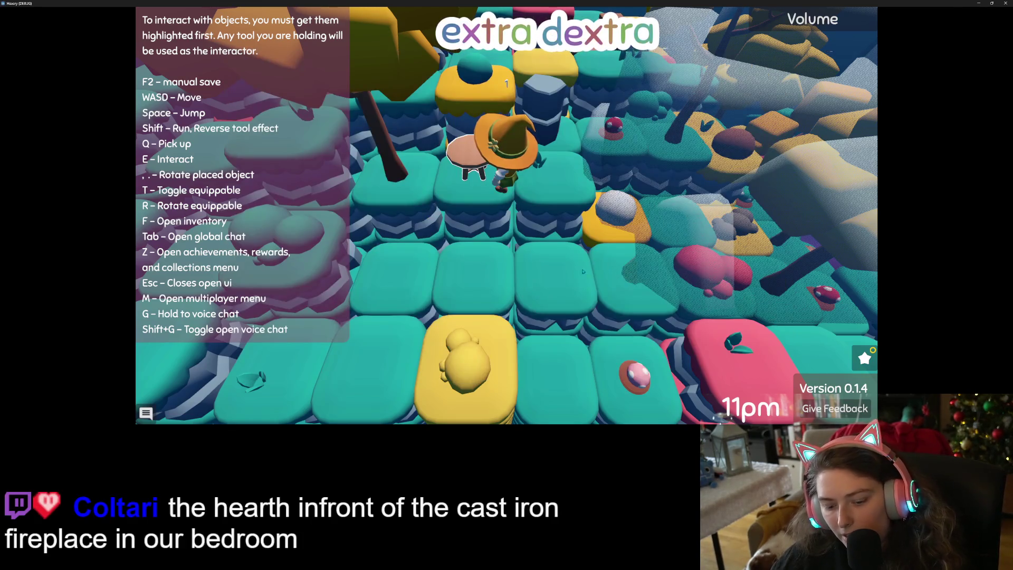
key("f")
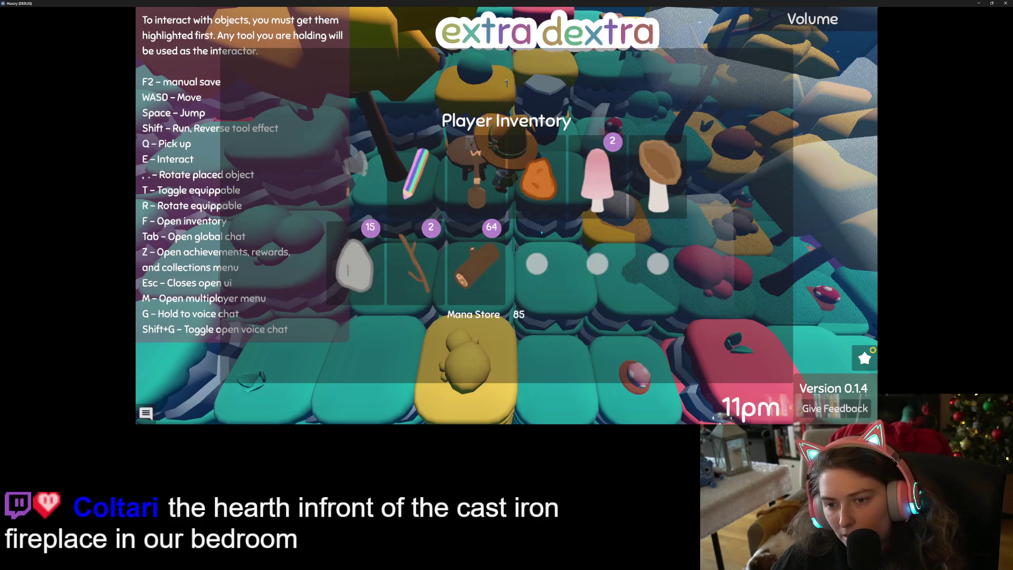
key("Escape")
- Walk the character across the island and out from the foliage, then save and quit
key("d")
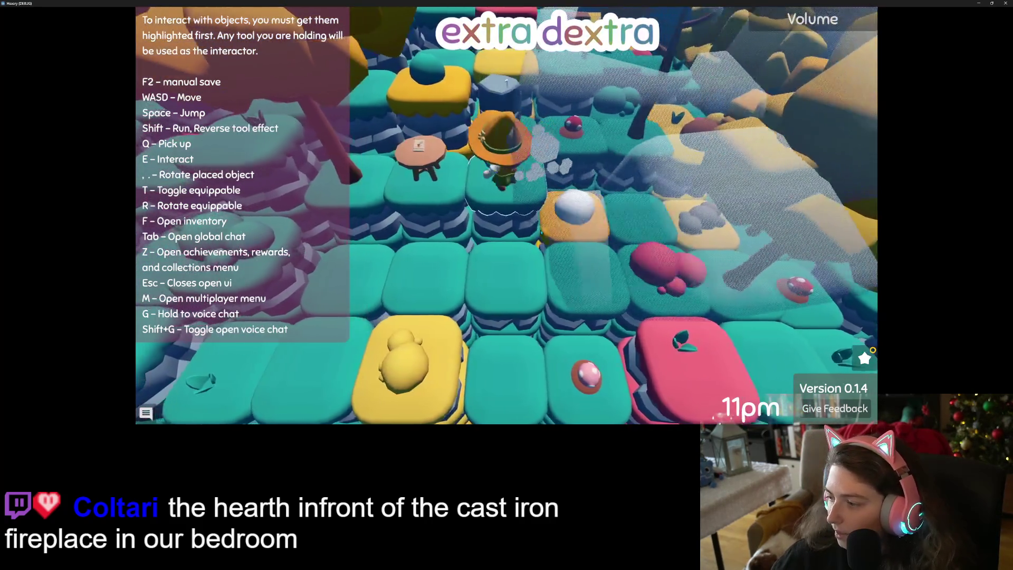
key("w")
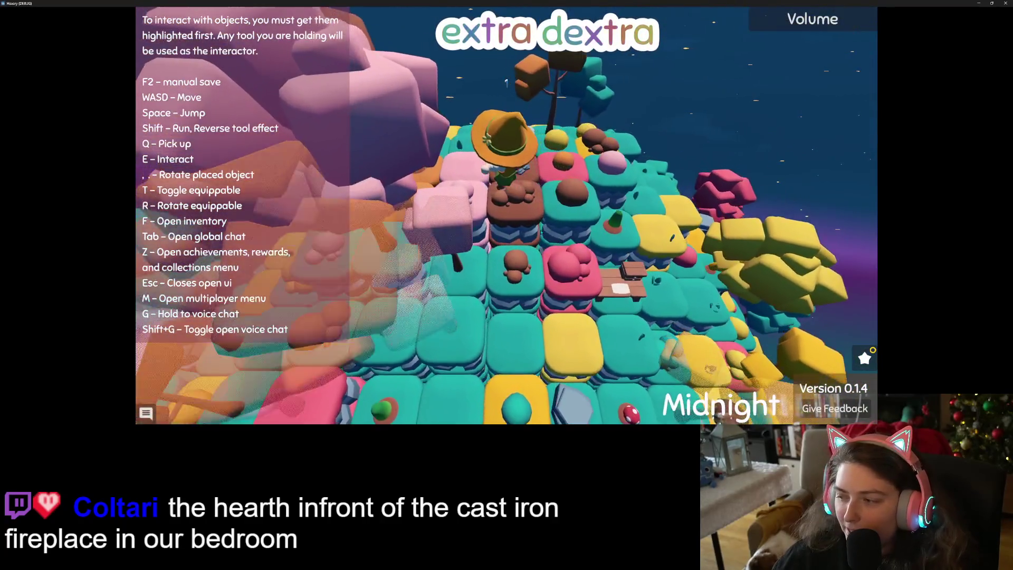
key("s")
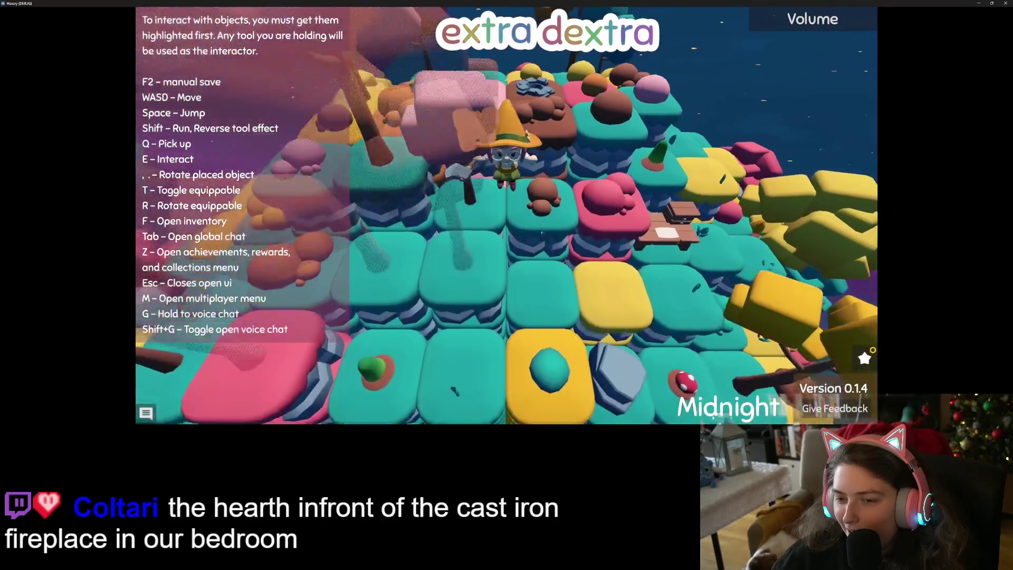
key("s")
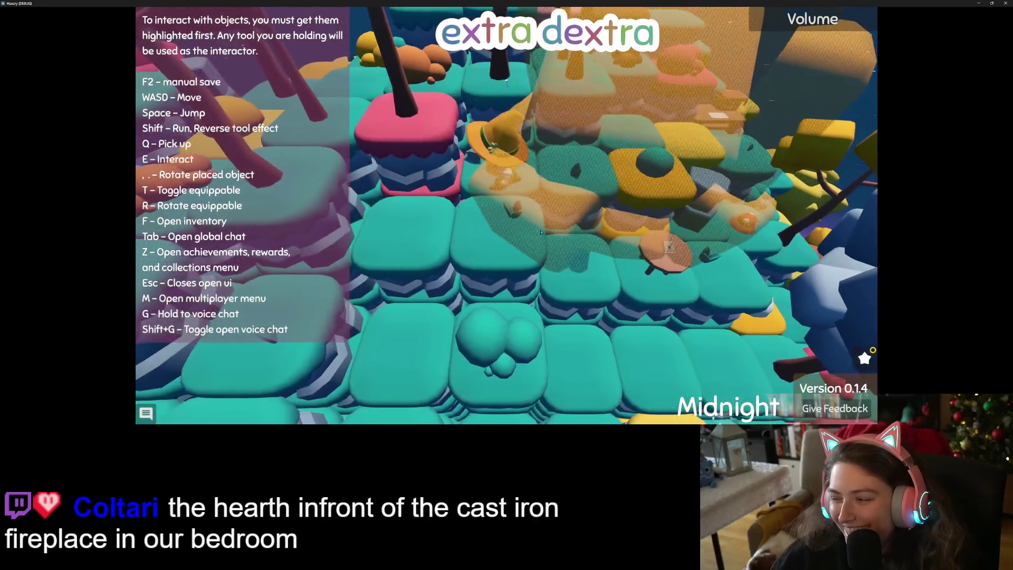
key("s")
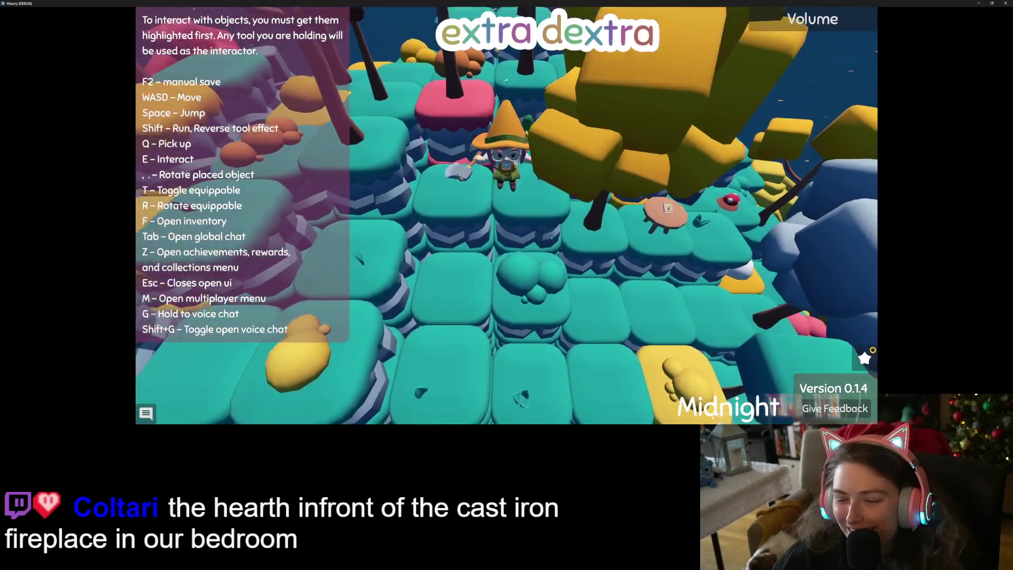
left_click(1005, 4)
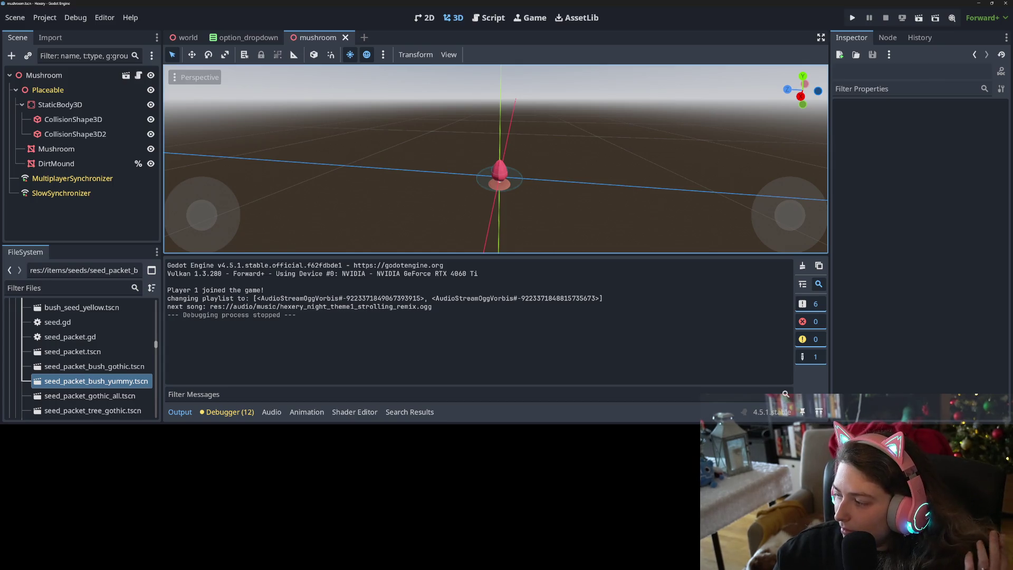
- Switch from Godot Engine to the Hexery Trello board in the browser
key("alt+Tab")
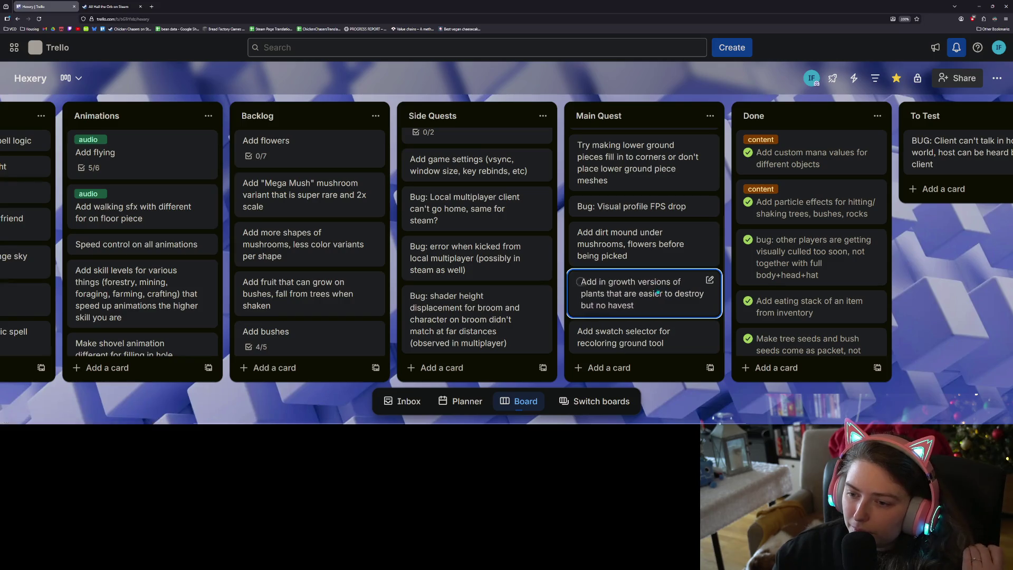
- Move the 'Add dirt mound under mushrooms' card to Done and back to Main Quest, then minimise the browser
mouse_move(661, 259)
left_mouse_down()
mouse_move(792, 138)
mouse_move(808, 134)
mouse_move(820, 156)
left_mouse_up()
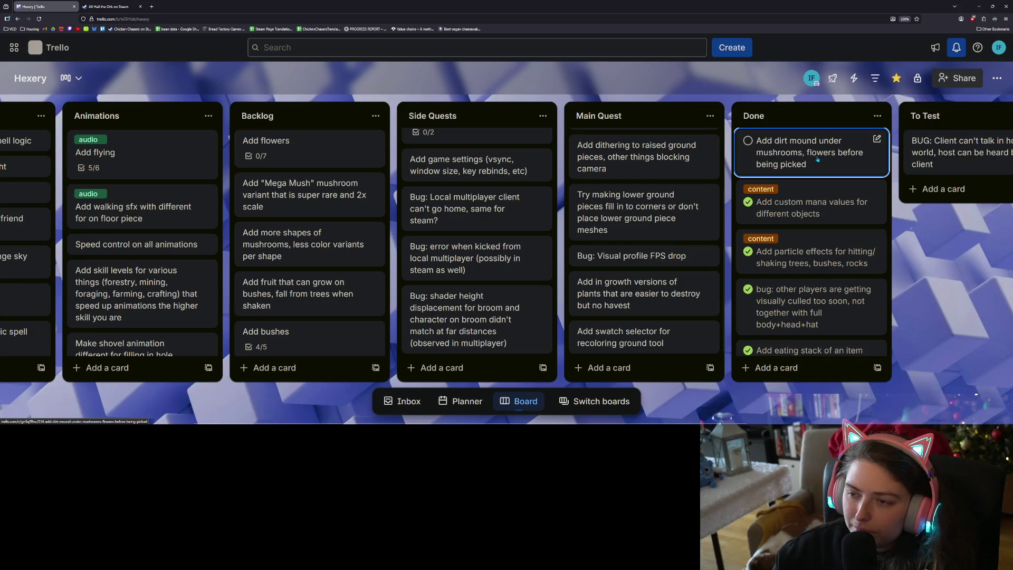
left_click_drag(817, 163, 670, 263)
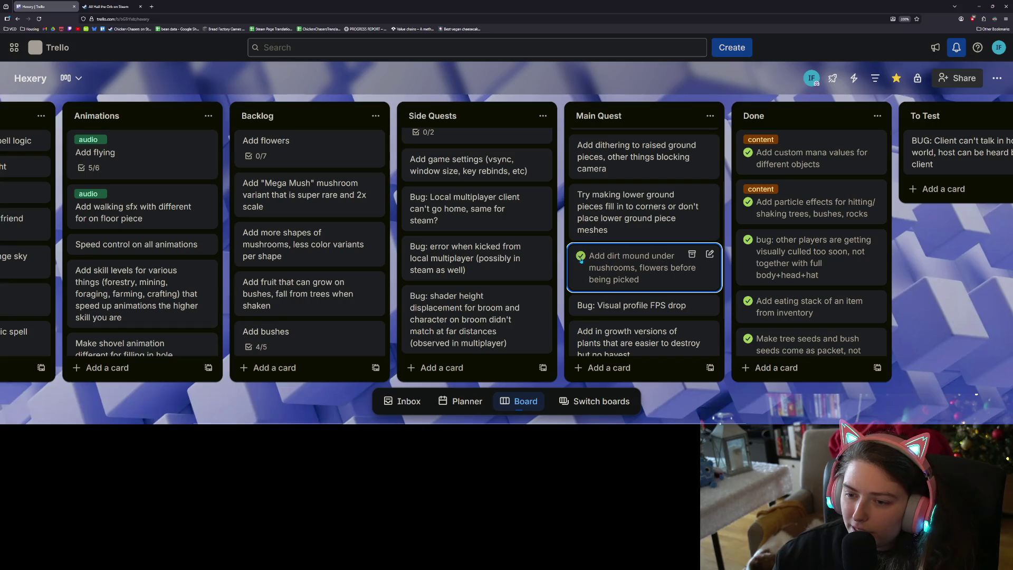
left_click(979, 6)
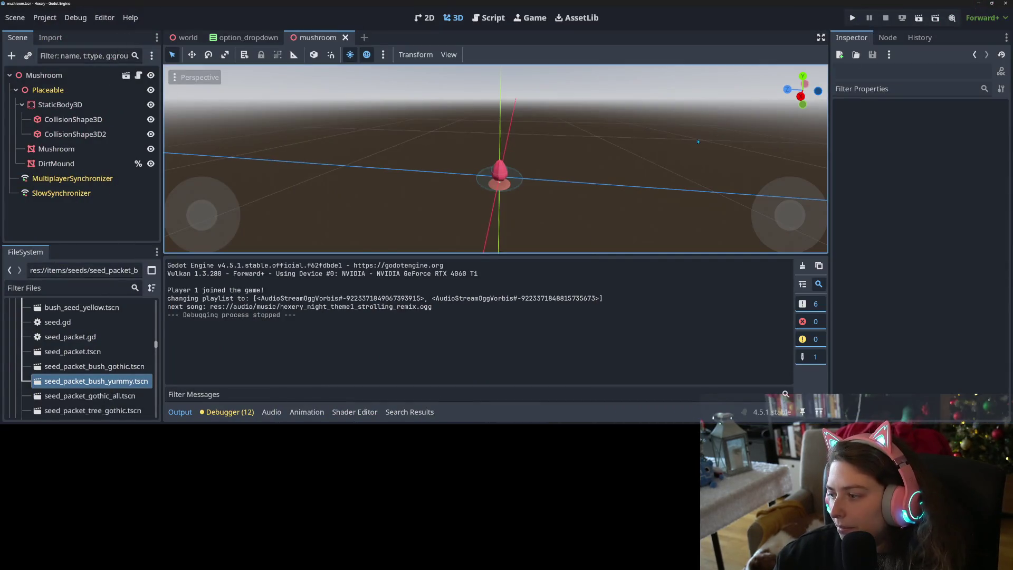
- Set Customize Run Instances to 2 instances and launch the project
left_click(75, 17)
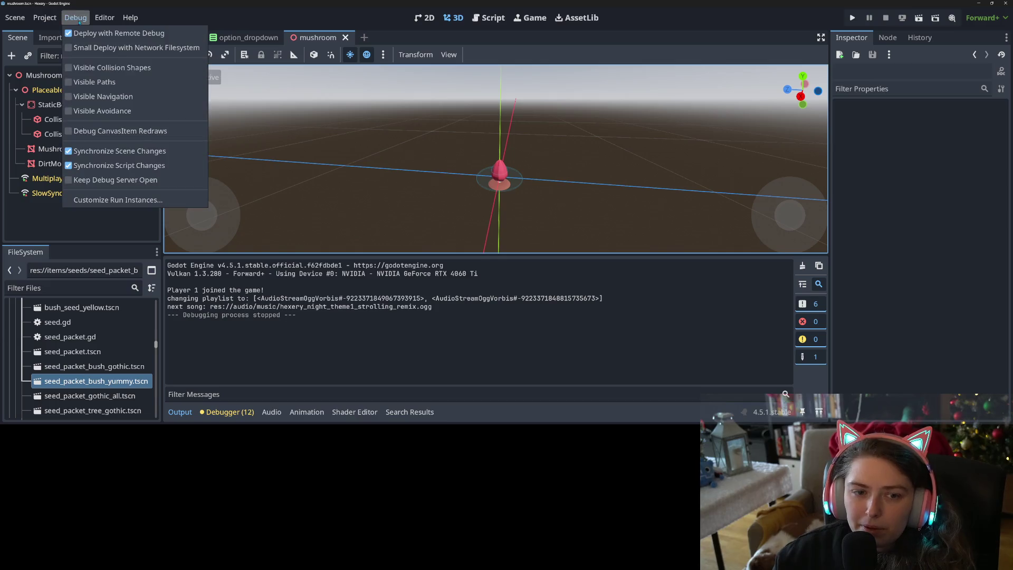
left_click(123, 200)
left_click(576, 104)
left_click(516, 357)
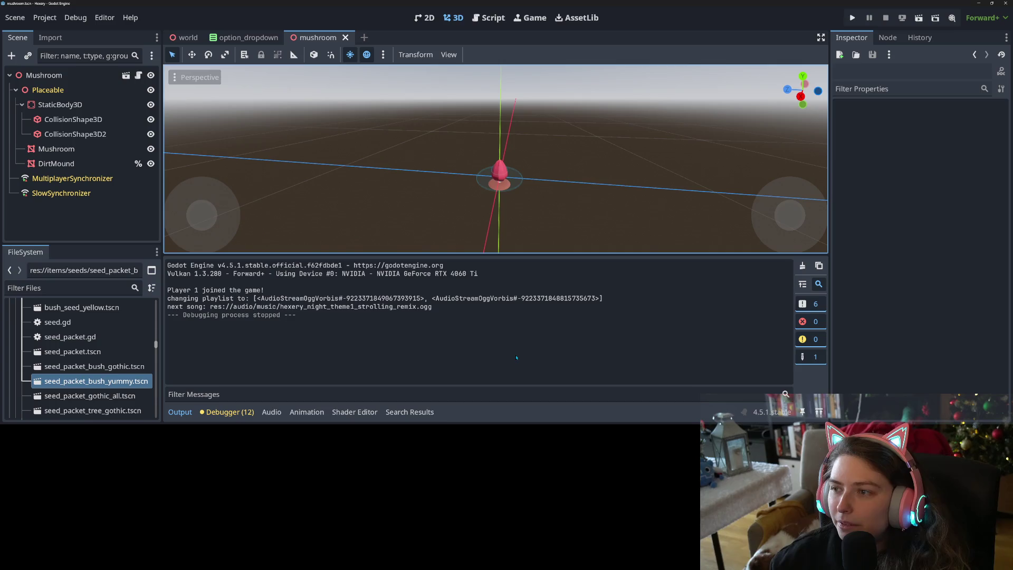
left_click(852, 17)
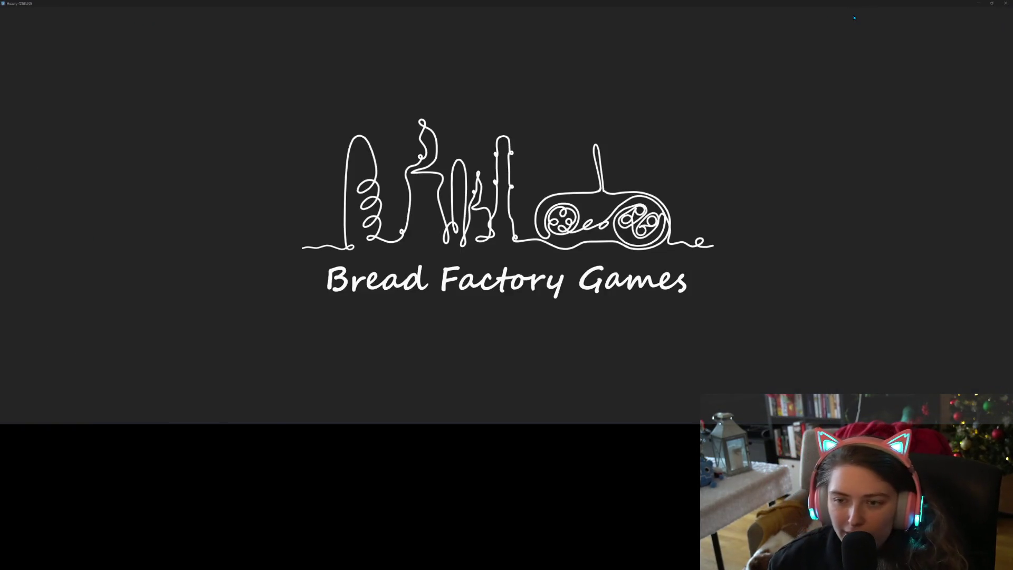
- Tile the two game windows side by side, load saves, and join the left game from the right
key("super+Left")
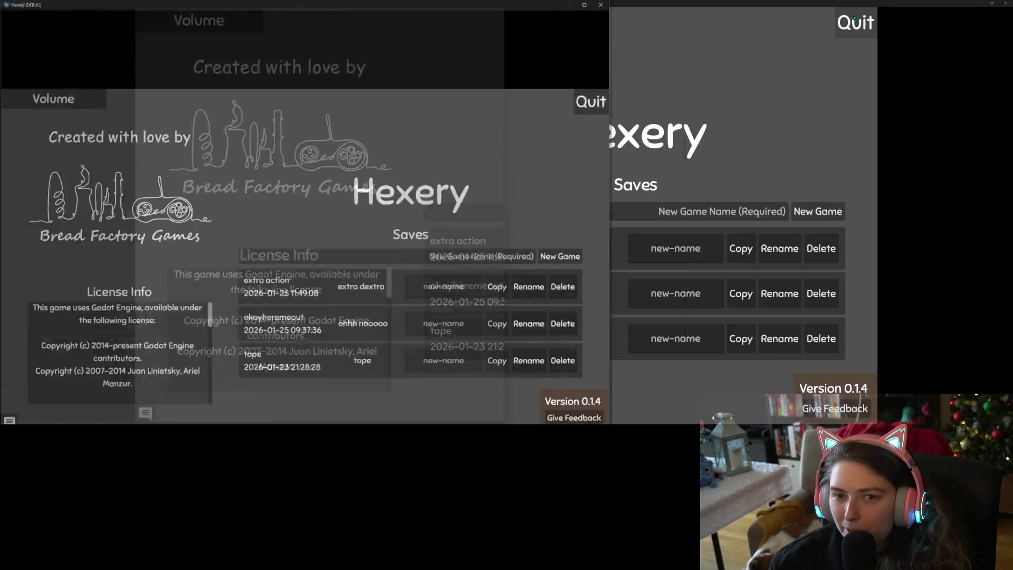
left_click(797, 313)
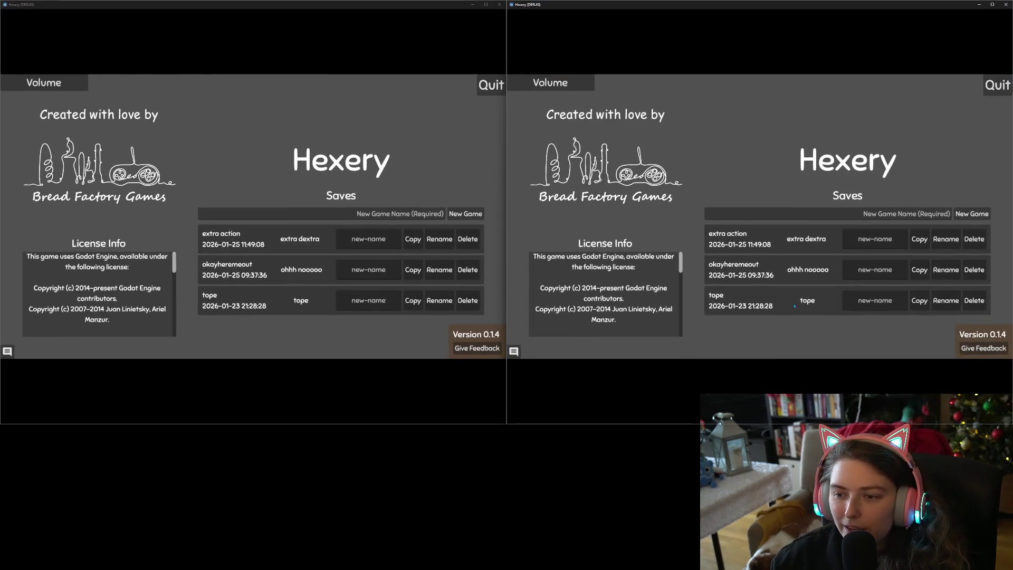
left_click(425, 244)
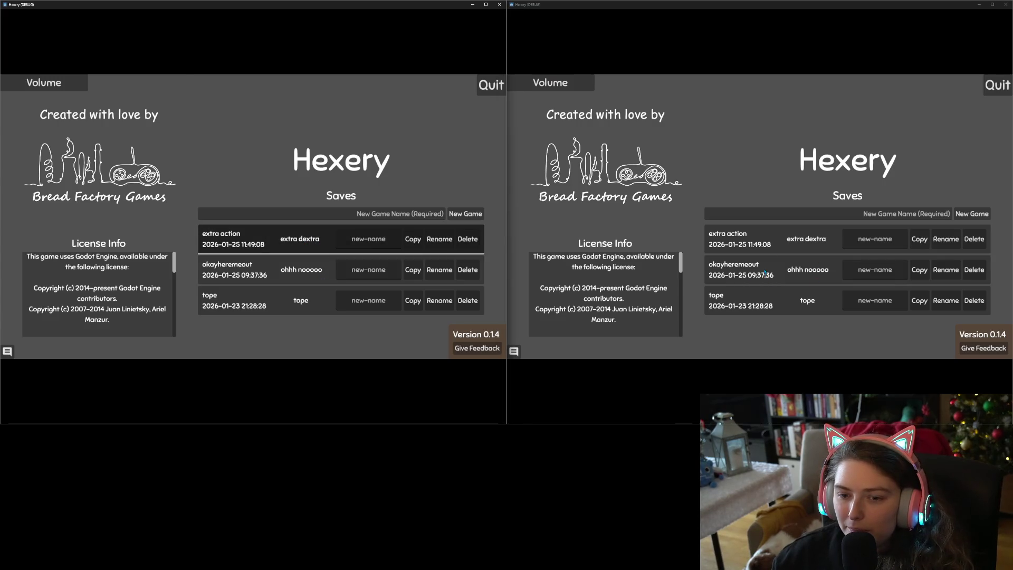
left_click(765, 273)
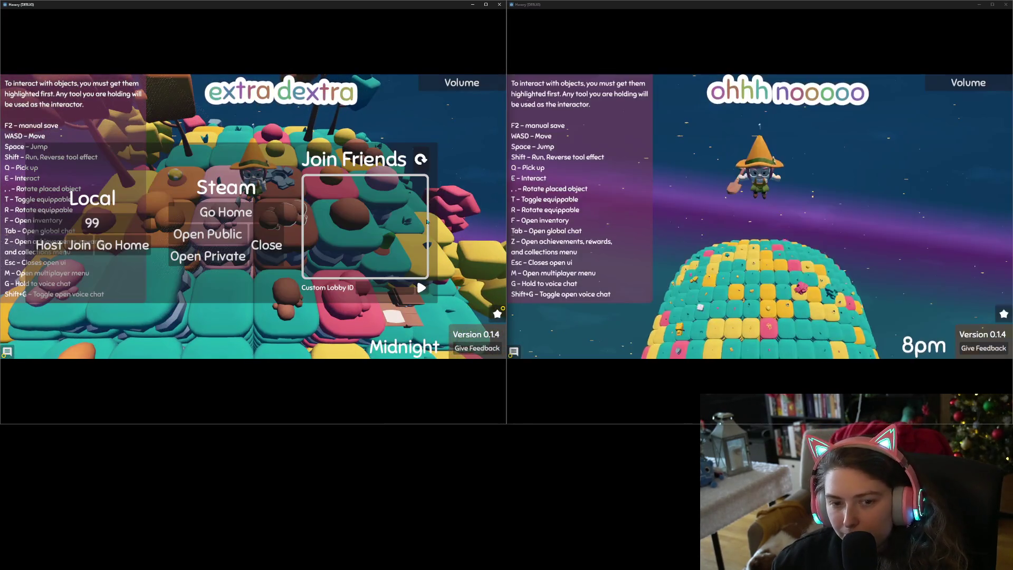
key("Escape")
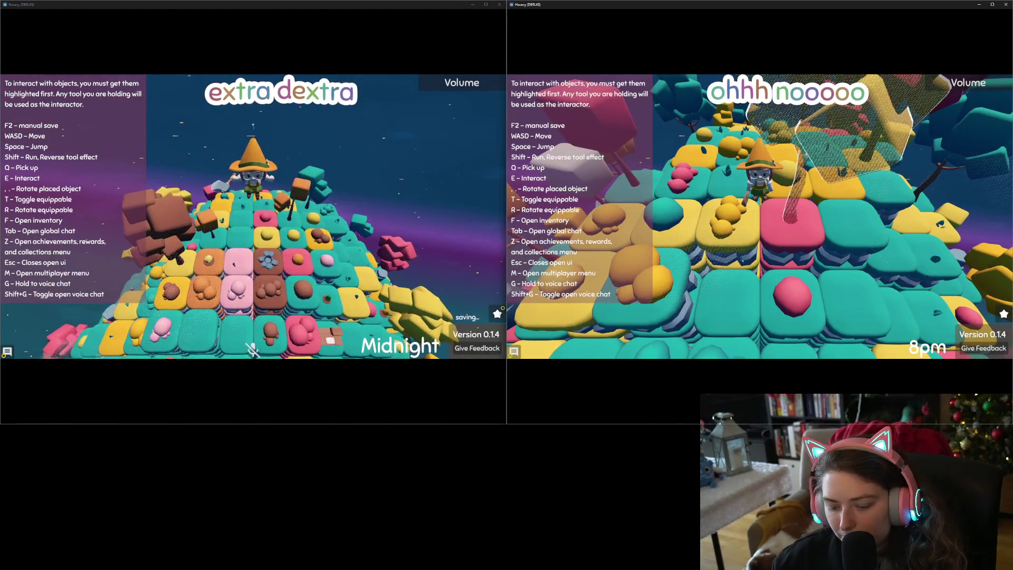
key("m")
left_click(586, 245)
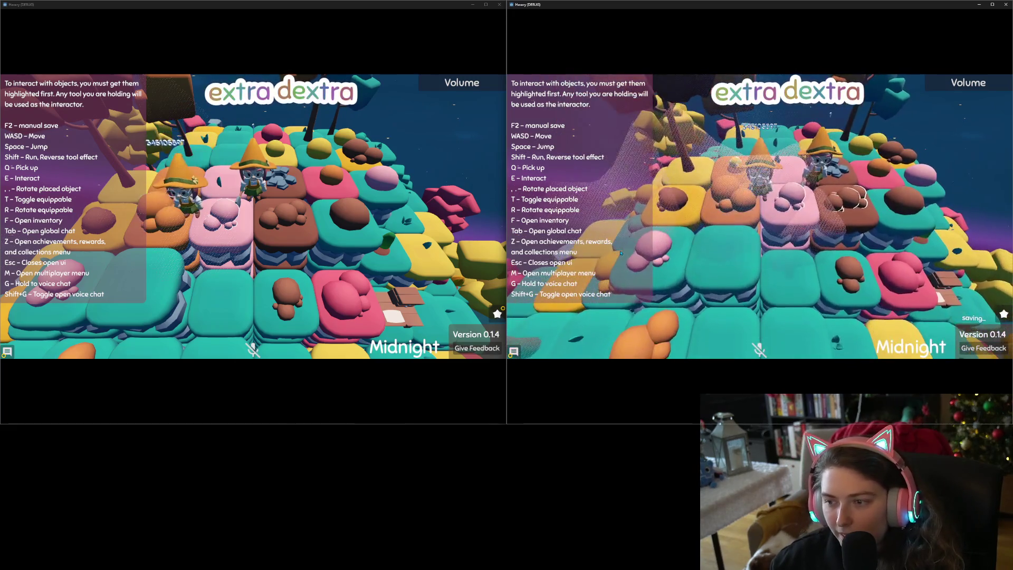
- Walk both characters across the tiles toward each other
key("s")
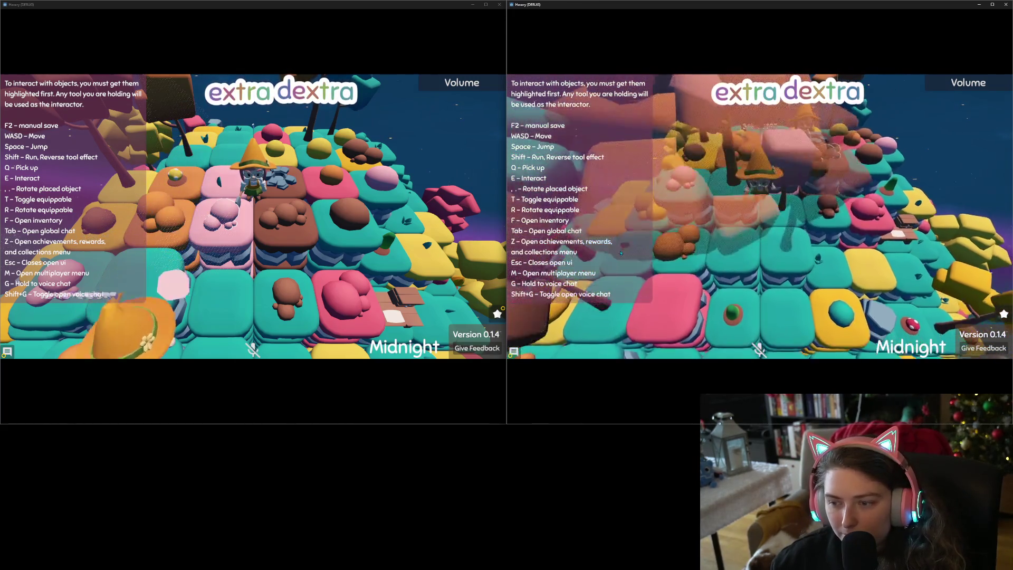
key("s")
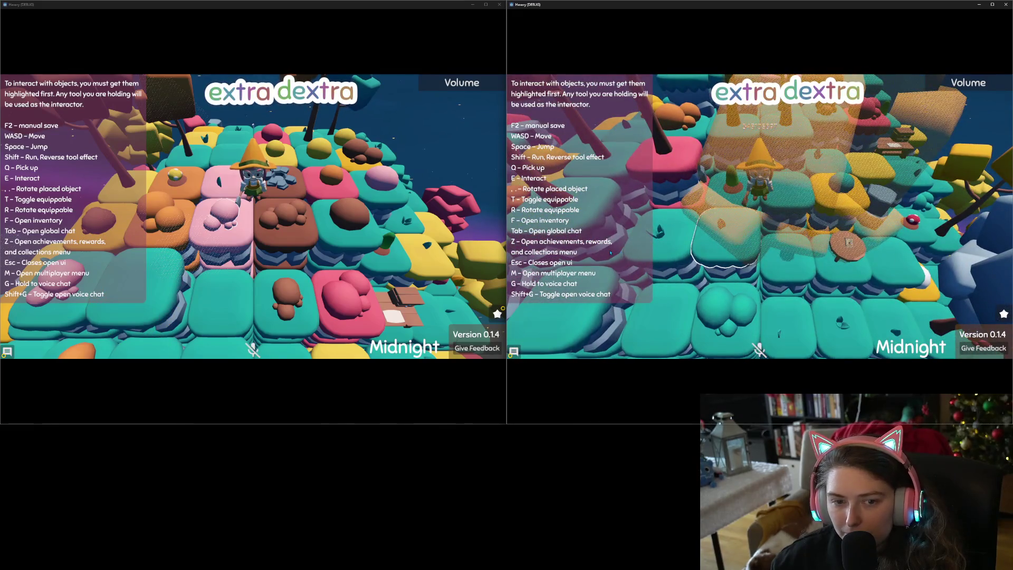
key("w")
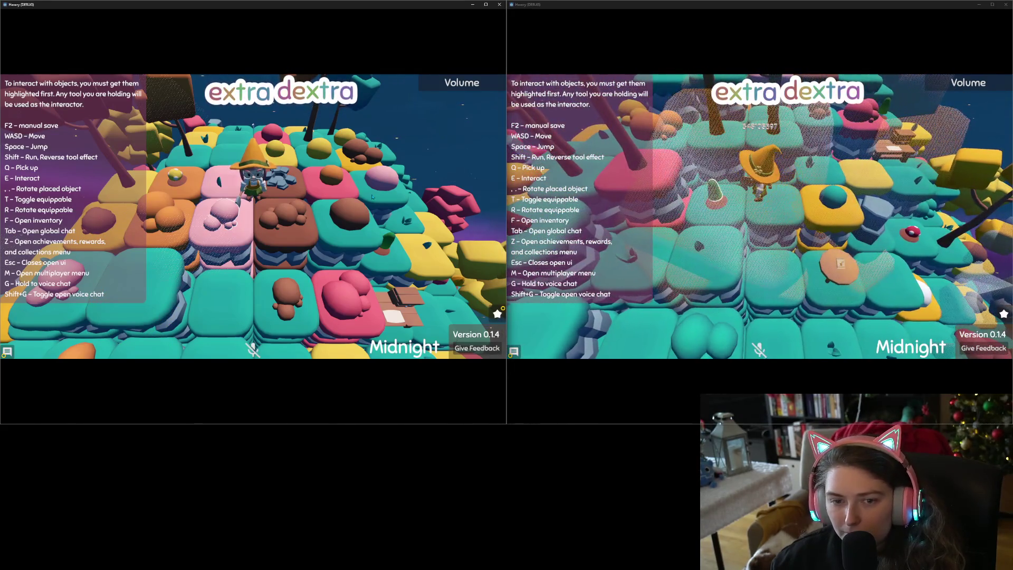
left_click(372, 199)
key("w")
key("s")
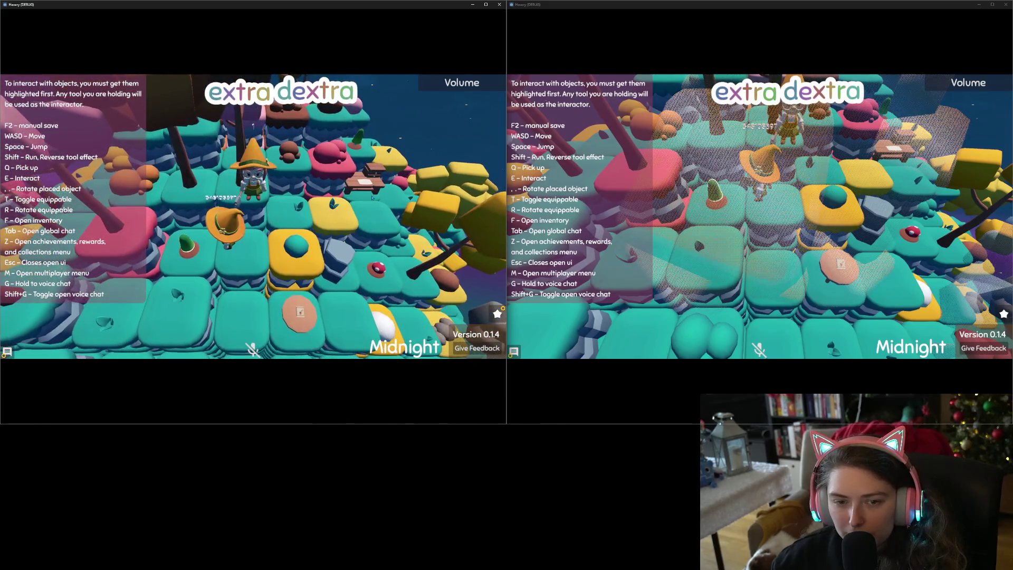
- Place the red mushroom into the world from the second client's inventory
left_click(790, 259)
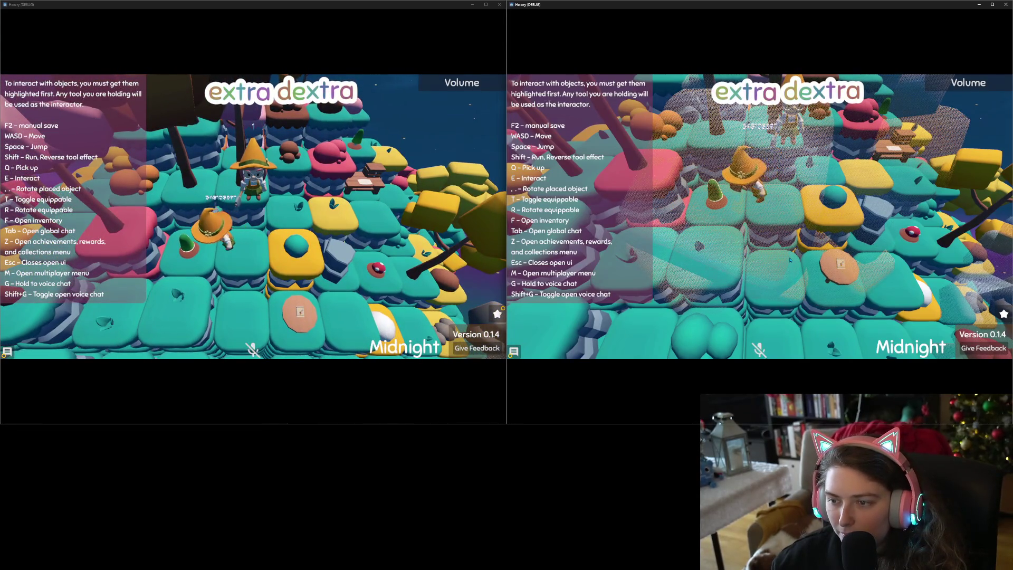
key("f")
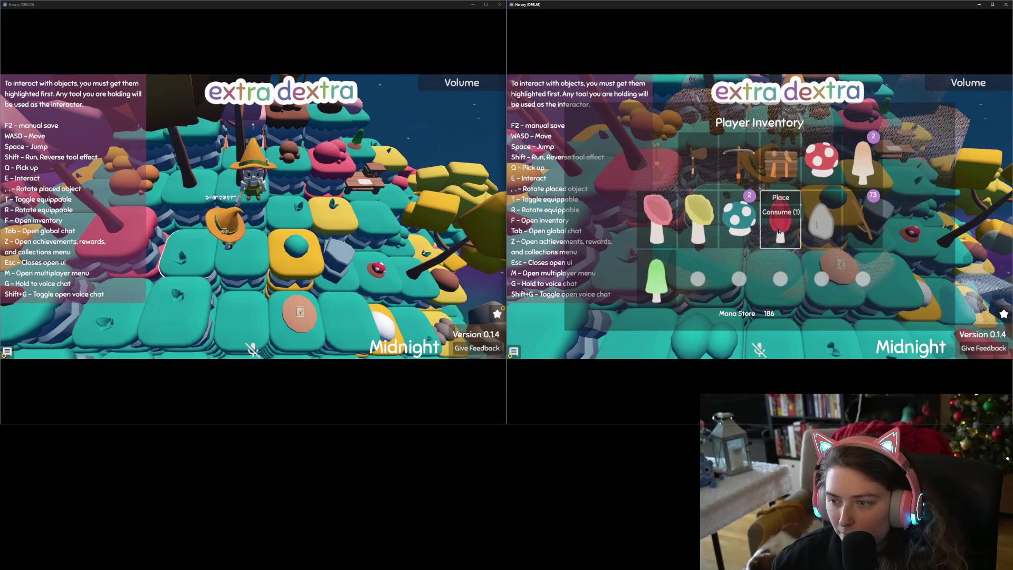
left_click(786, 197)
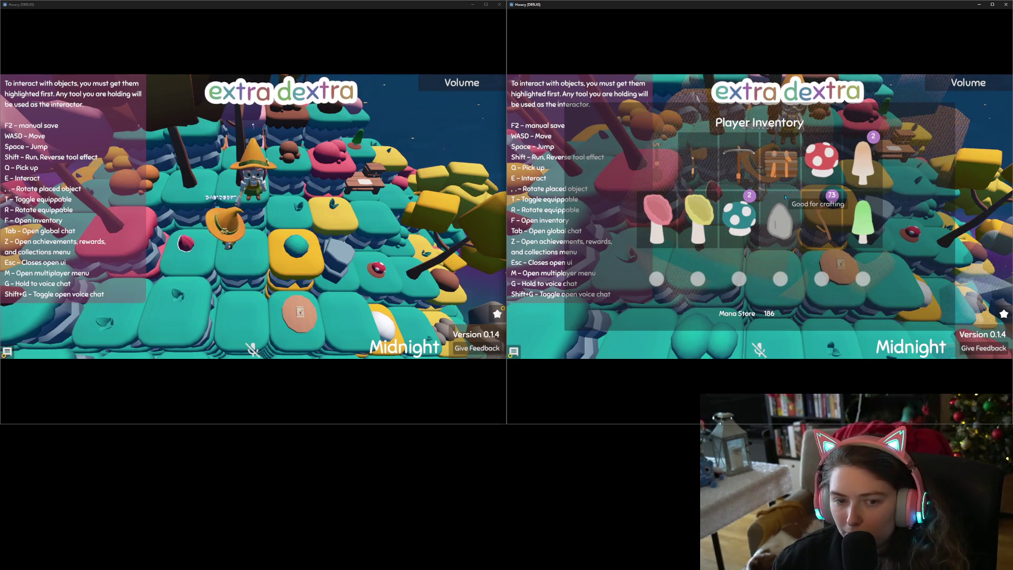
key("f")
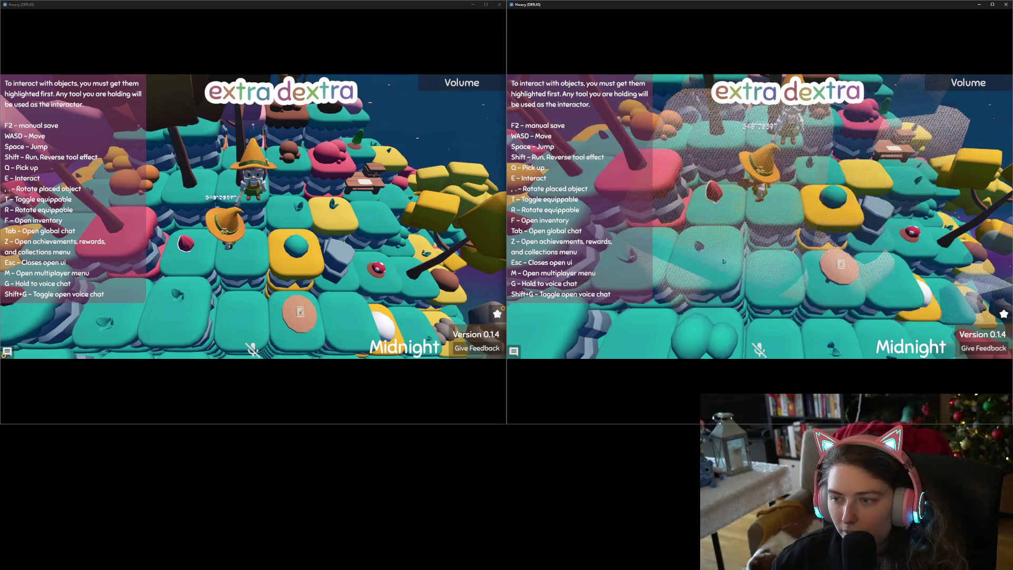
- Walk the first player onto the pink platform and up the pink block pile
left_click(284, 224)
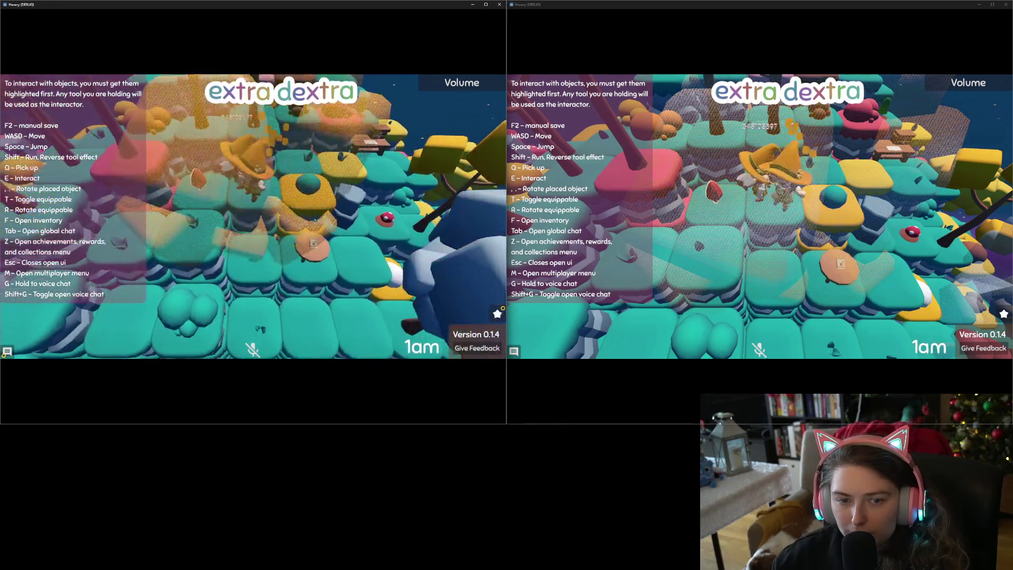
key("w")
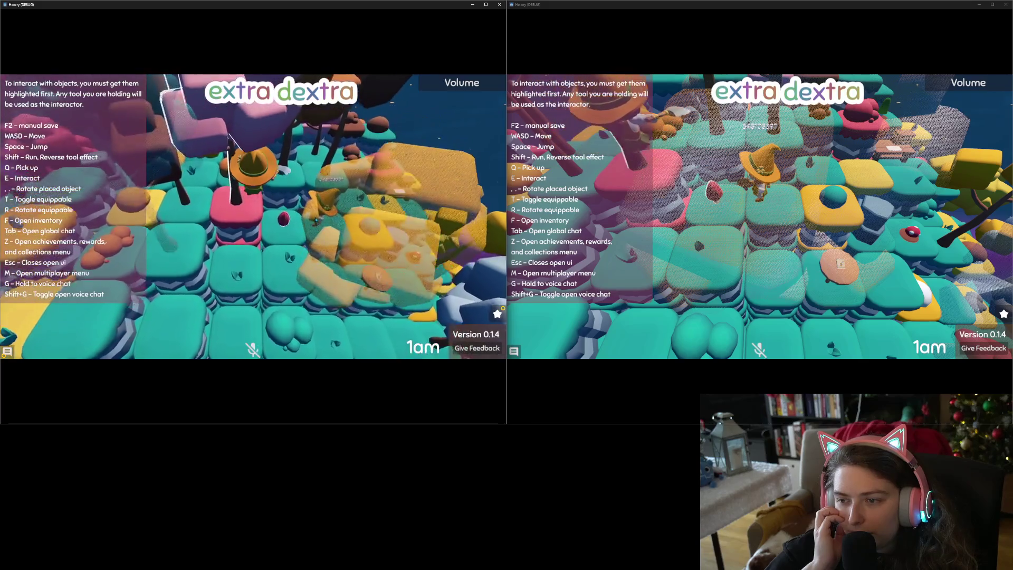
key("d")
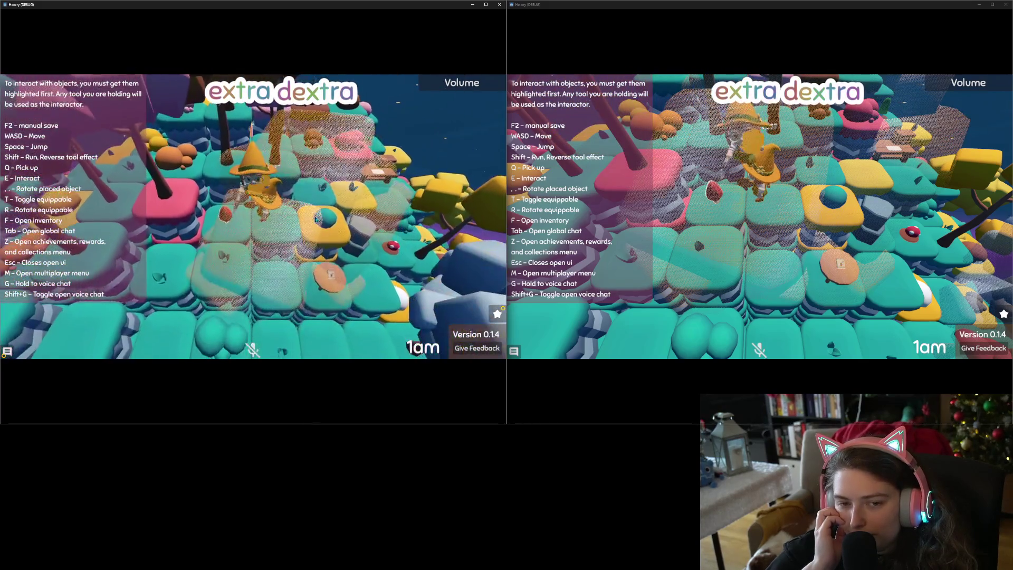
key("d")
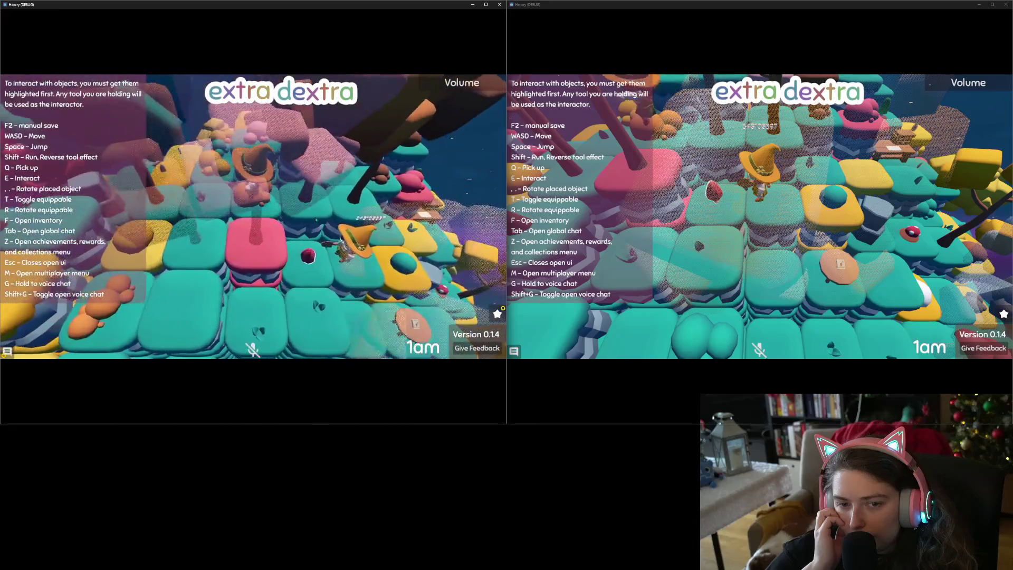
key("d")
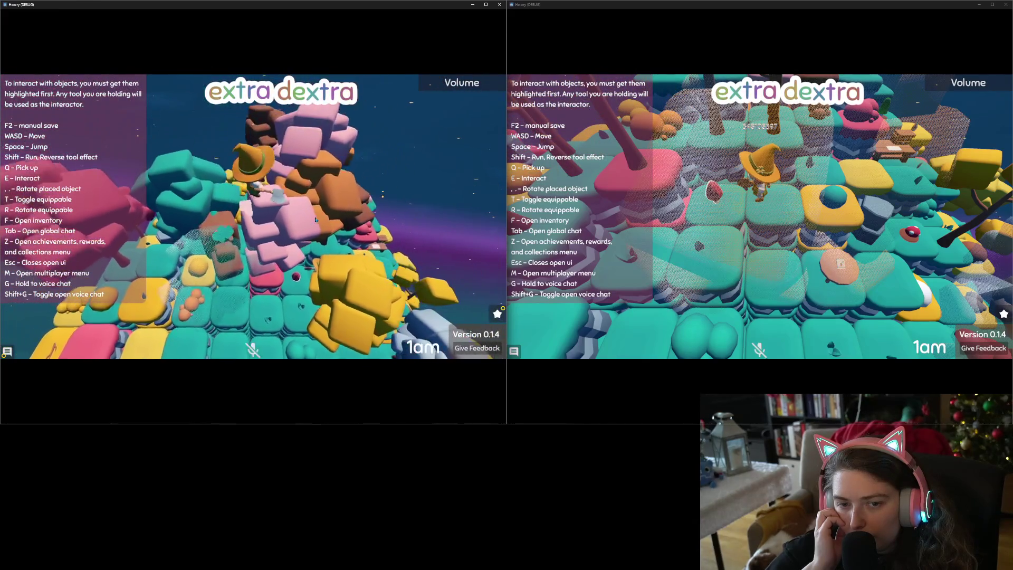
key("d")
- Walk the second player across the block pile, over the brown stack, and back up
key("d")
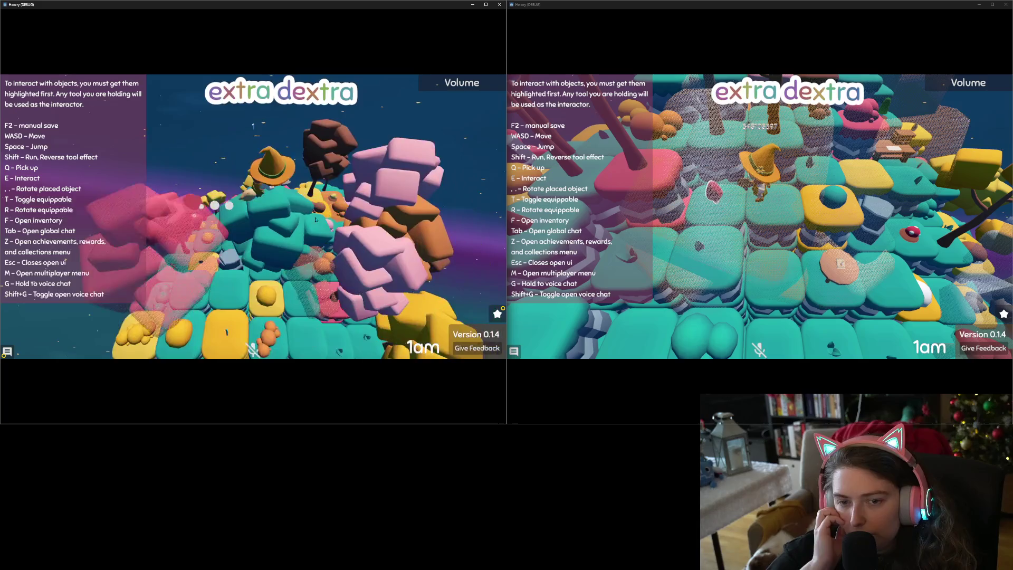
key("alt+Tab")
key("d")
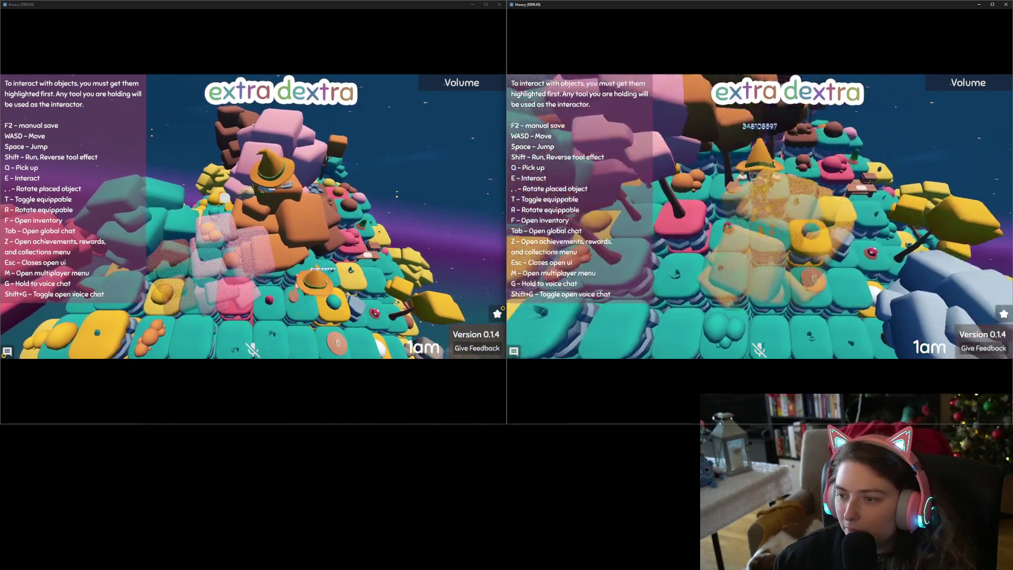
key("d")
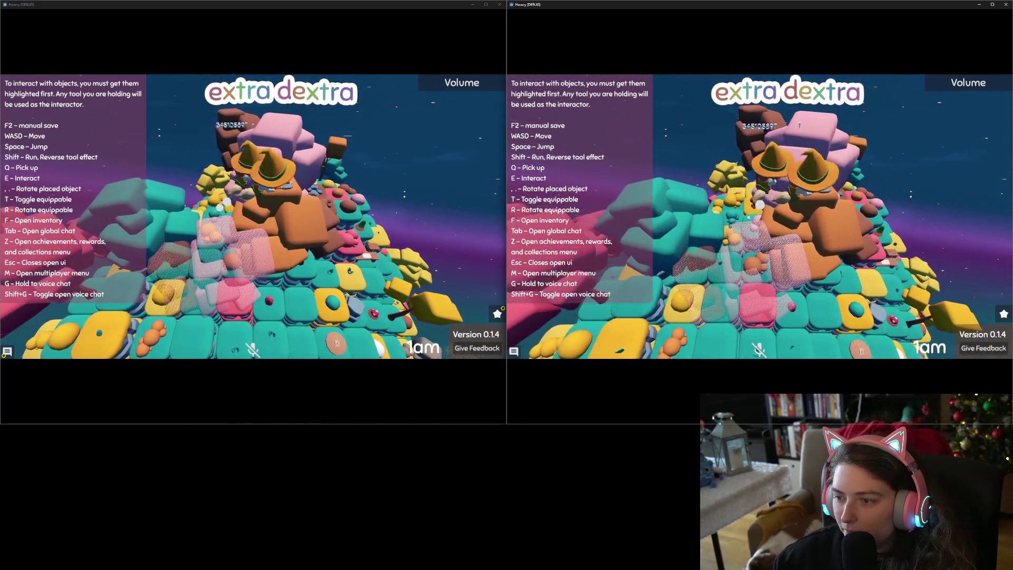
key("a")
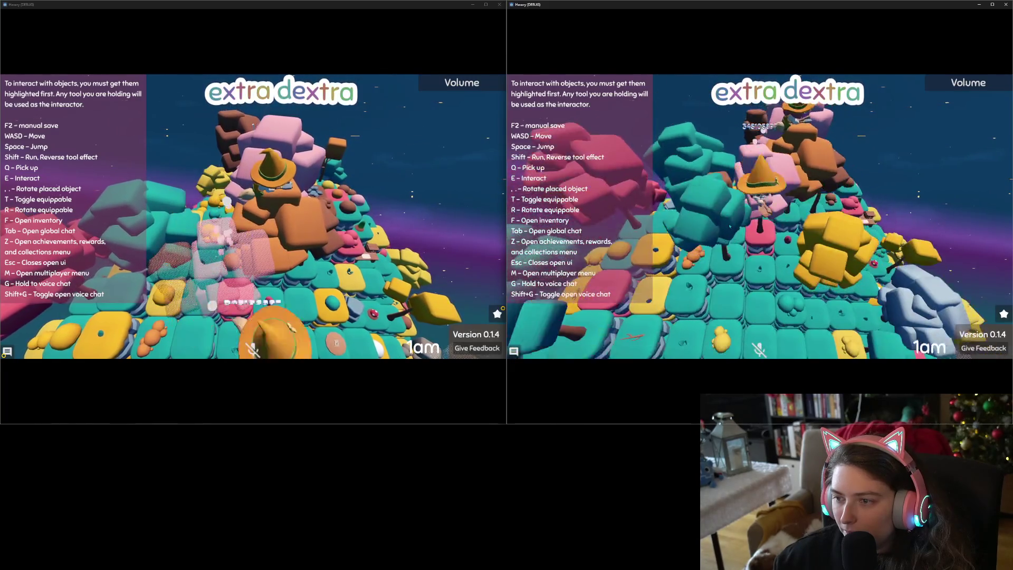
key("s")
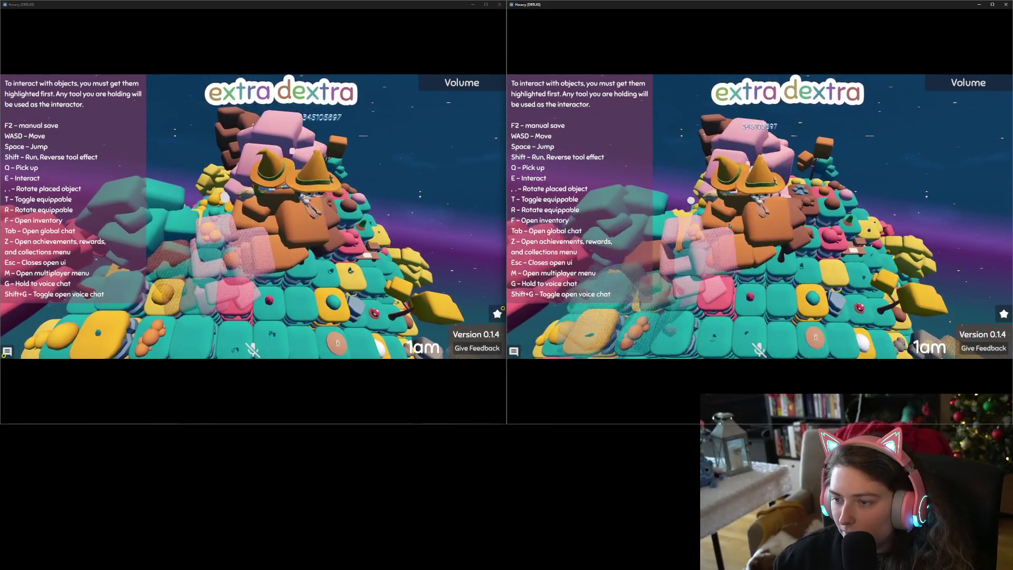
key("w")
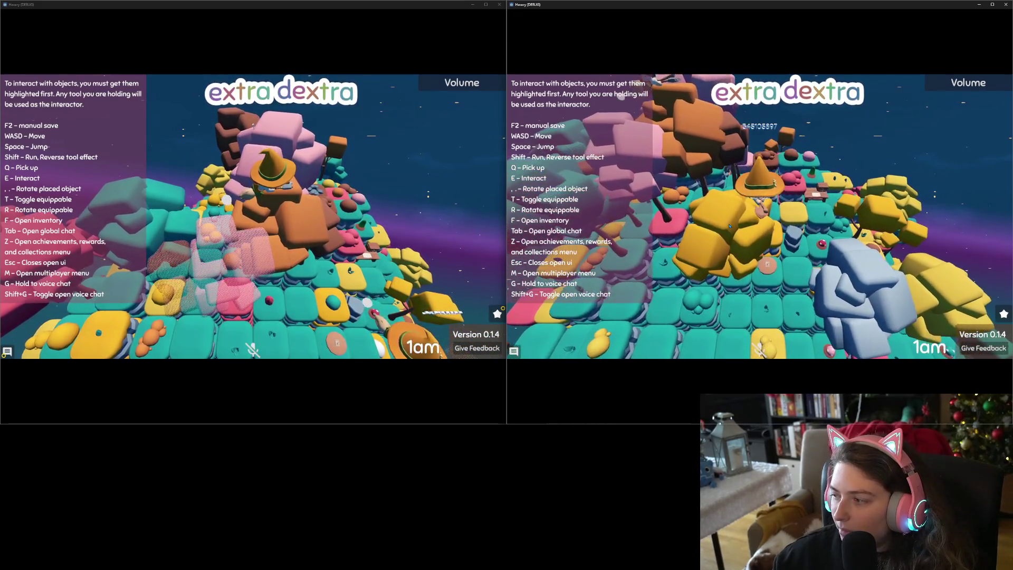
key("w")
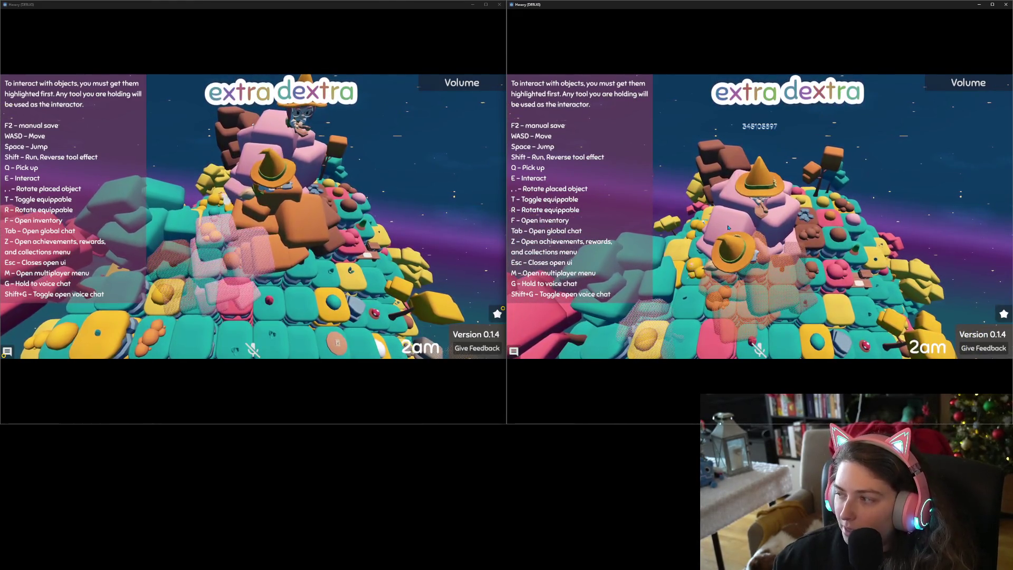
key("w")
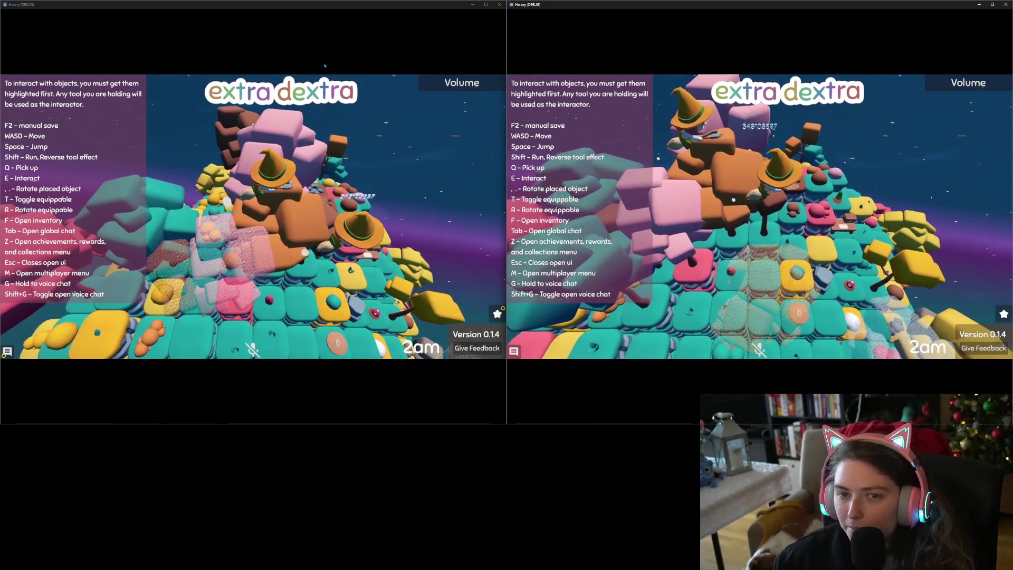
- Walk across the island beside the other witch-hat character, turning the view around
key("w")
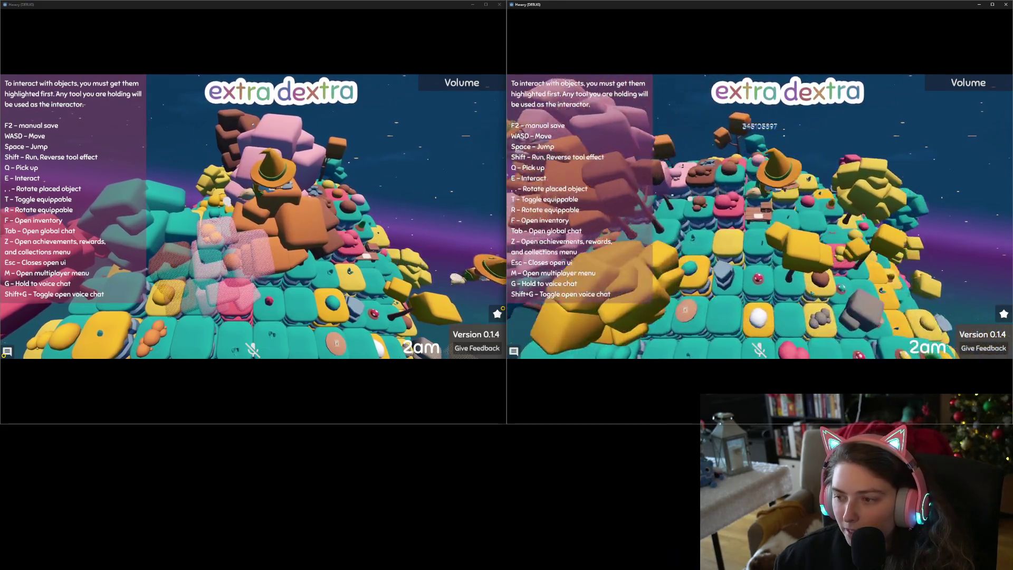
key("w")
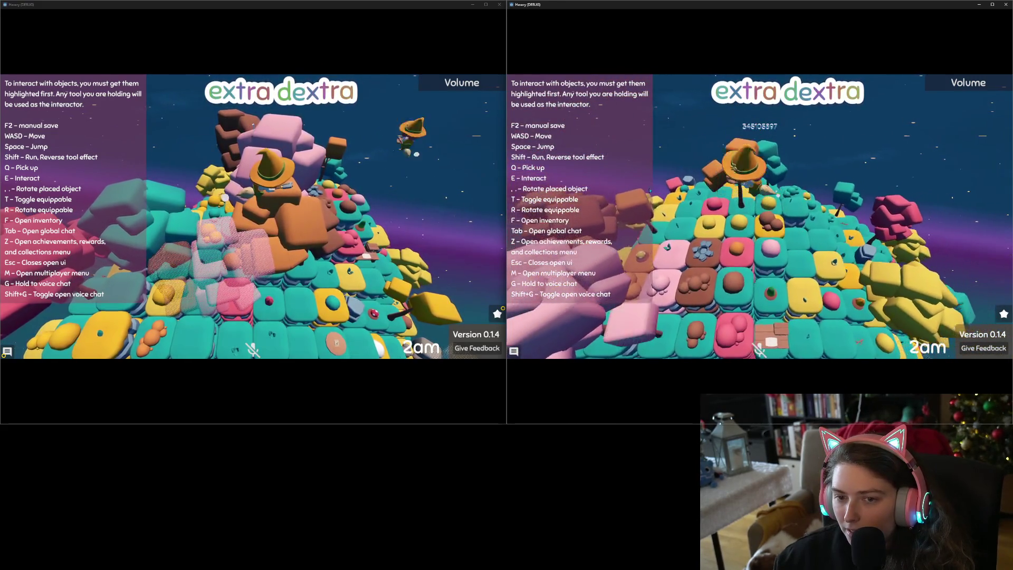
key("w")
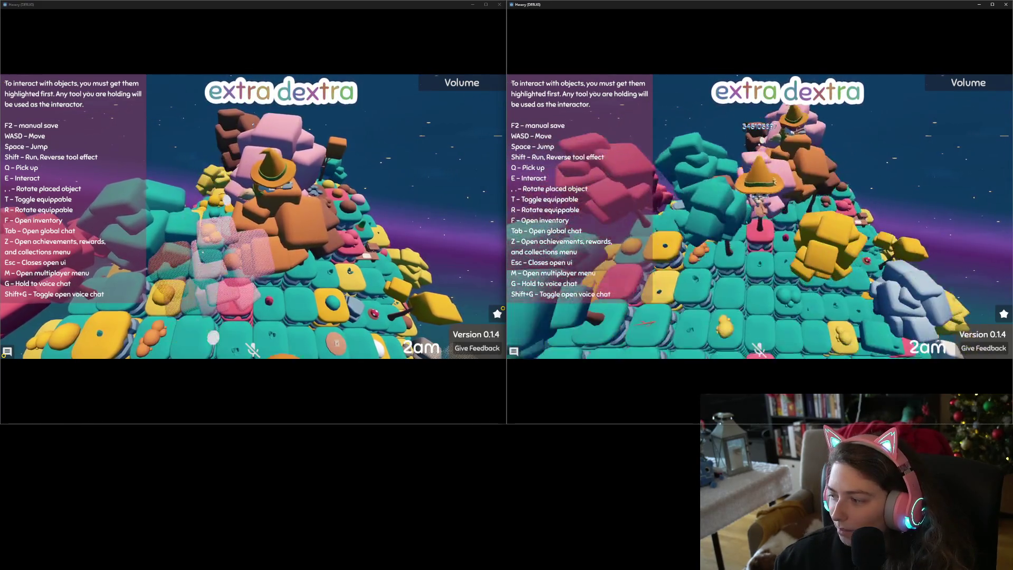
key("w")
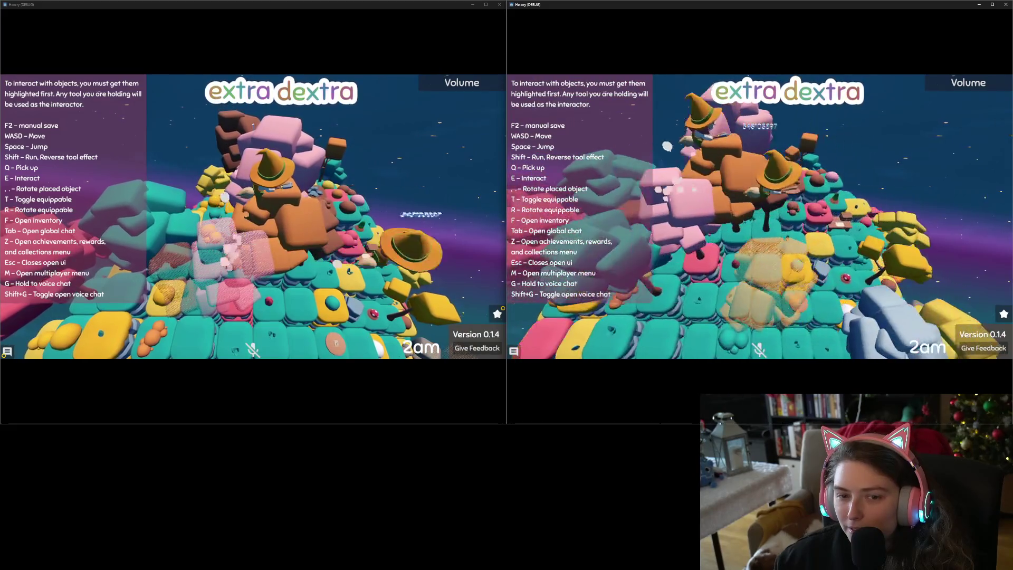
key("w")
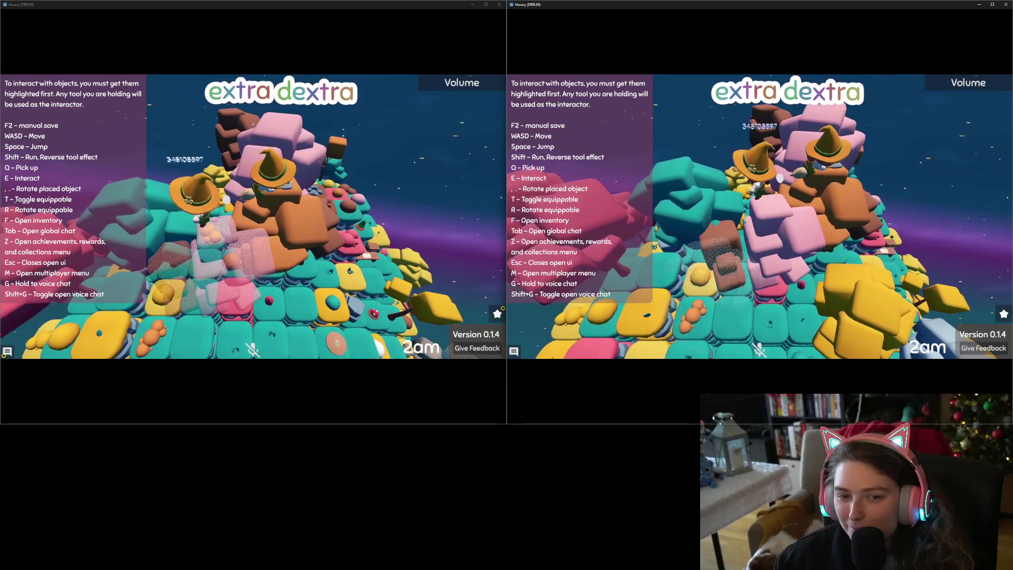
key("w")
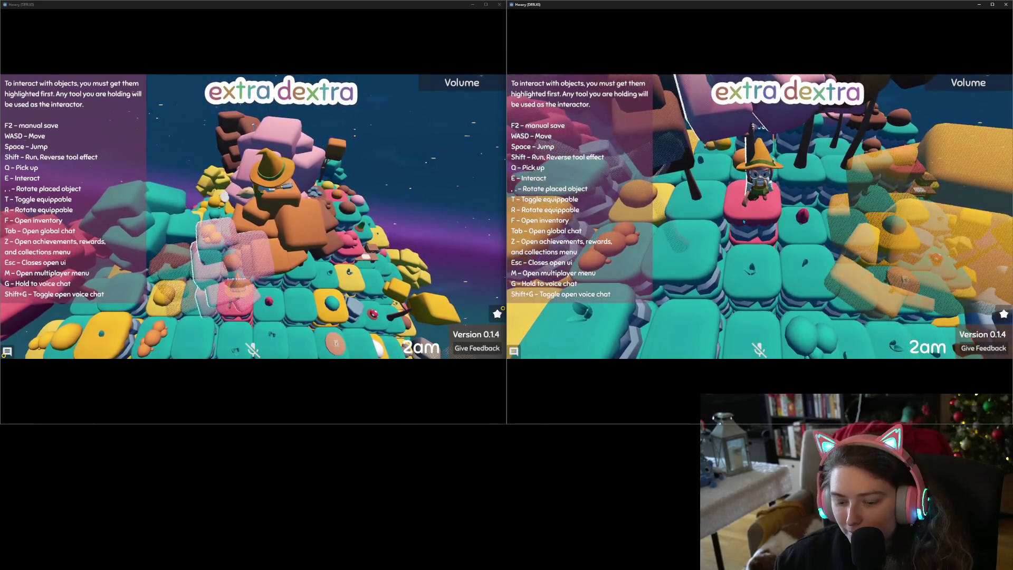
key("w")
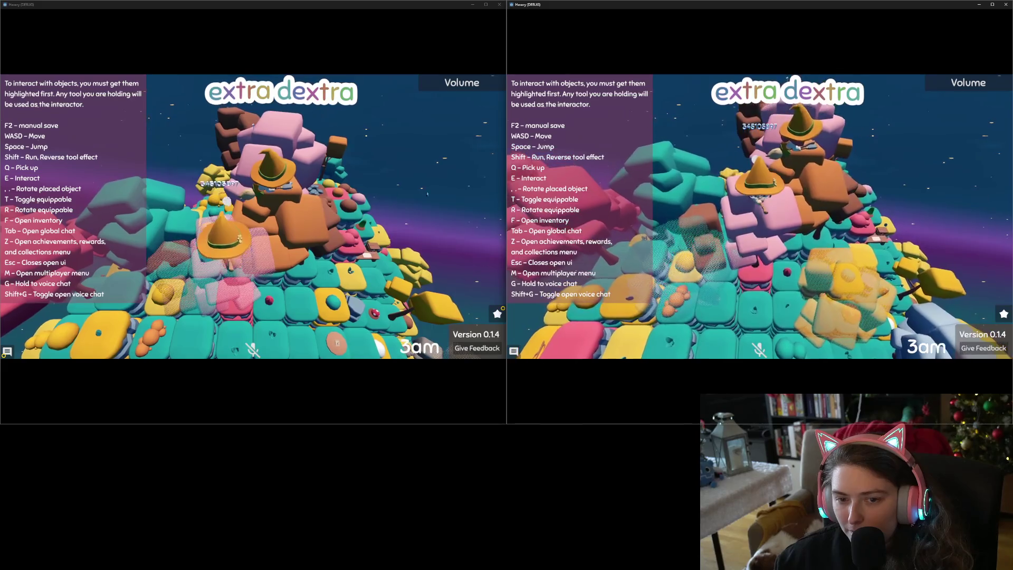
- Walk the first avatar across the tiles, then close the first game client
left_click(326, 209)
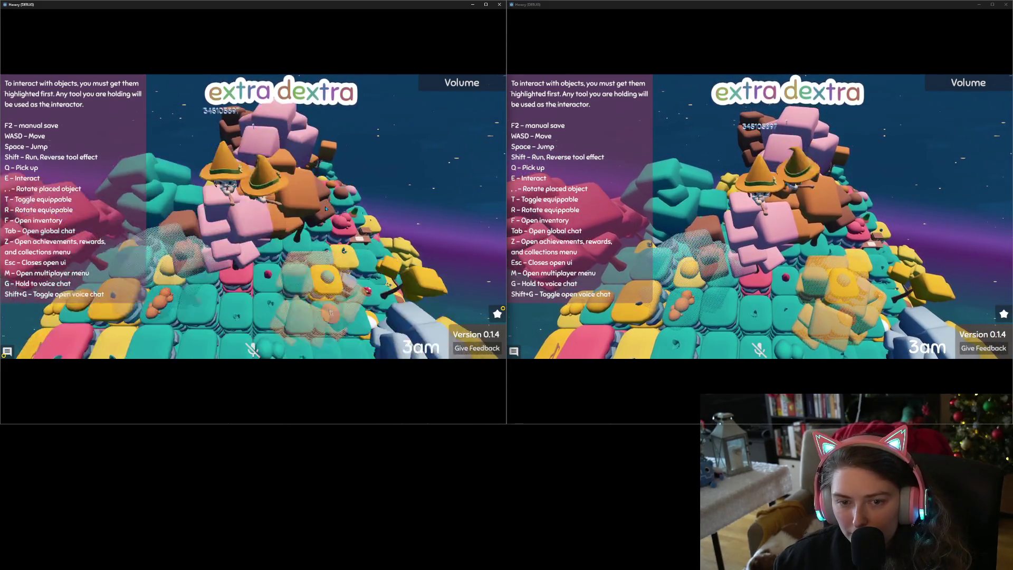
key("w")
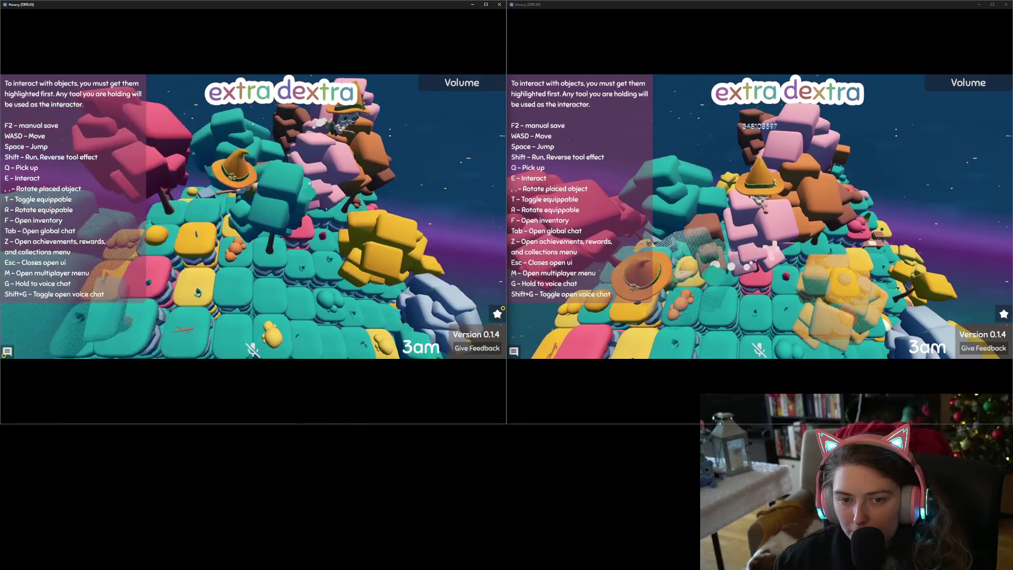
key("w")
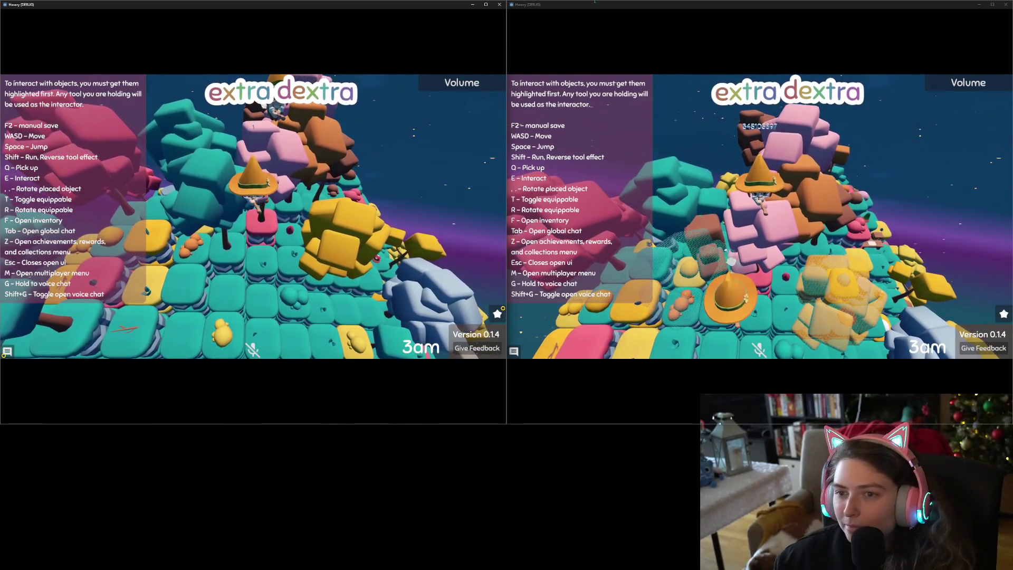
left_click(499, 4)
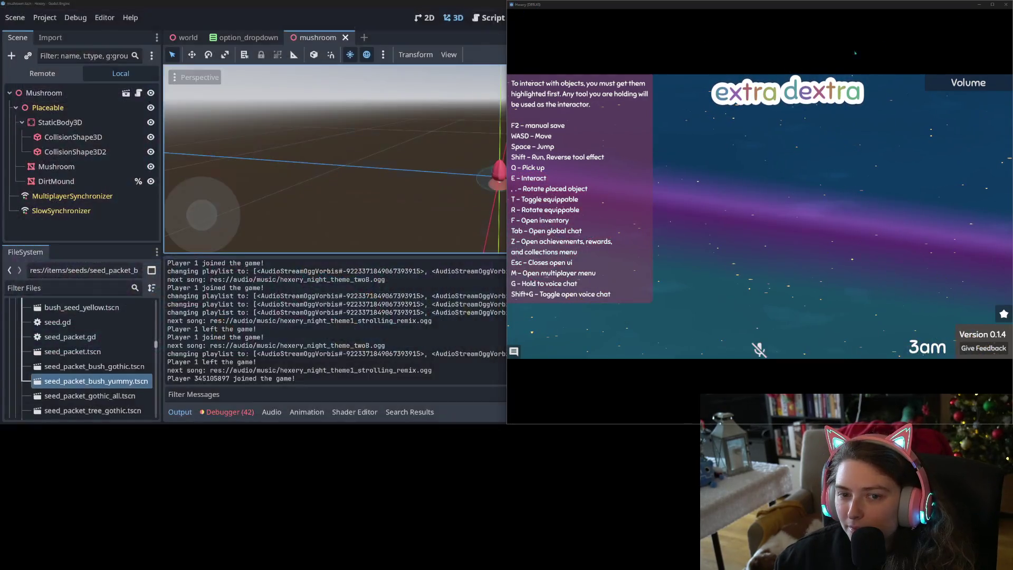
- Stop debugging, show the Session 2 error list, and select the _process_get_node error
left_click(1006, 4)
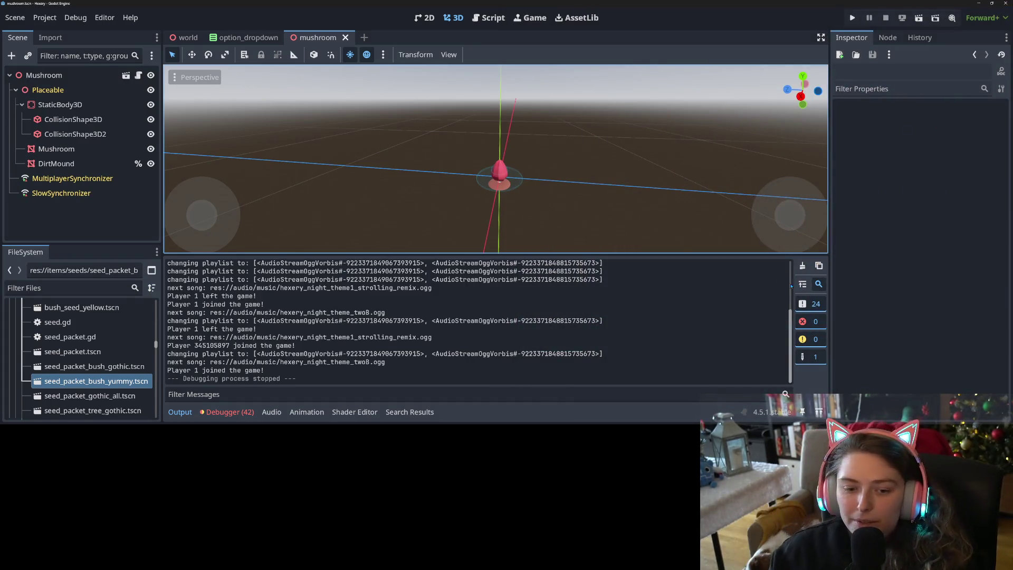
left_click(227, 412)
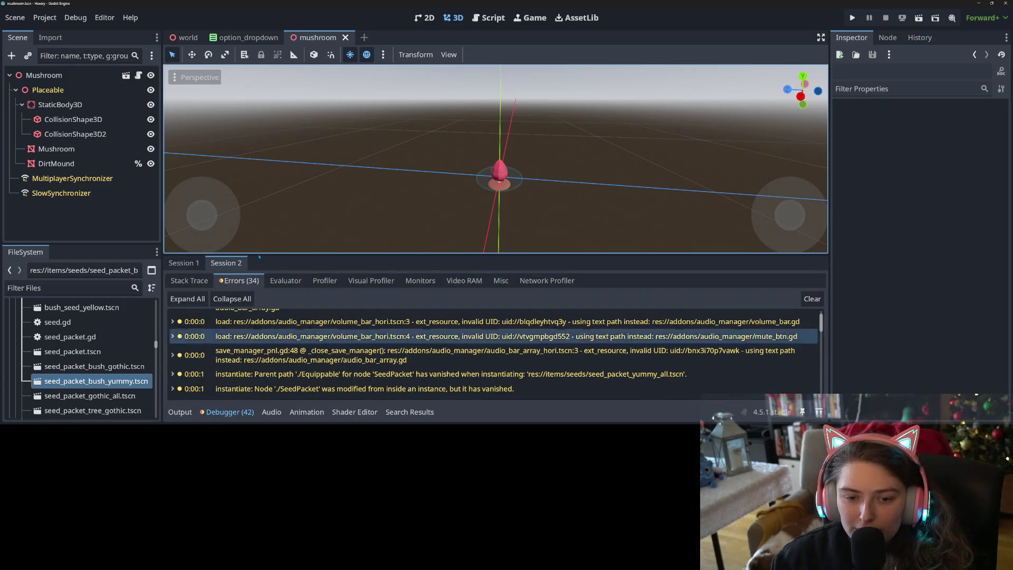
scroll(274, 358, "down", 5)
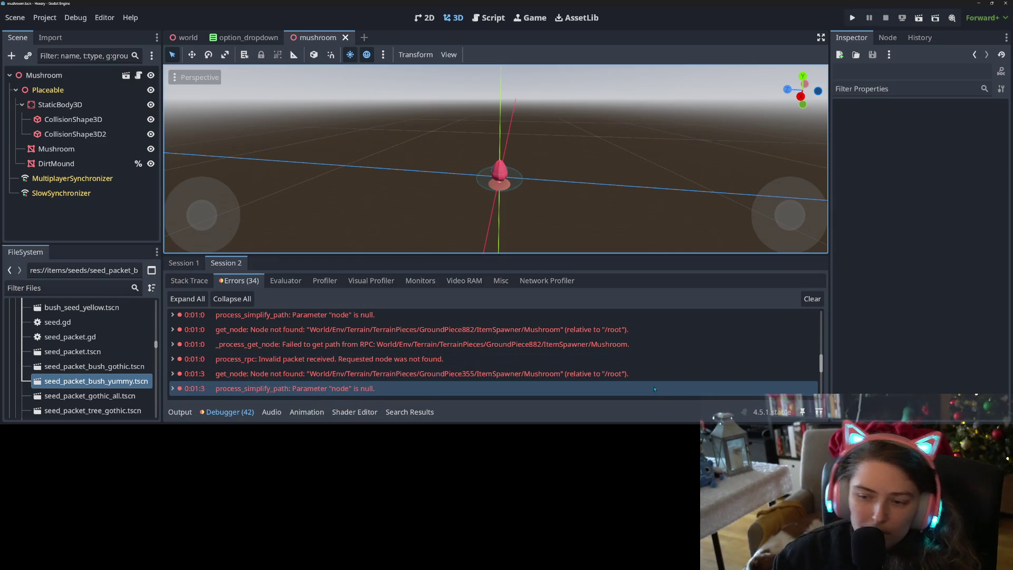
mouse_move(655, 389)
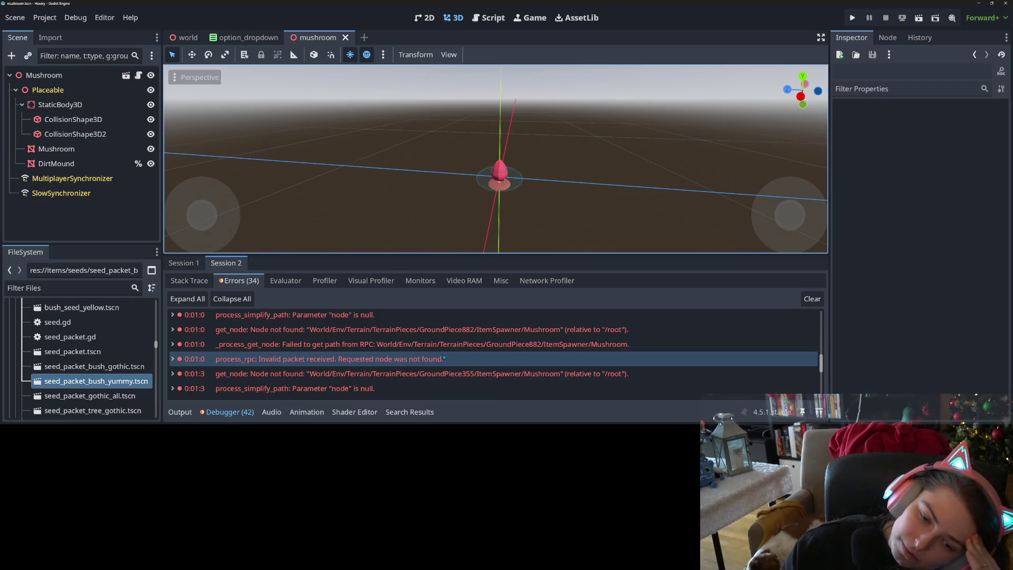
scroll(445, 357, "down", 1)
scroll(444, 357, "down", 1)
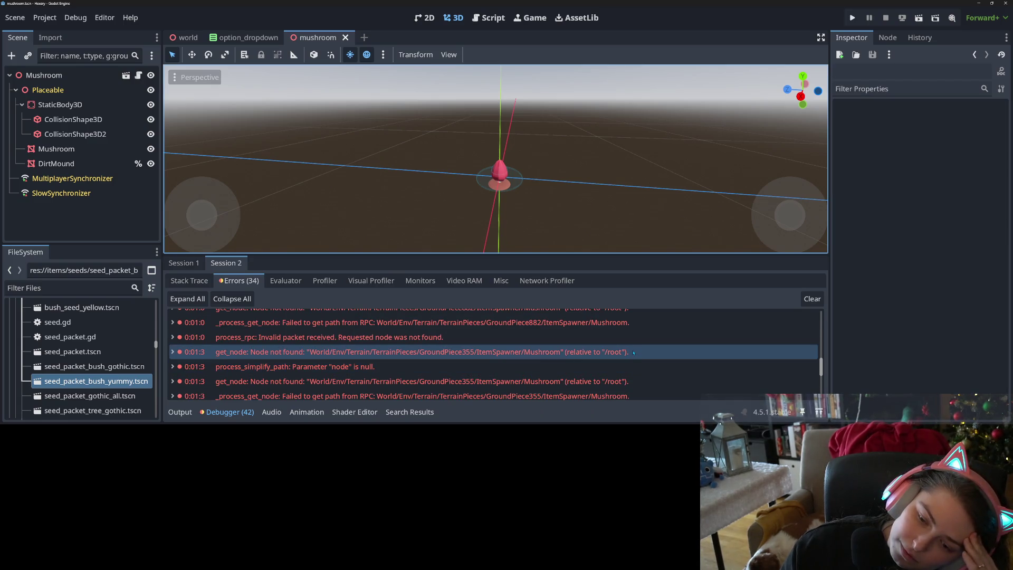
mouse_move(634, 353)
scroll(634, 354, "down", 3)
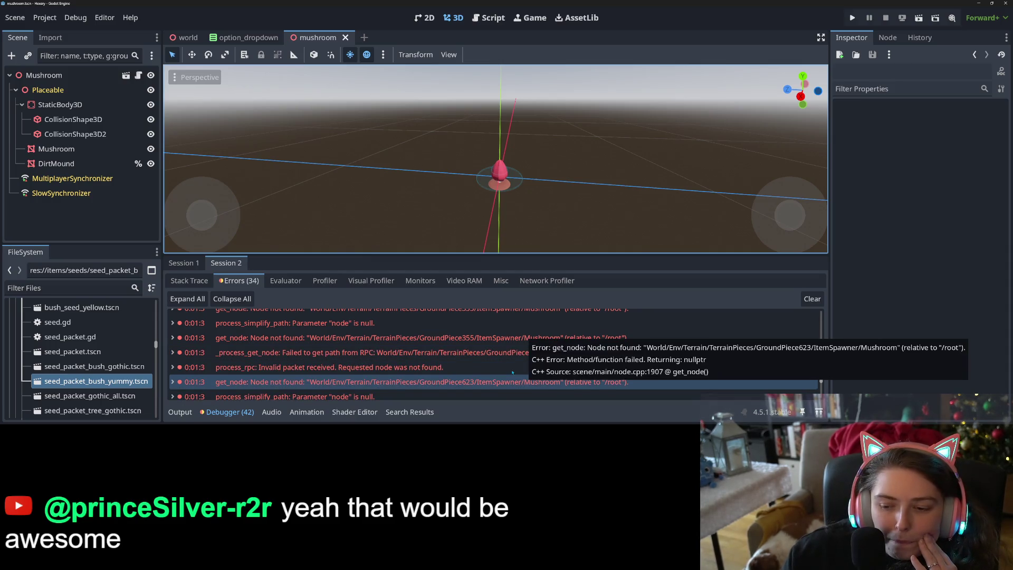
scroll(479, 360, "down", 3)
scroll(479, 360, "down", 4)
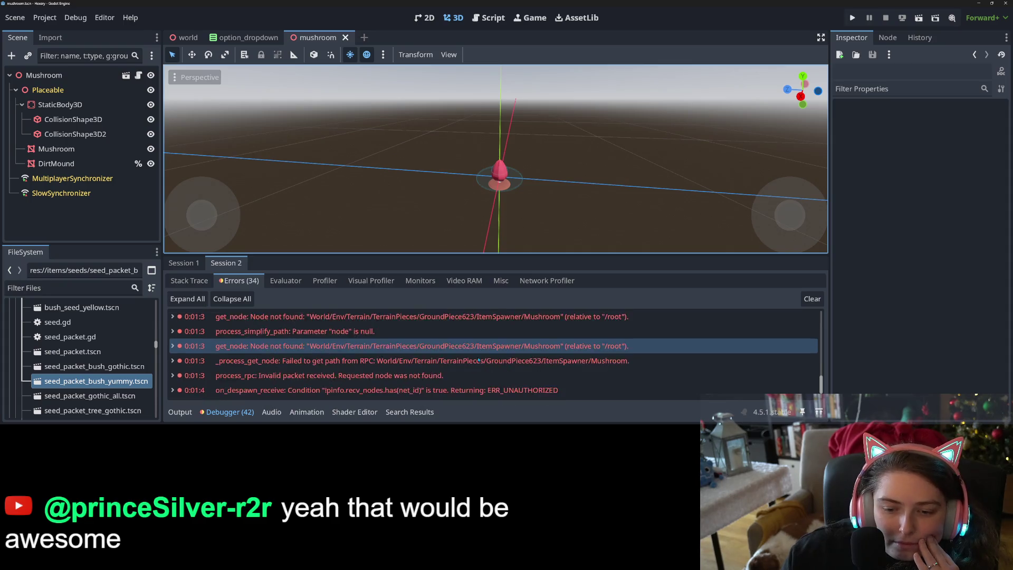
scroll(518, 385, "up", 3)
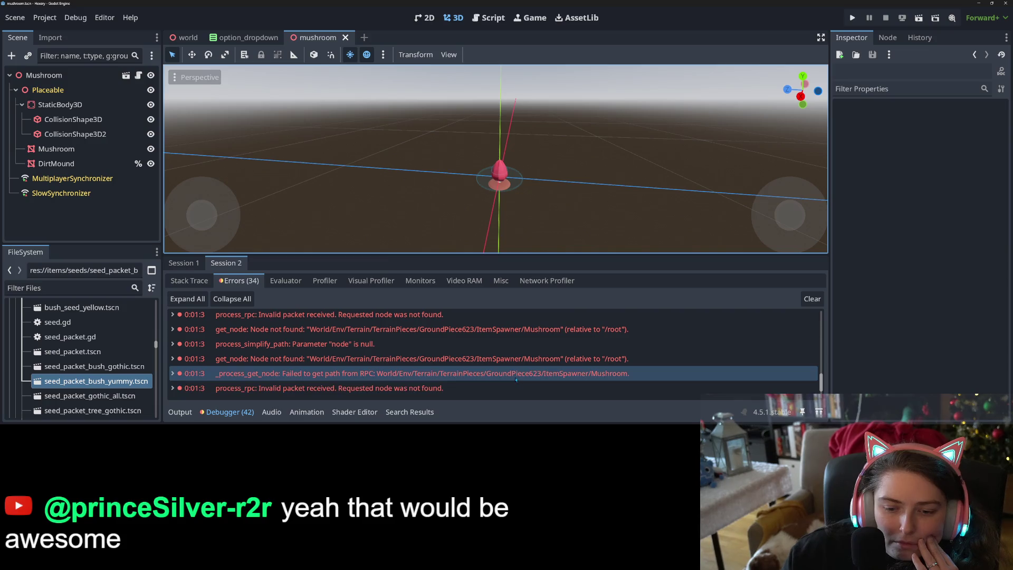
mouse_move(516, 379)
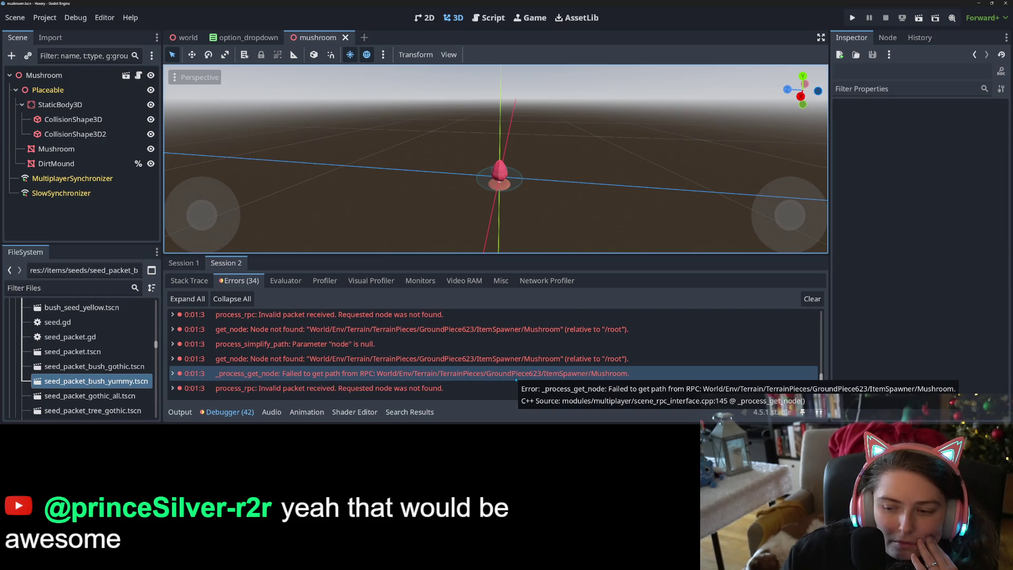
left_click(517, 379)
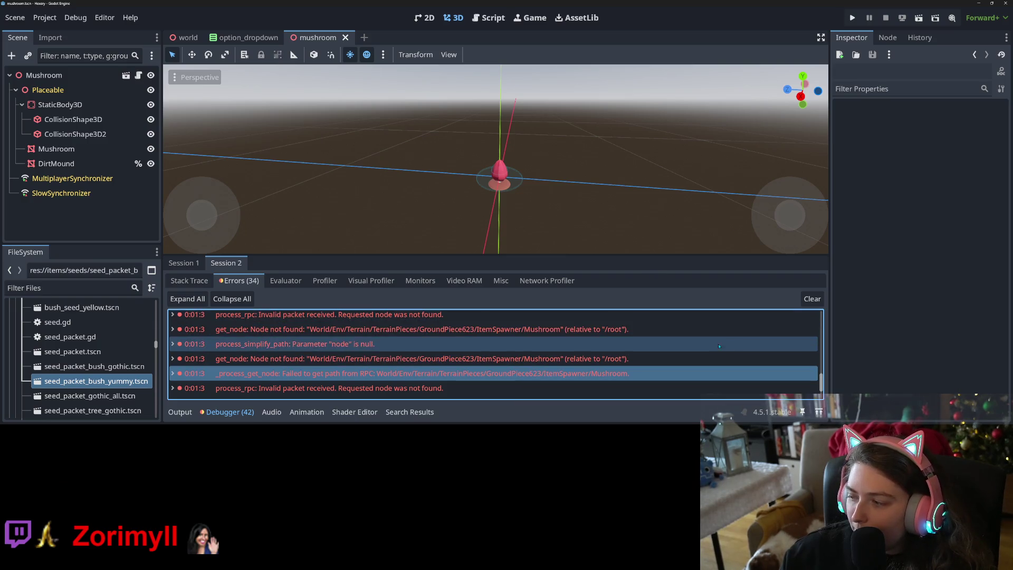
- Review the 34 missing ItemSpawner/Mushroom node errors, then switch to the Script workspace showing item.gd
scroll(462, 388, "up", 1)
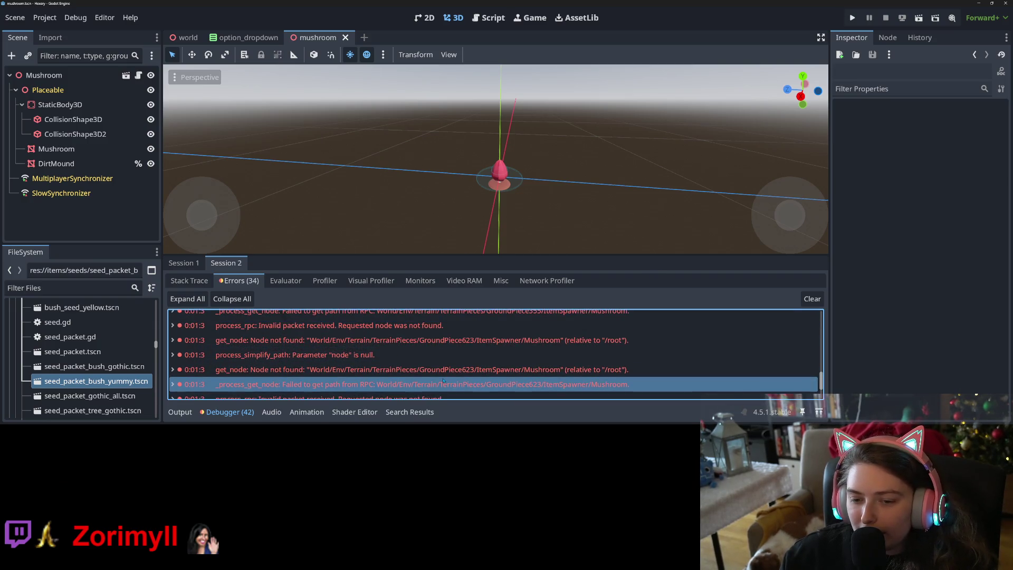
scroll(461, 380, "up", 3)
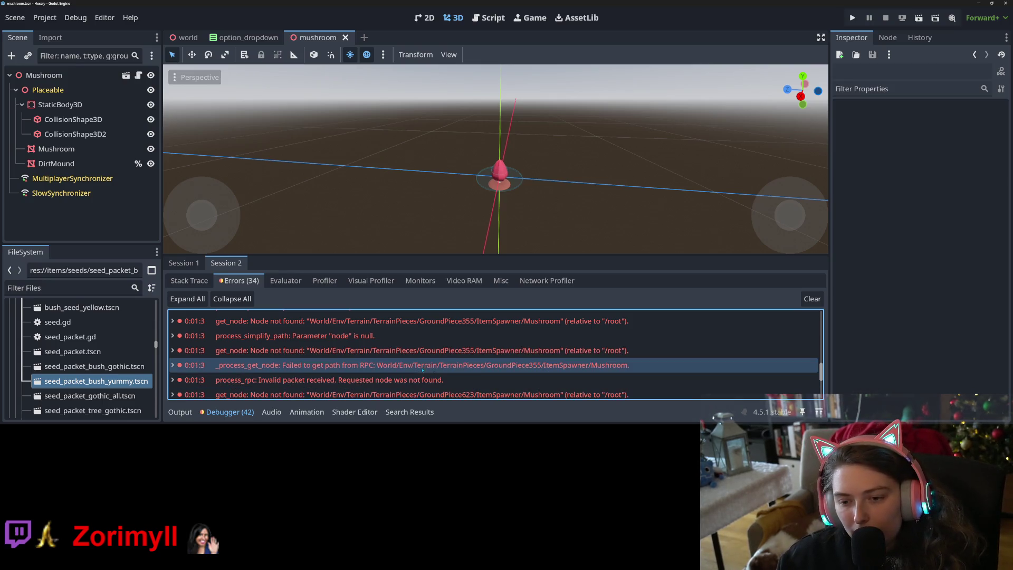
scroll(469, 380, "up", 4)
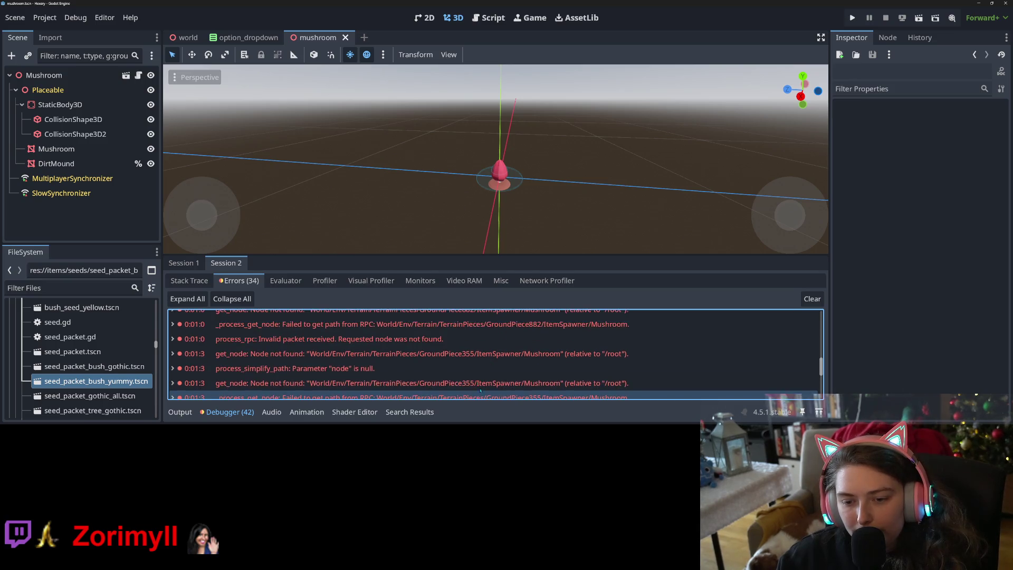
scroll(480, 391, "up", 4)
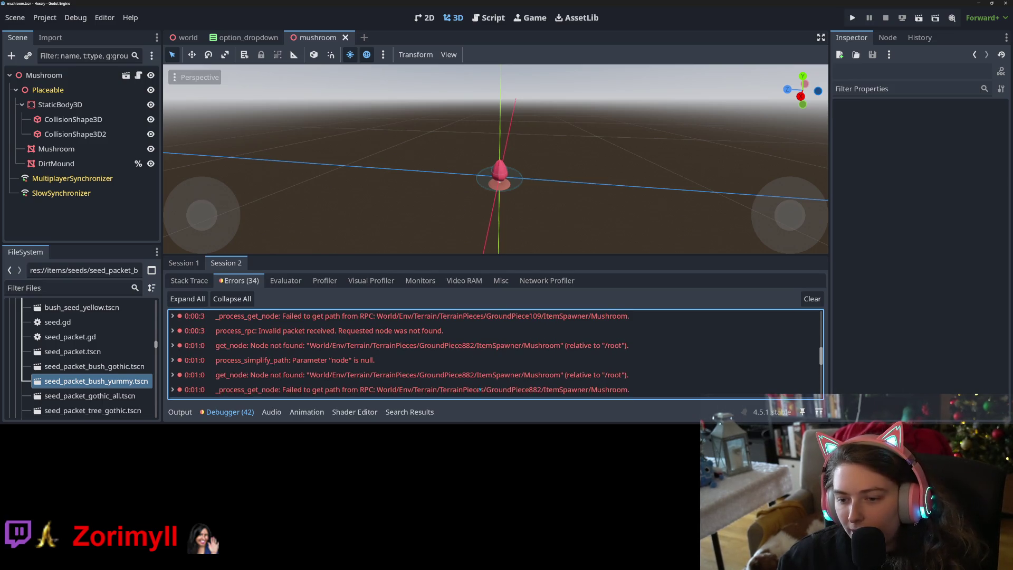
scroll(481, 390, "up", 4)
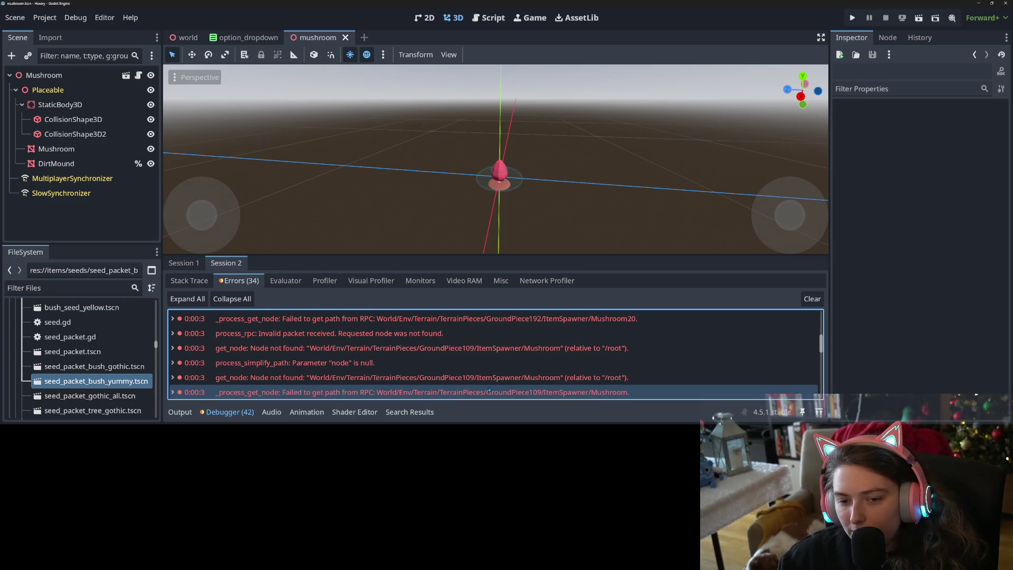
scroll(489, 390, "up", 2)
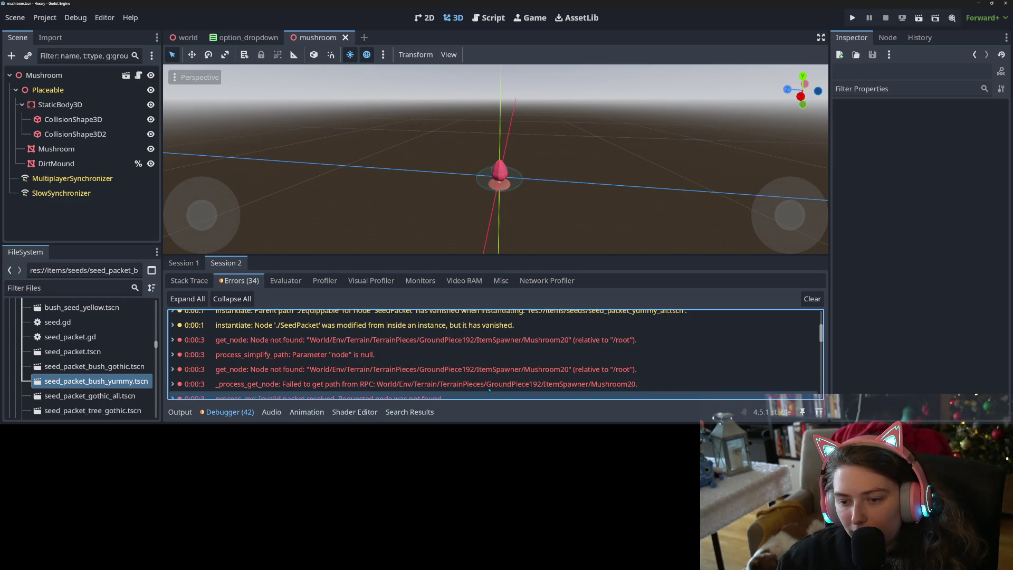
mouse_move(601, 349)
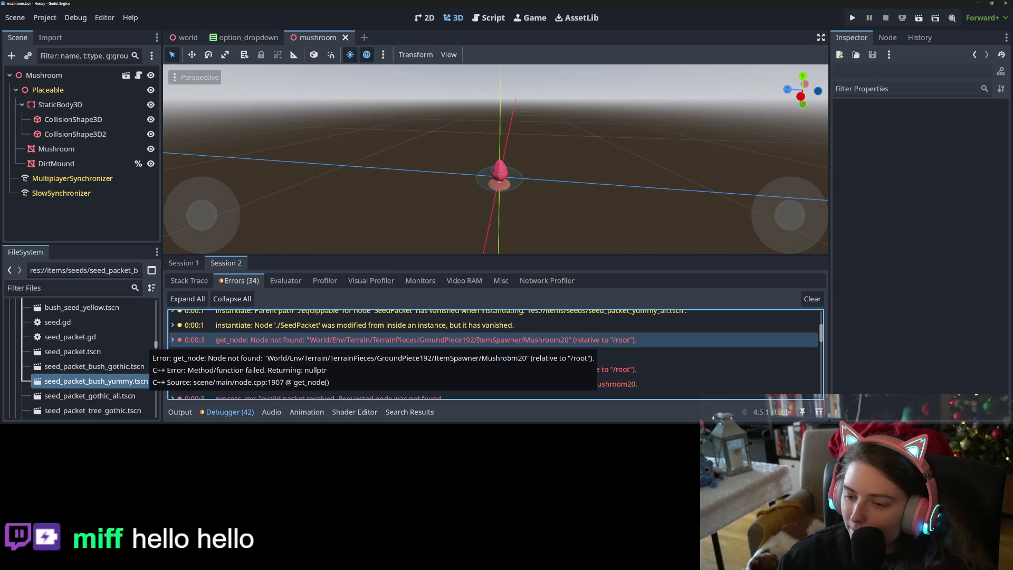
mouse_move(516, 370)
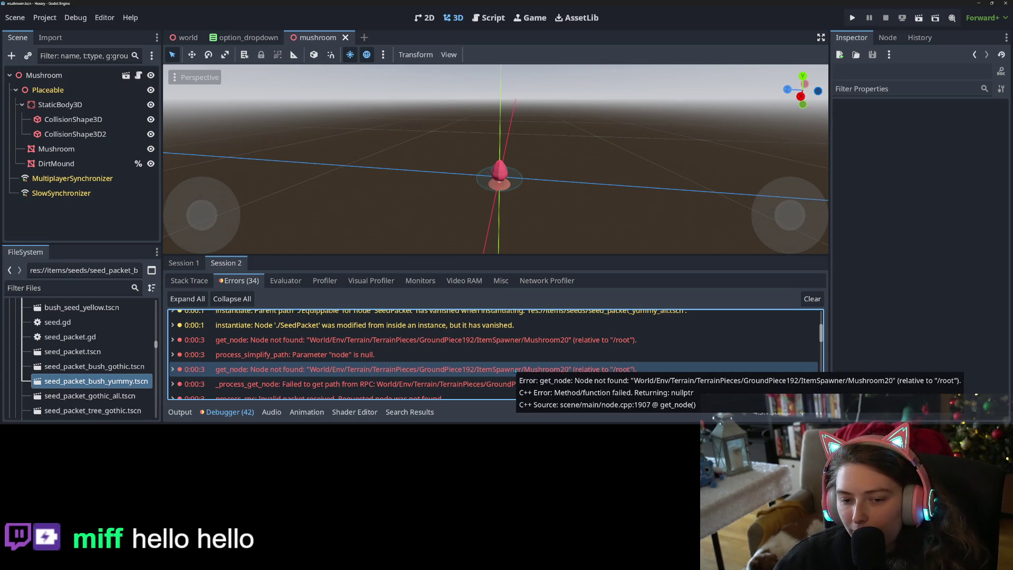
scroll(528, 369, "down", 2)
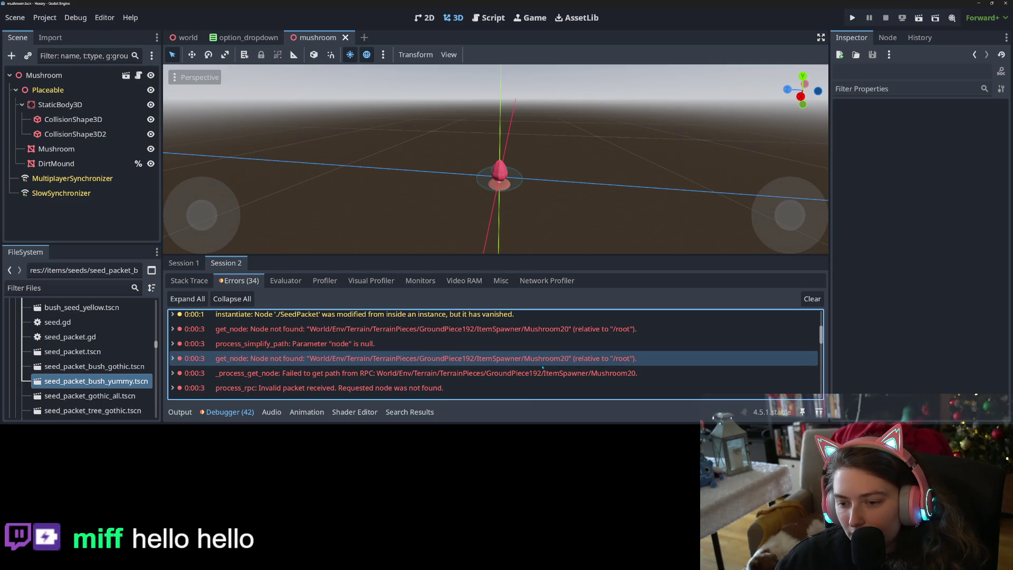
scroll(543, 366, "down", 1)
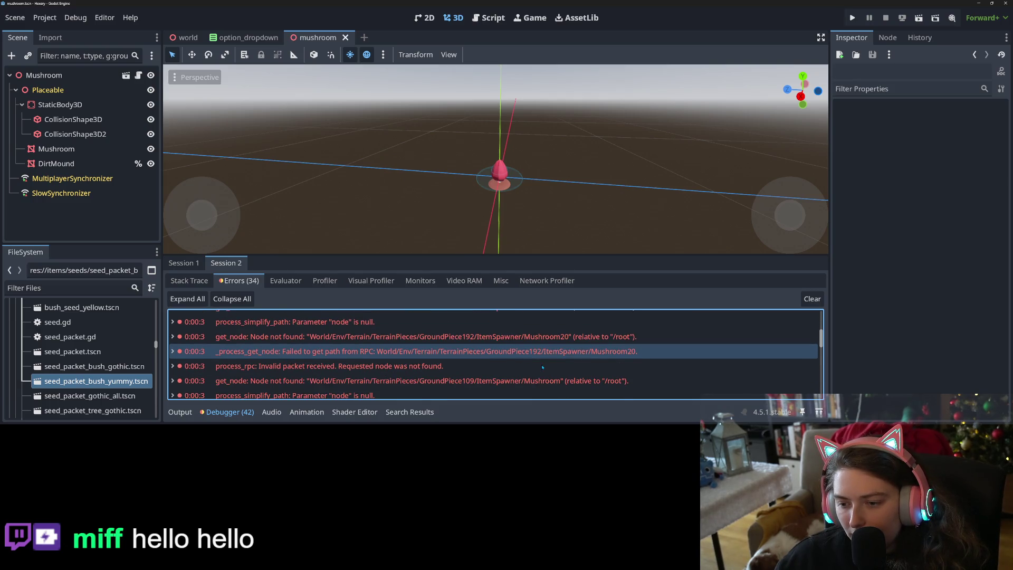
scroll(543, 367, "down", 2)
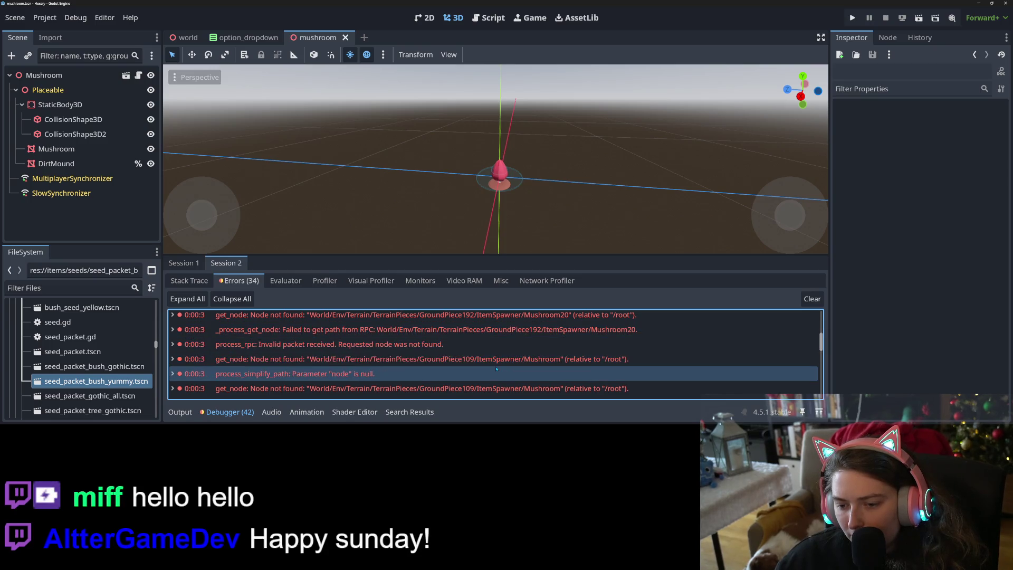
mouse_move(552, 364)
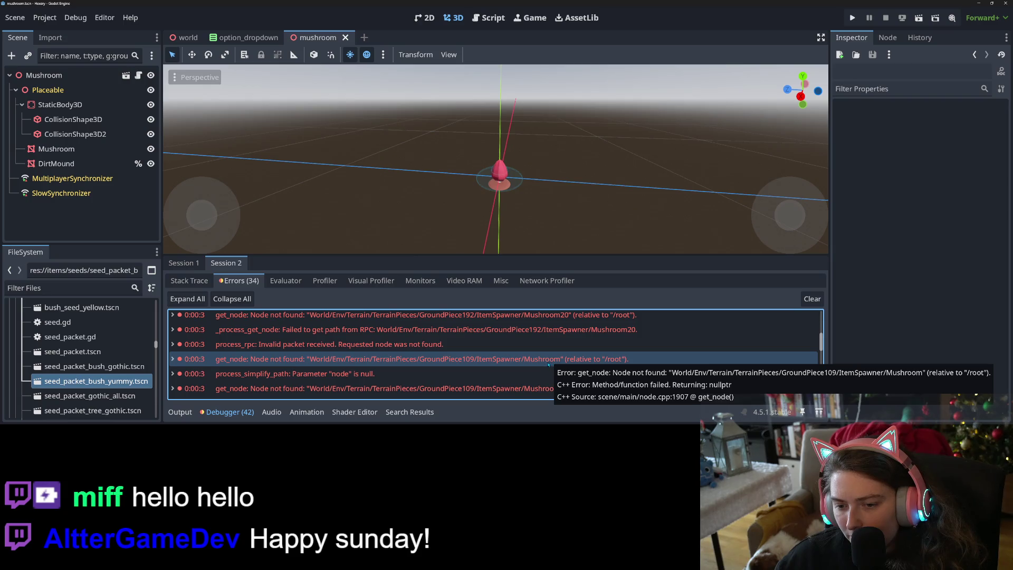
scroll(540, 364, "down", 2)
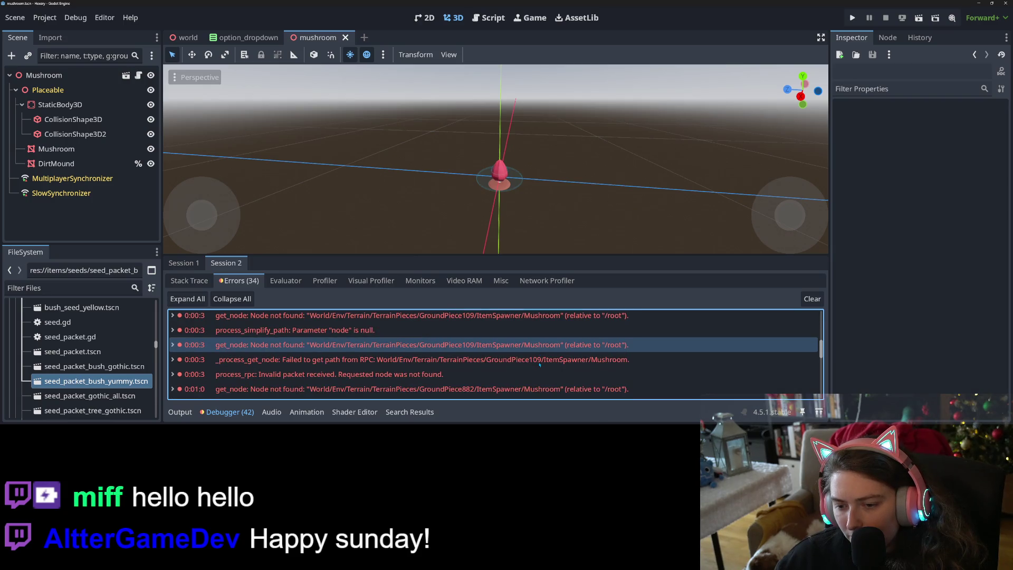
scroll(539, 364, "down", 1)
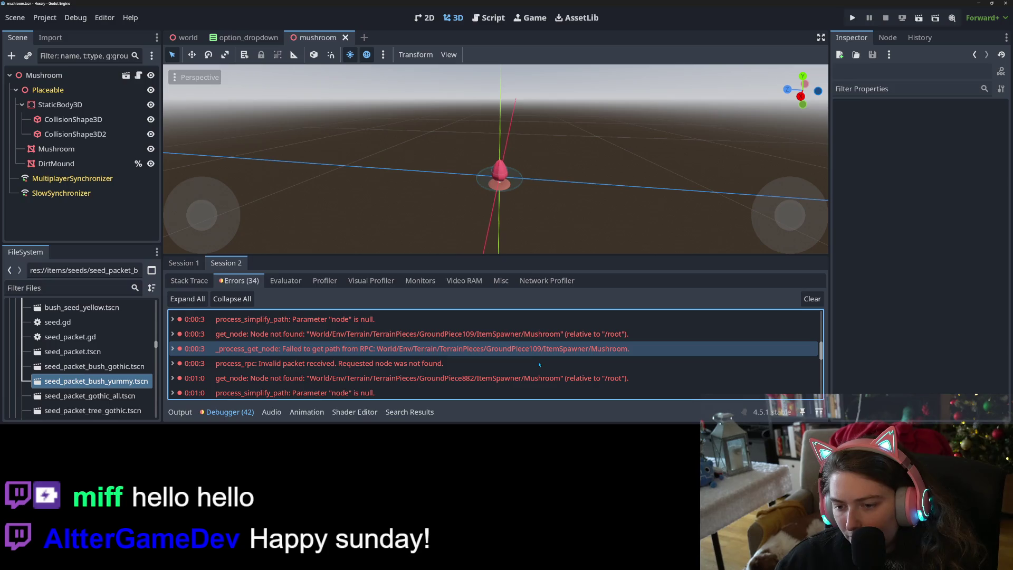
scroll(539, 364, "down", 2)
scroll(540, 365, "down", 6)
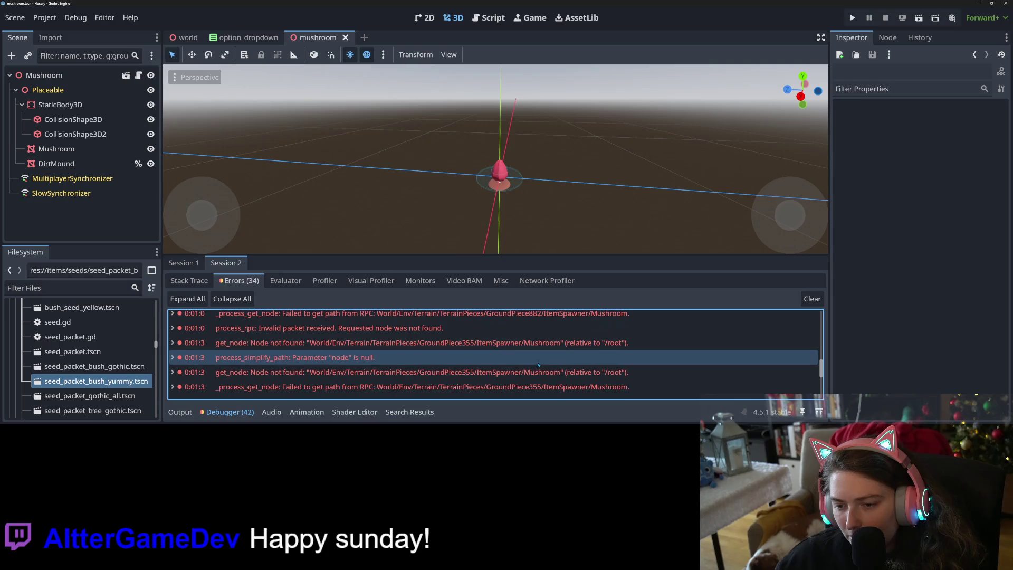
scroll(540, 365, "down", 5)
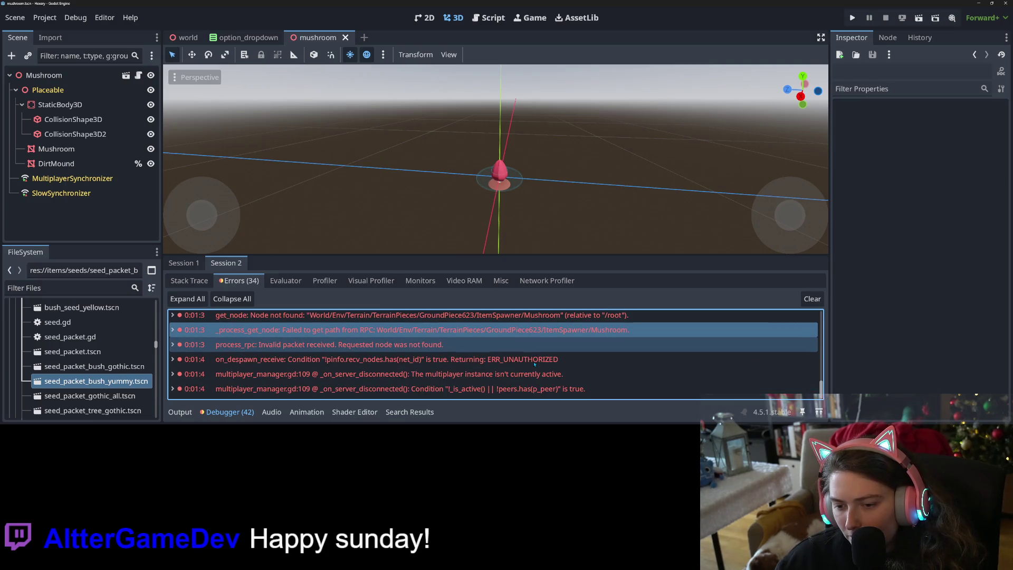
scroll(535, 364, "up", 2)
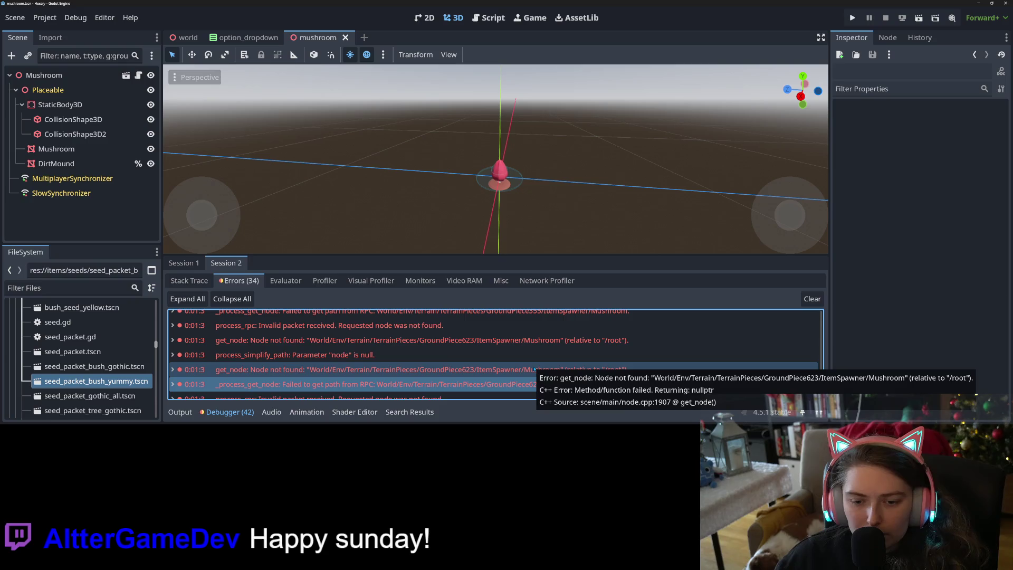
scroll(536, 369, "up", 4)
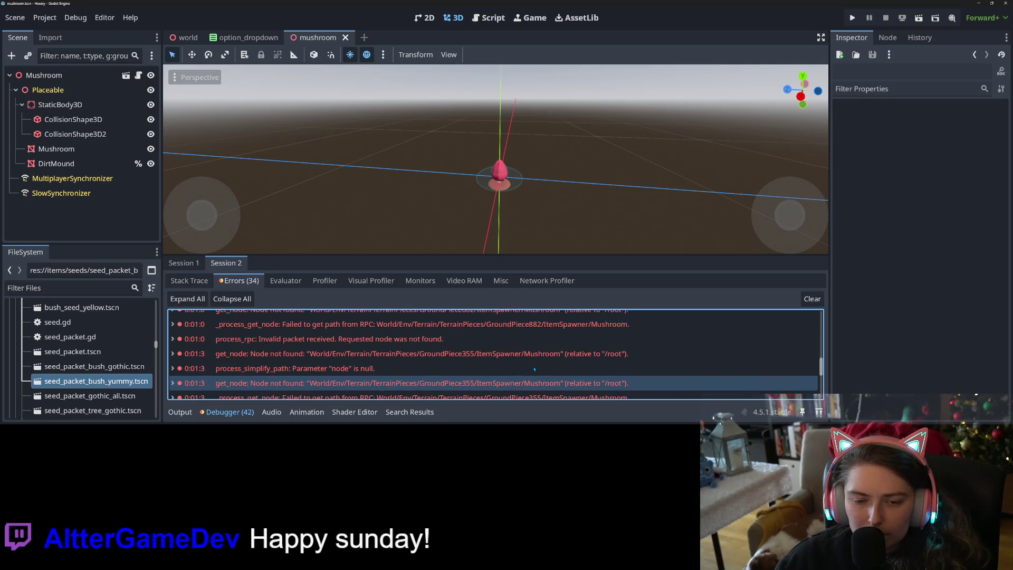
left_click(491, 19)
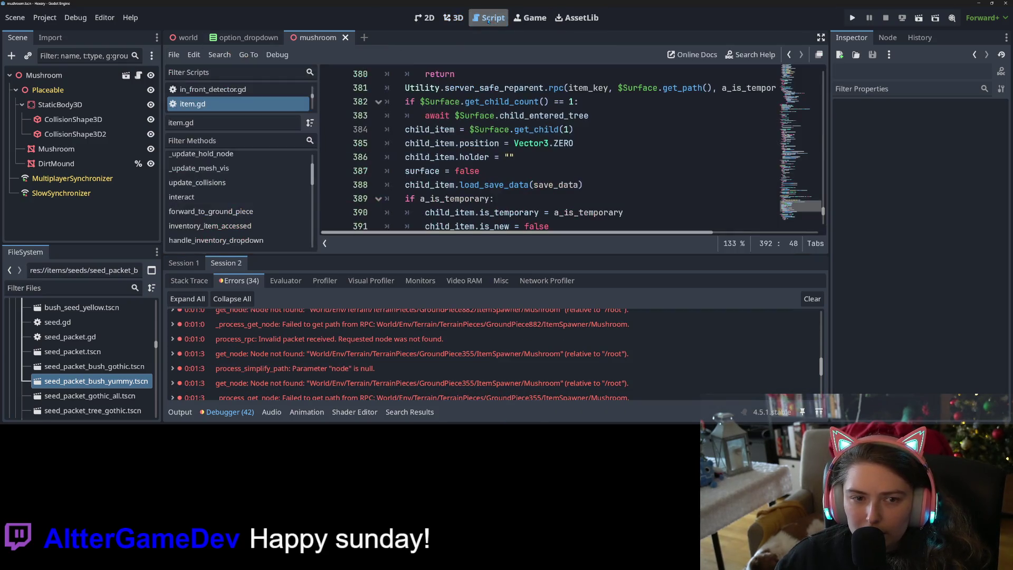
- Open mushroom.gd, delete 'rpc' from the line 11 _update_dirt.rpc() call, and save
left_click(138, 75)
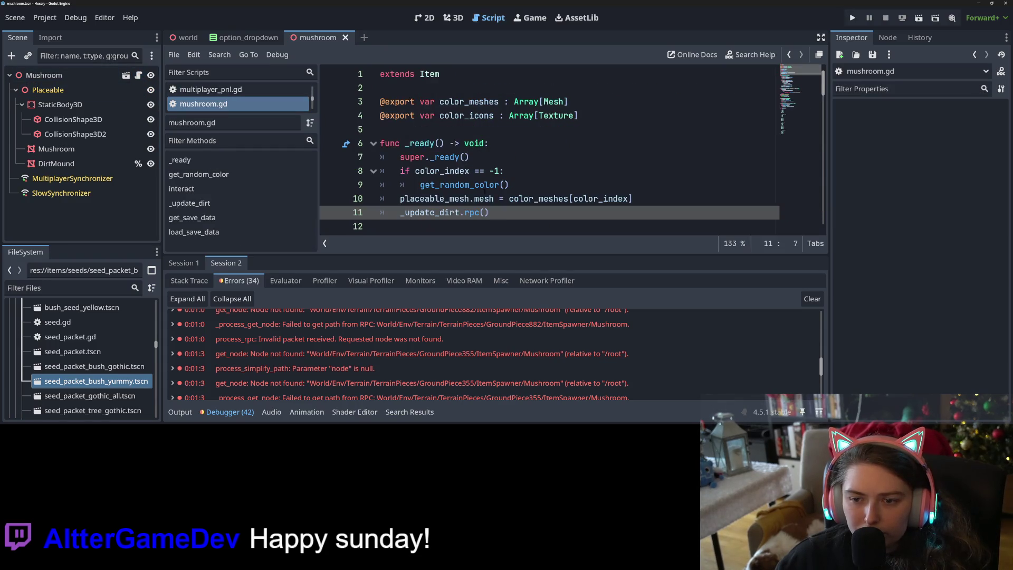
scroll(476, 87, "down", 3)
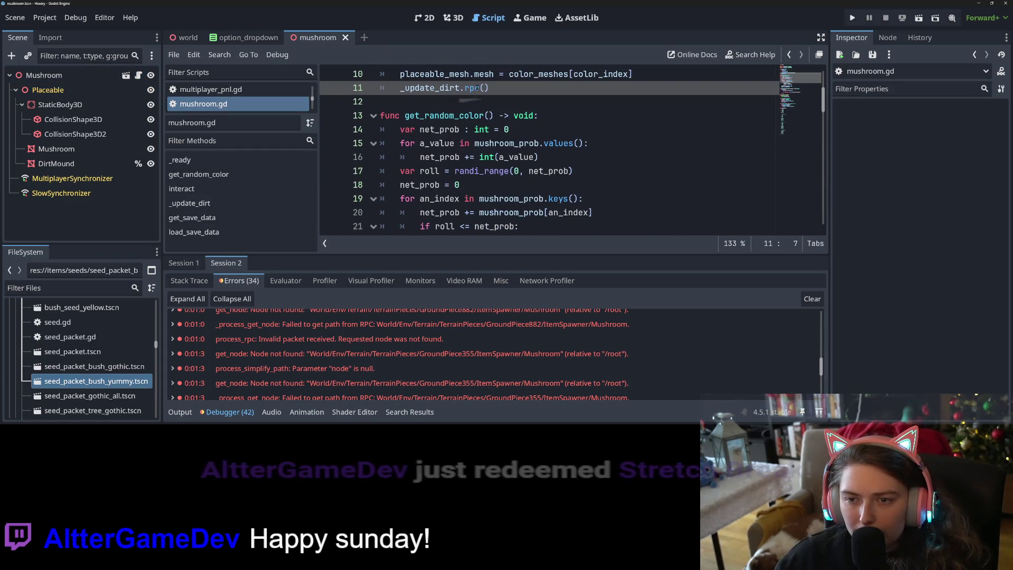
double_click(472, 88)
key("BackSpace")
scroll(549, 147, "down", 8)
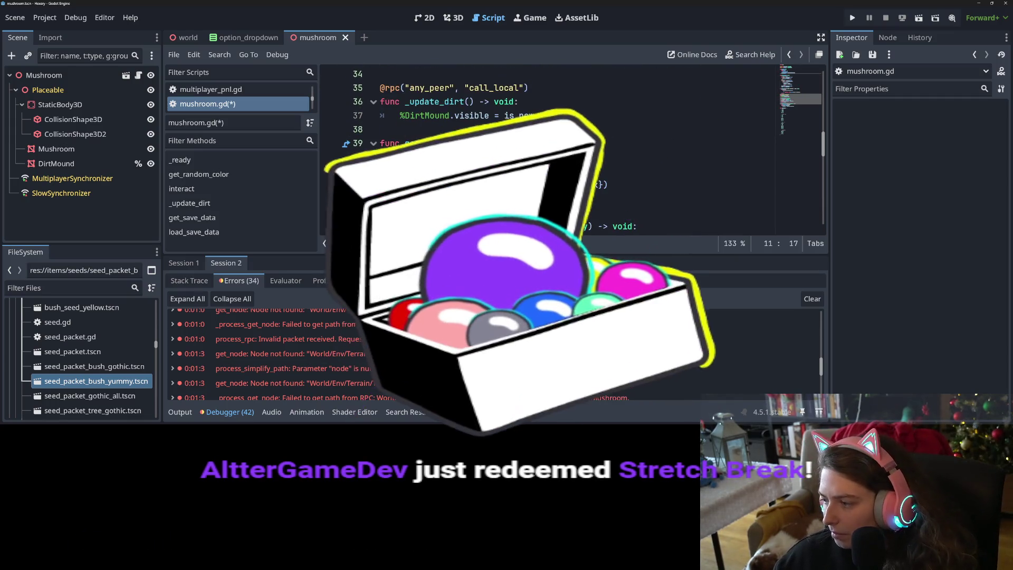
key("ctrl+s")
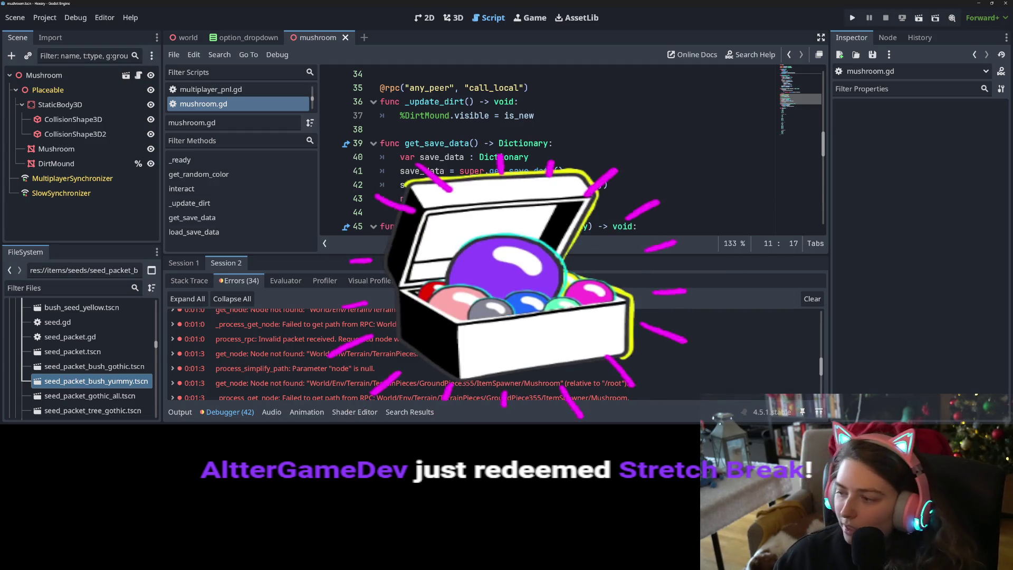
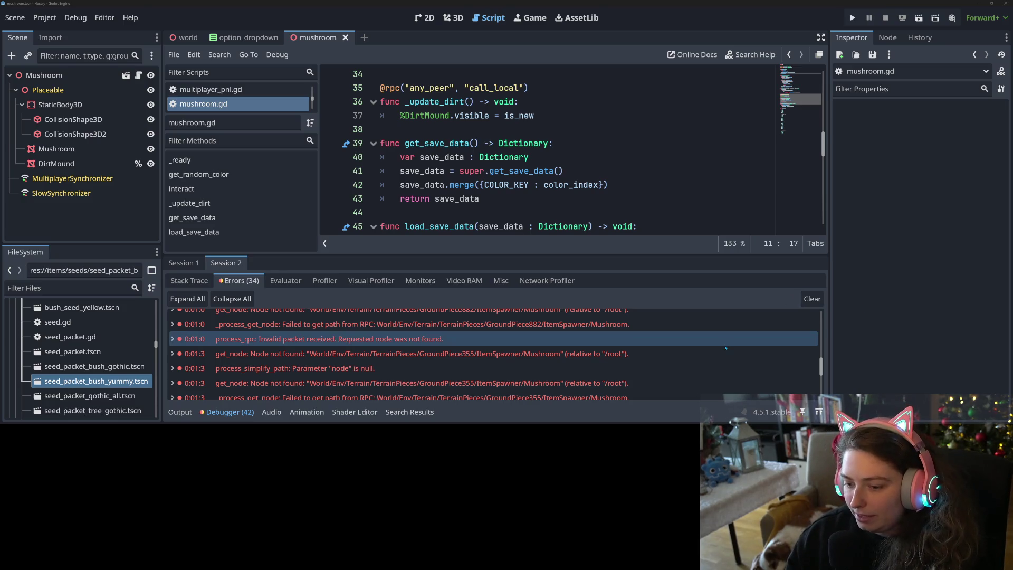
- Launch the game, arrange the two game windows side by side, and load the first saved world
key("F5")
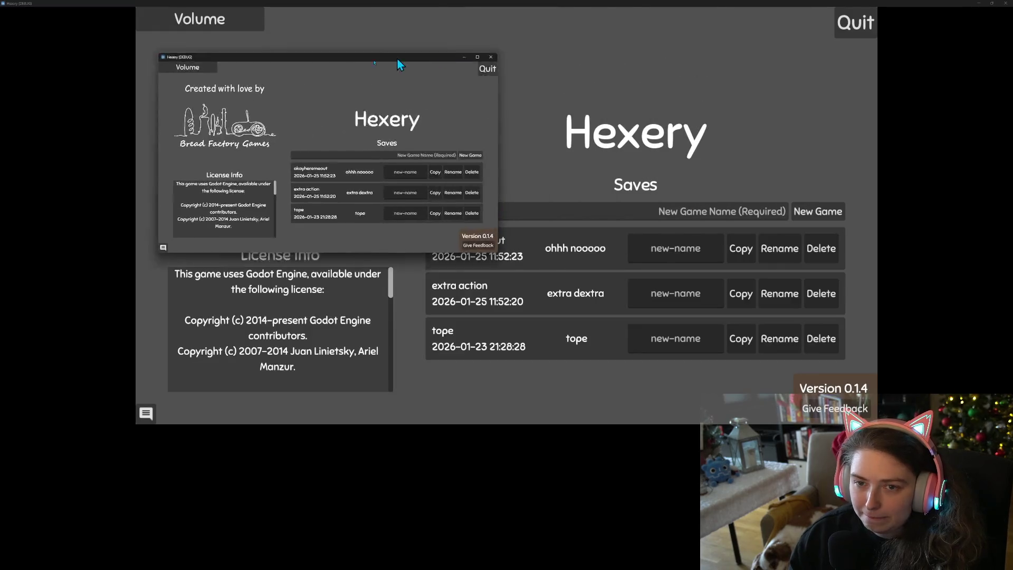
left_click_drag(397, 58, 283, 23)
mouse_move(409, 3)
left_mouse_down()
mouse_move(659, 32)
mouse_move(595, 34)
left_mouse_up()
left_click(256, 145)
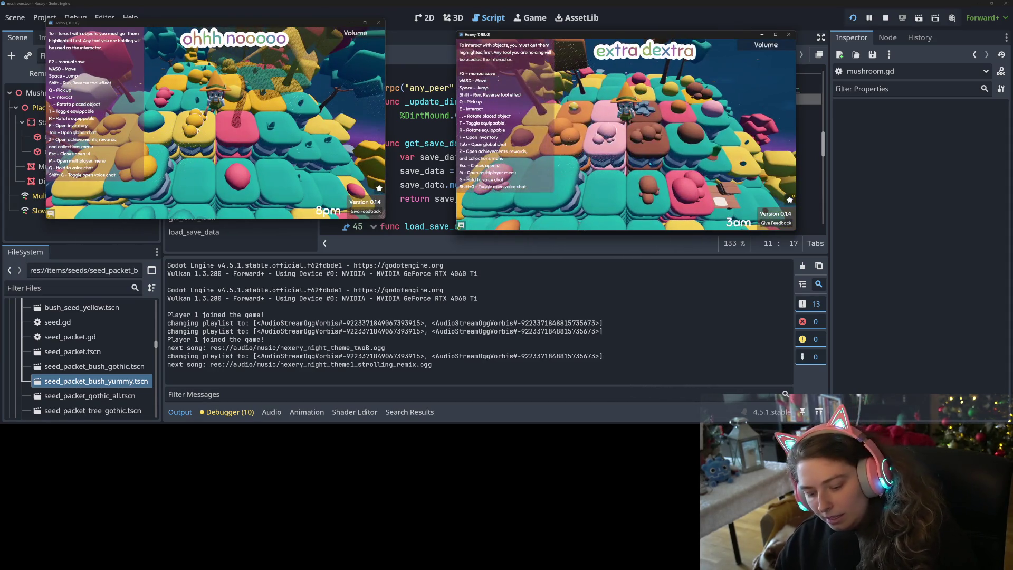
- Join the host's 'extra dextra' world from the left game's multiplayer menu
key("m")
key("Escape")
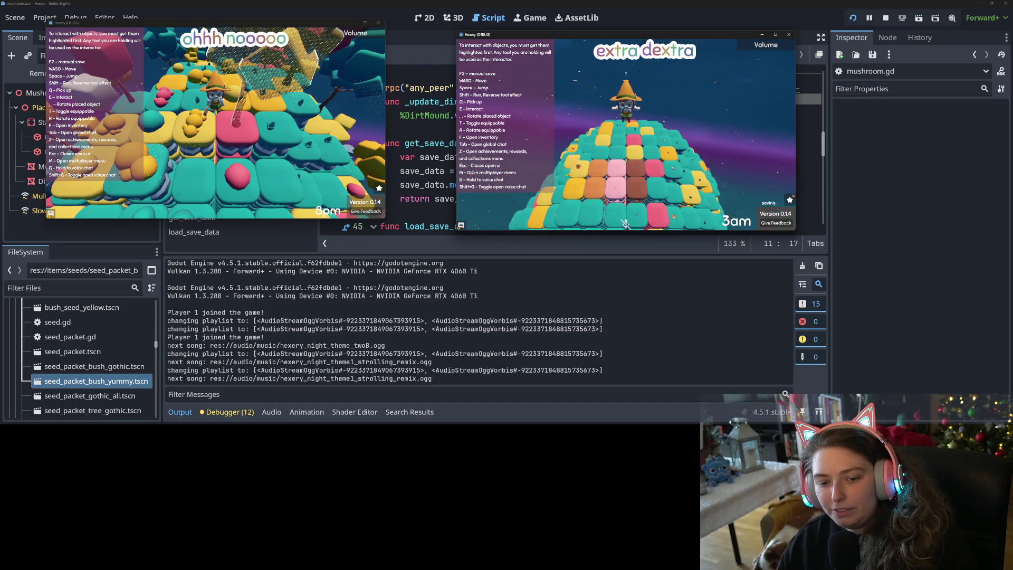
left_click(190, 162)
key("m")
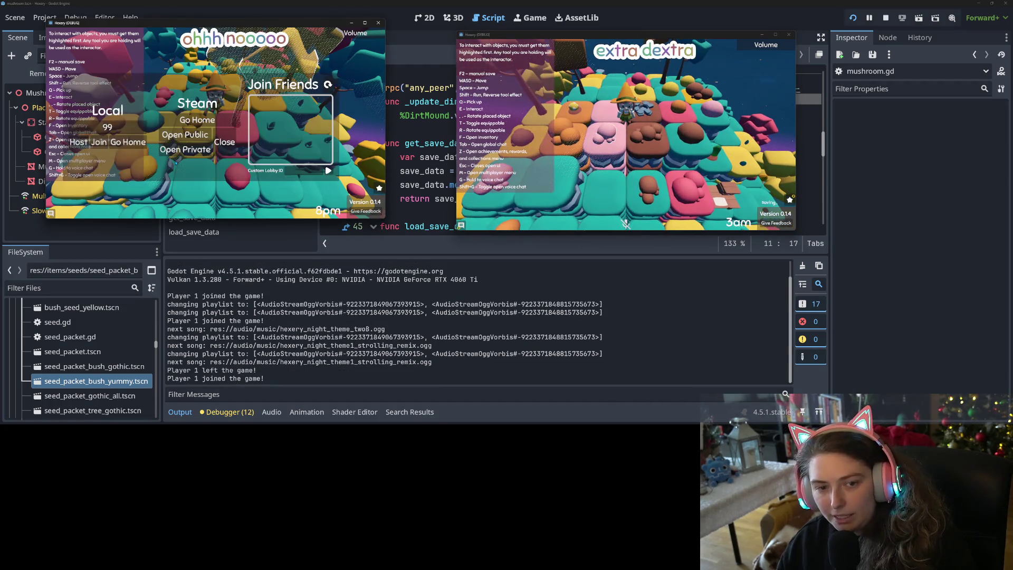
left_click(100, 148)
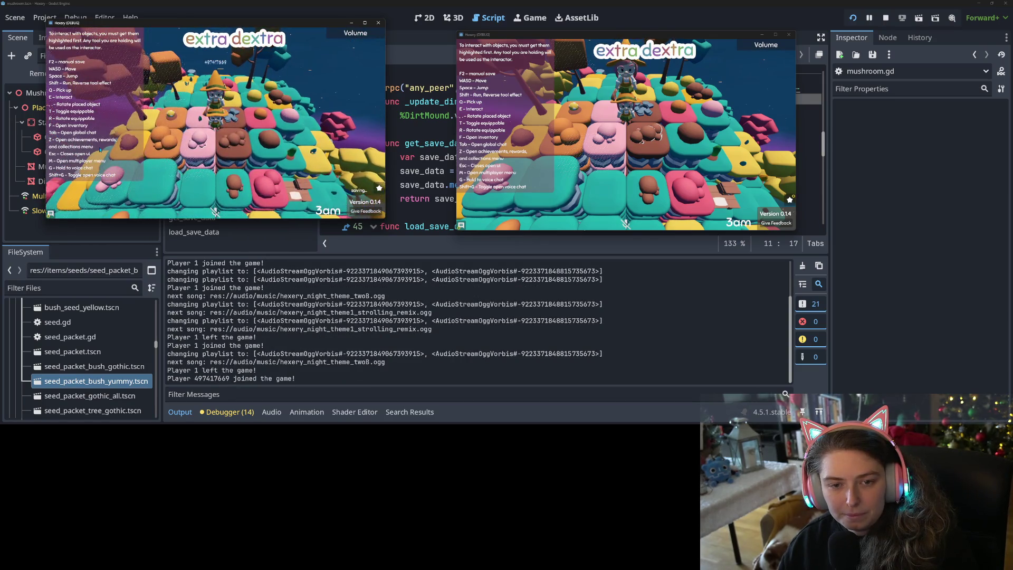
- Walk both players around and use a red mushroom from the left game's inventory
key("s")
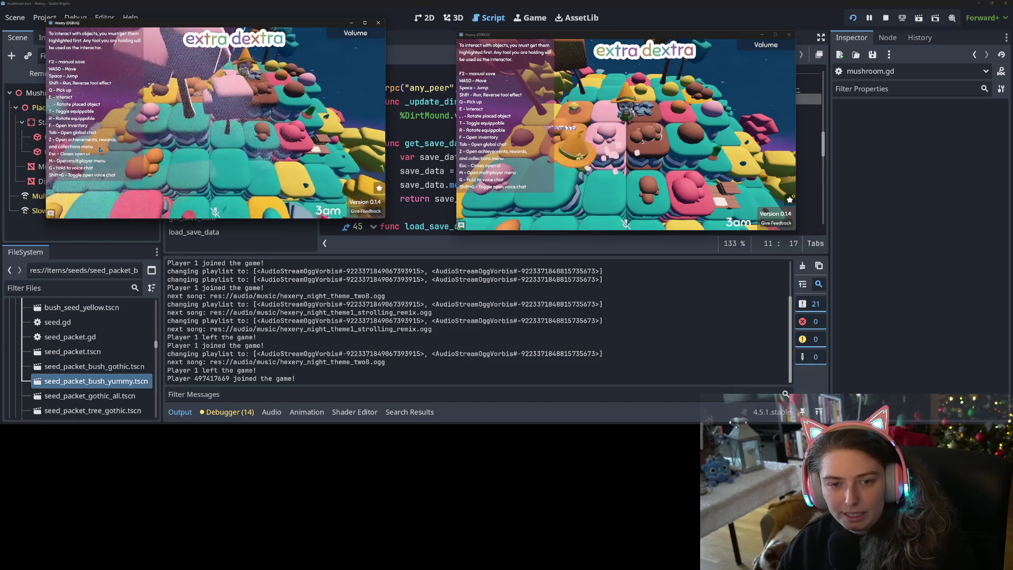
left_click(648, 150)
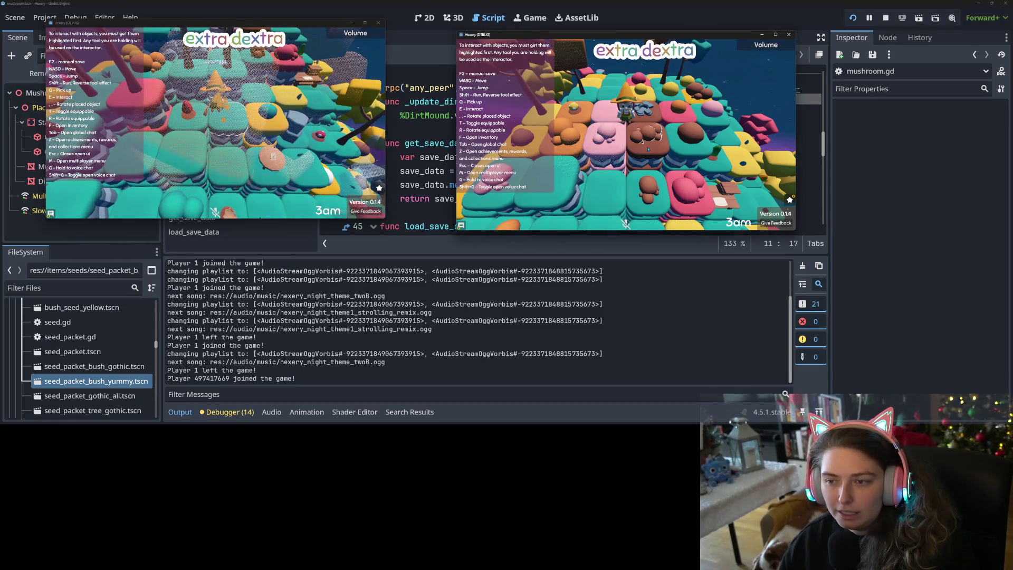
key("w")
left_click(315, 156)
key("w")
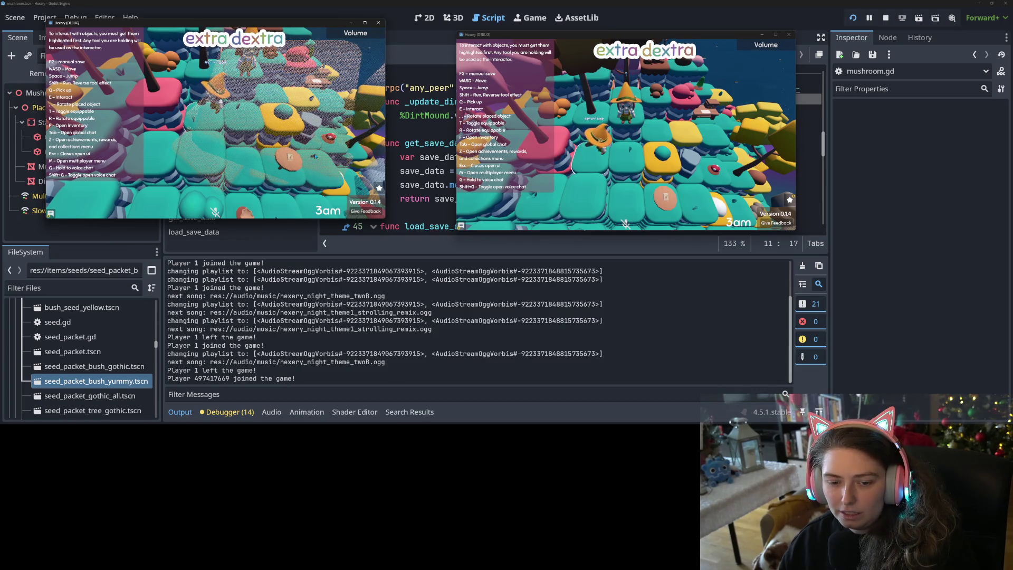
key("f")
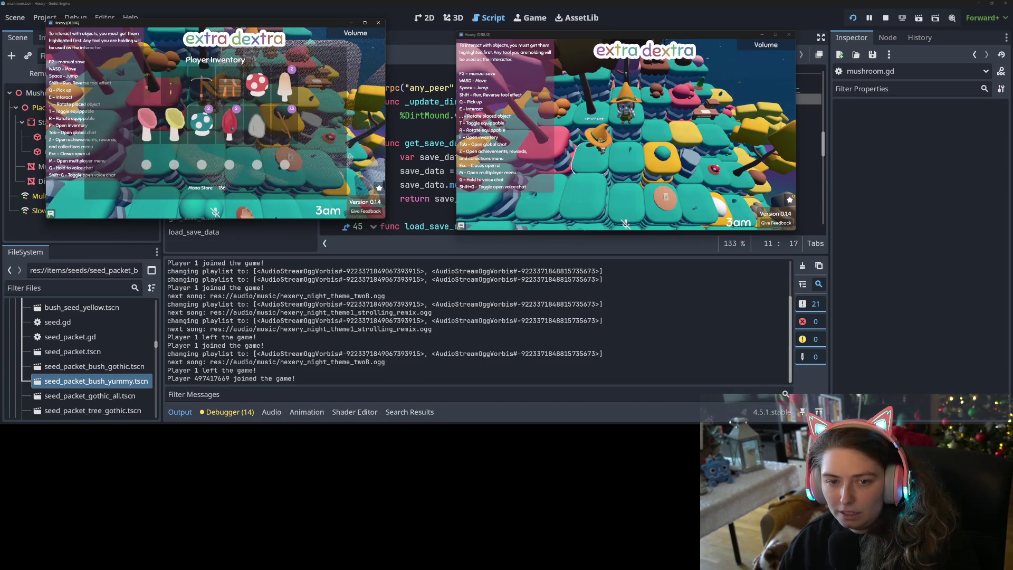
left_click(237, 110)
key("Escape")
- Walk the right game's player around, check its inventory, then stop the game session
left_click(605, 167)
key("a")
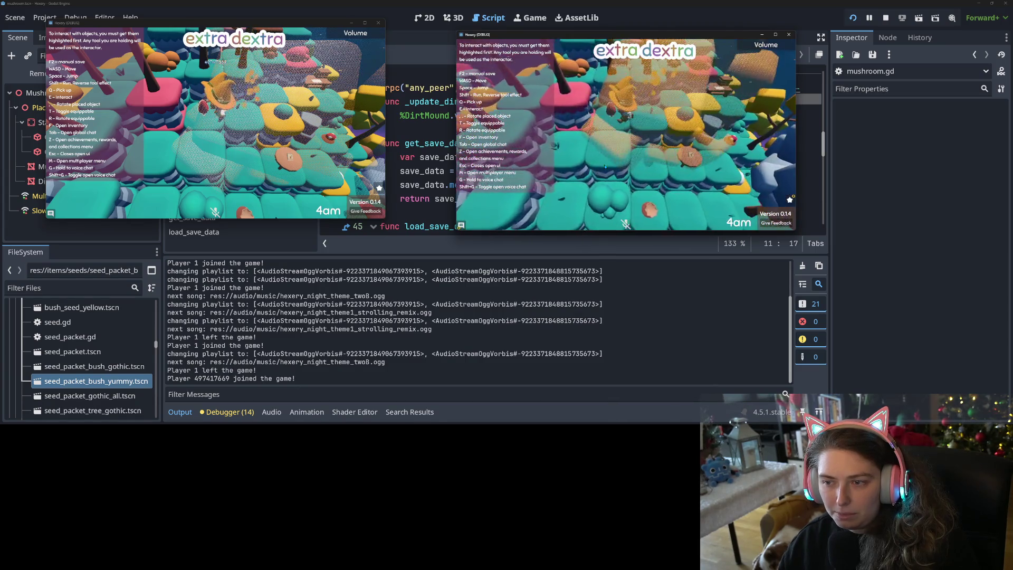
key("a")
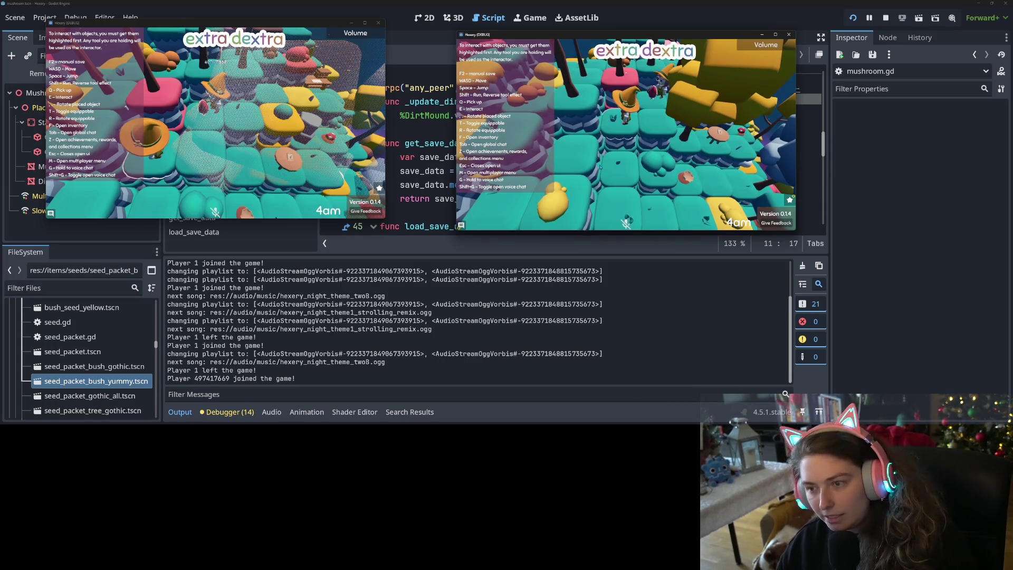
key("f")
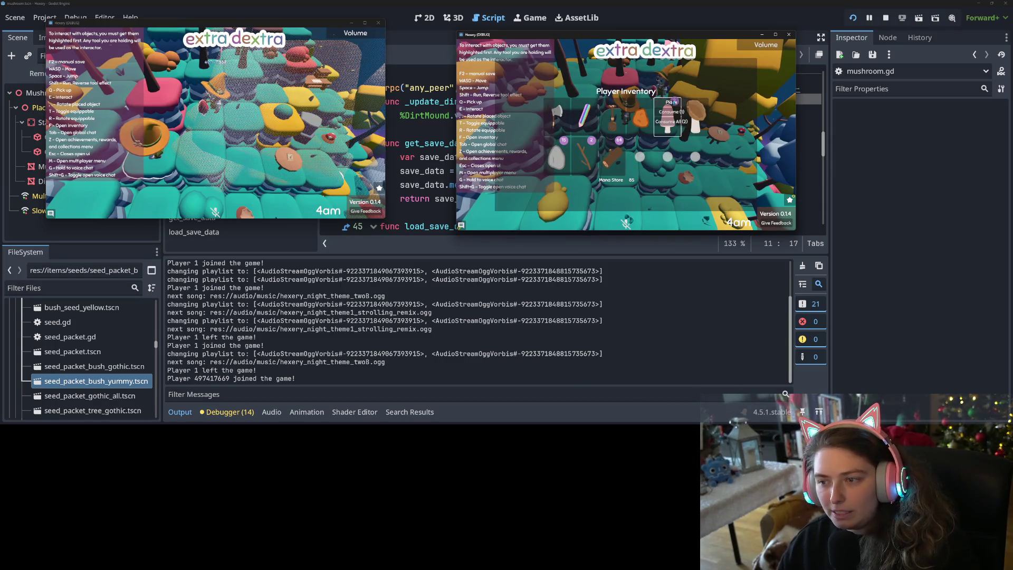
key("f")
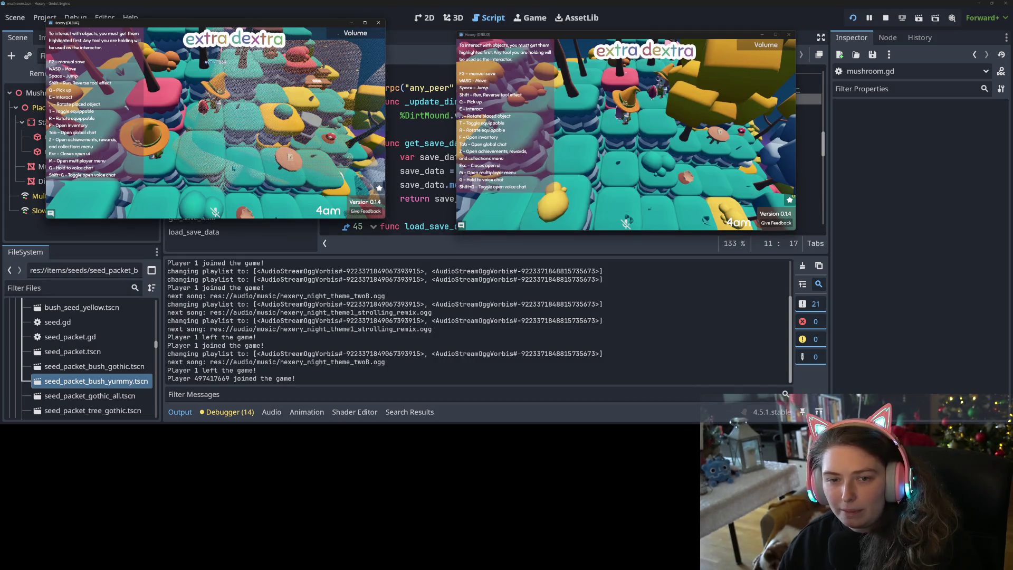
key("w")
key("w")
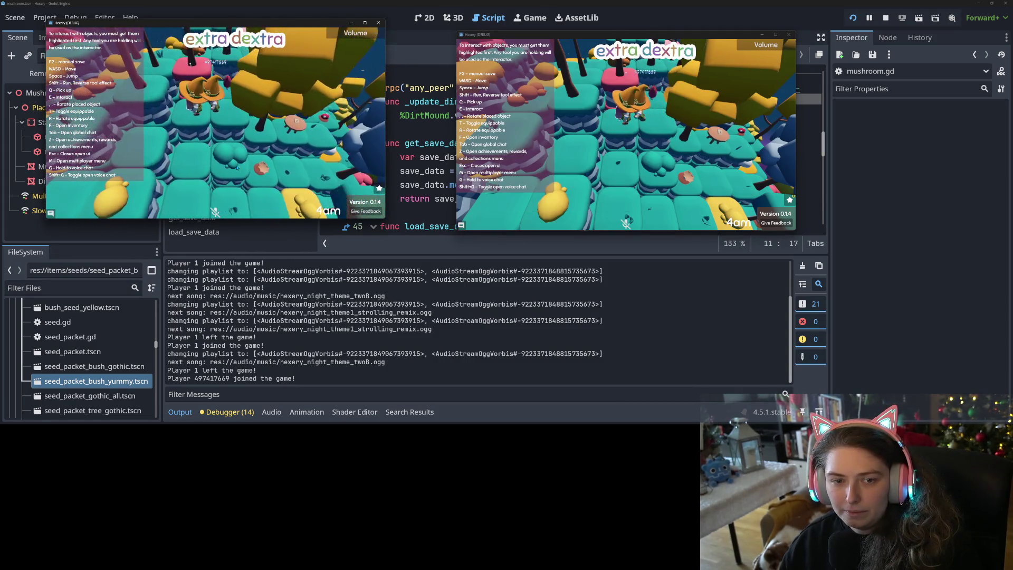
key("s")
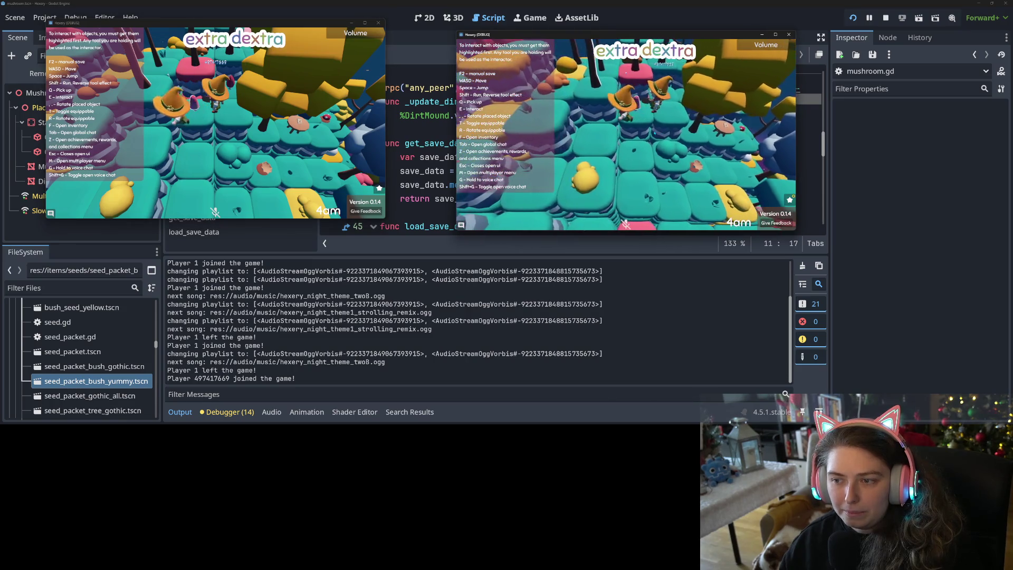
key("w")
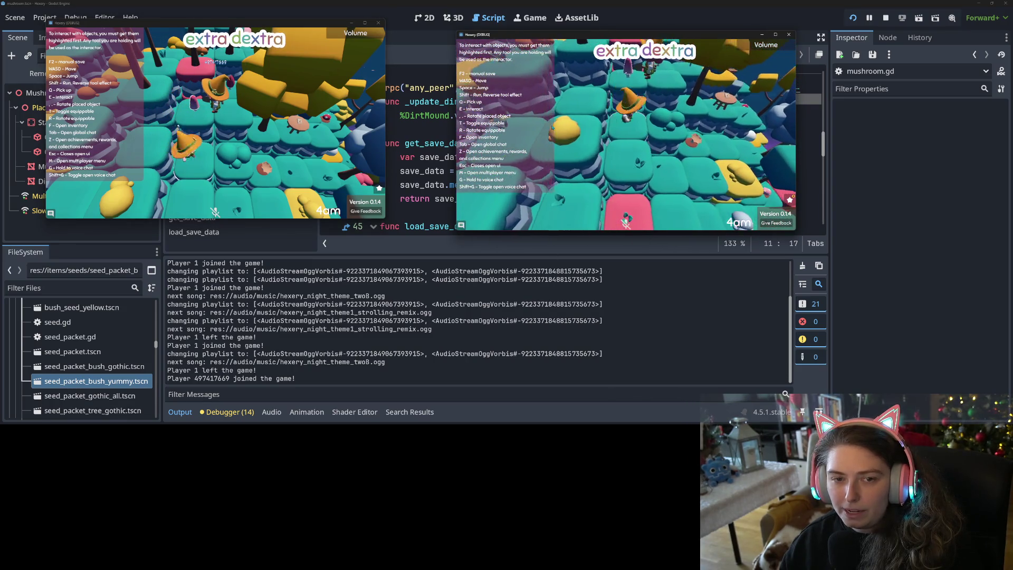
left_click(303, 121)
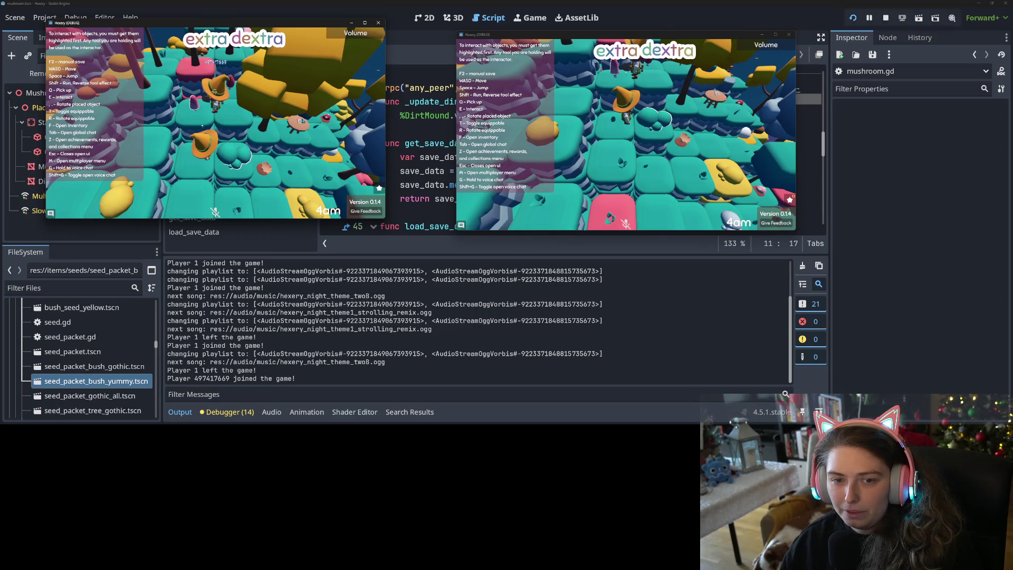
left_click(626, 132)
key("w")
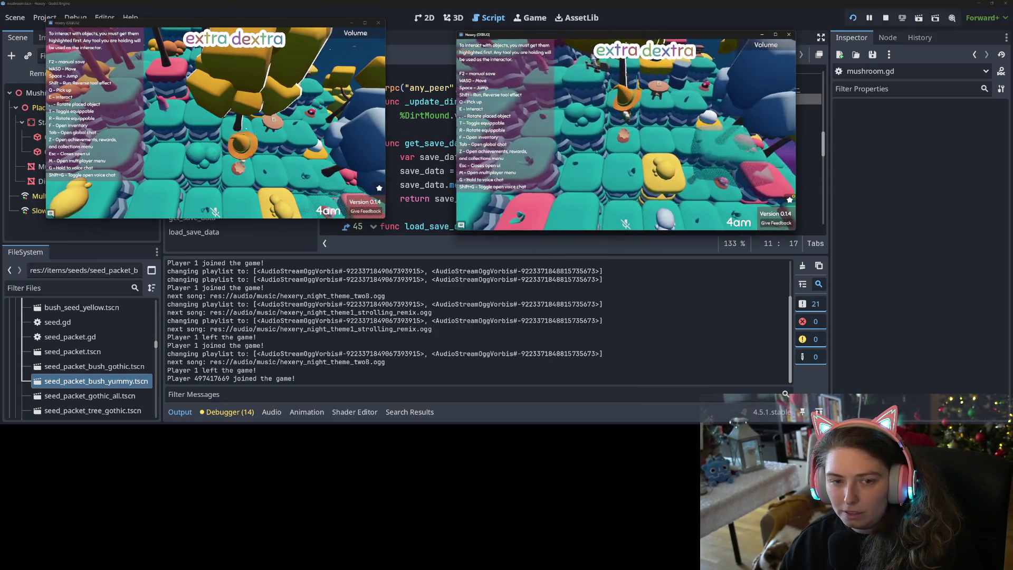
key("s")
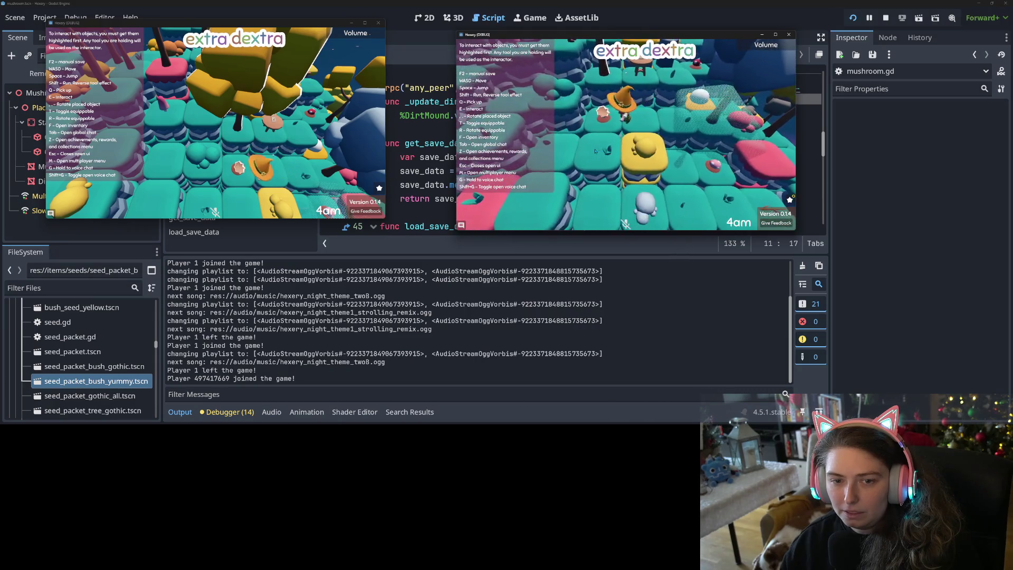
key("d")
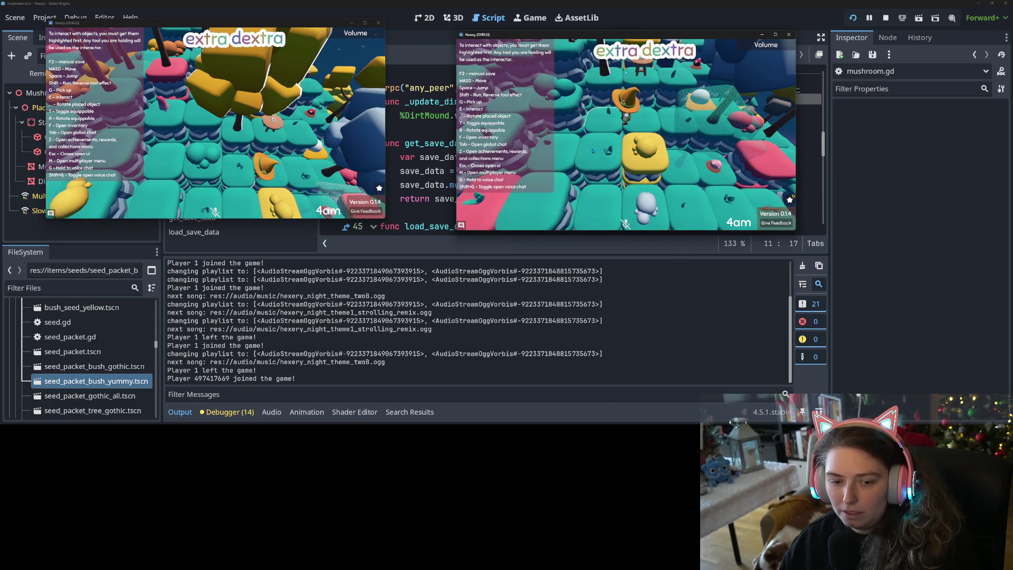
left_click(886, 17)
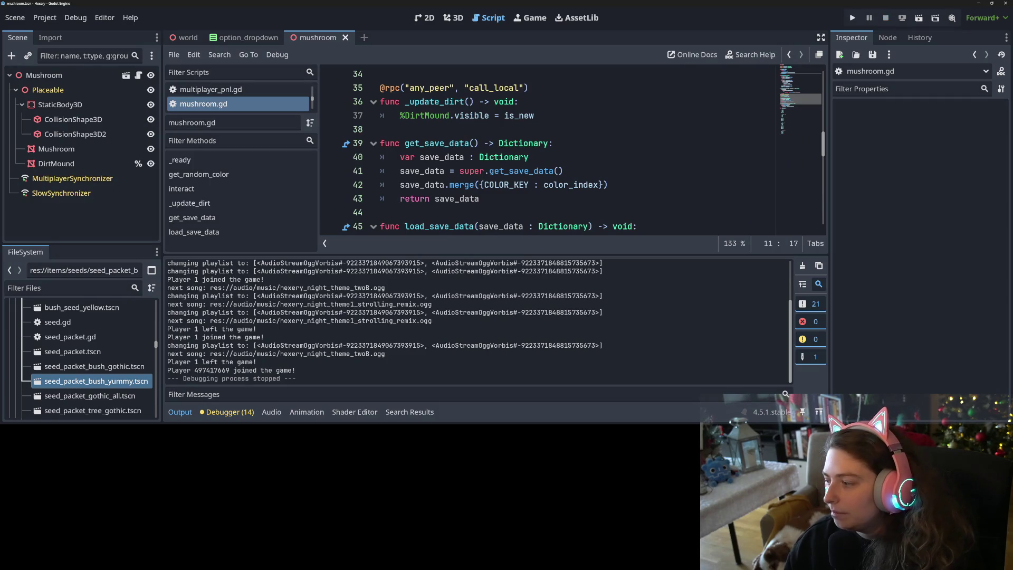
- Commit only seed_packet.tscn to main, leaving mushroom.gd out of the commit
key("alt+Tab")
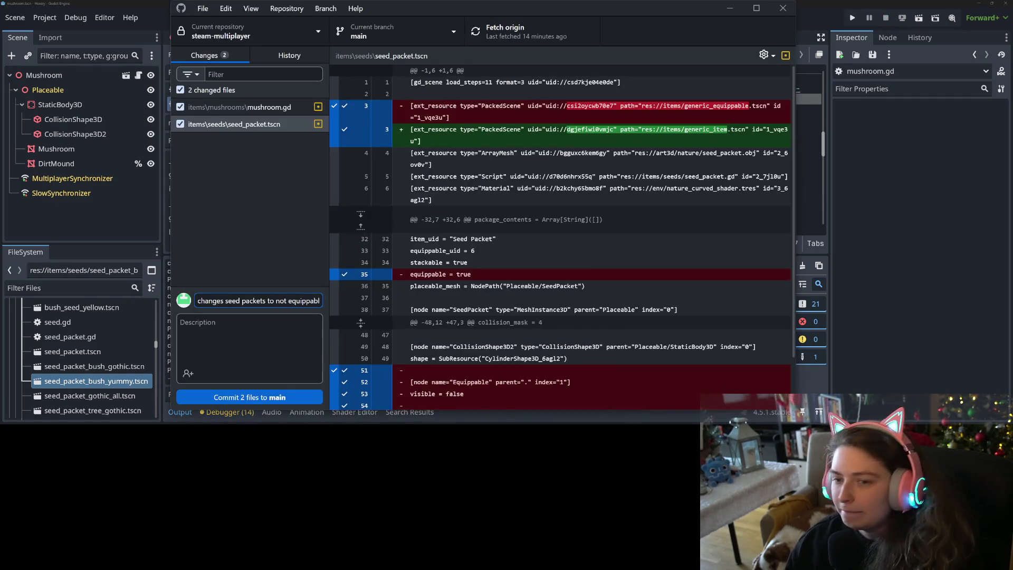
left_click(239, 107)
left_click(180, 107)
left_click(252, 125)
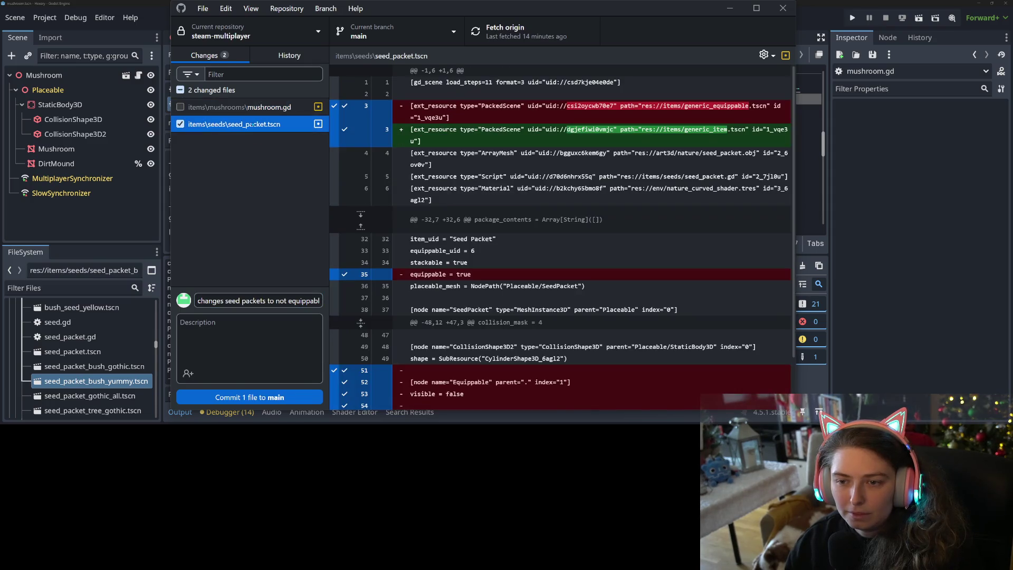
left_click(250, 398)
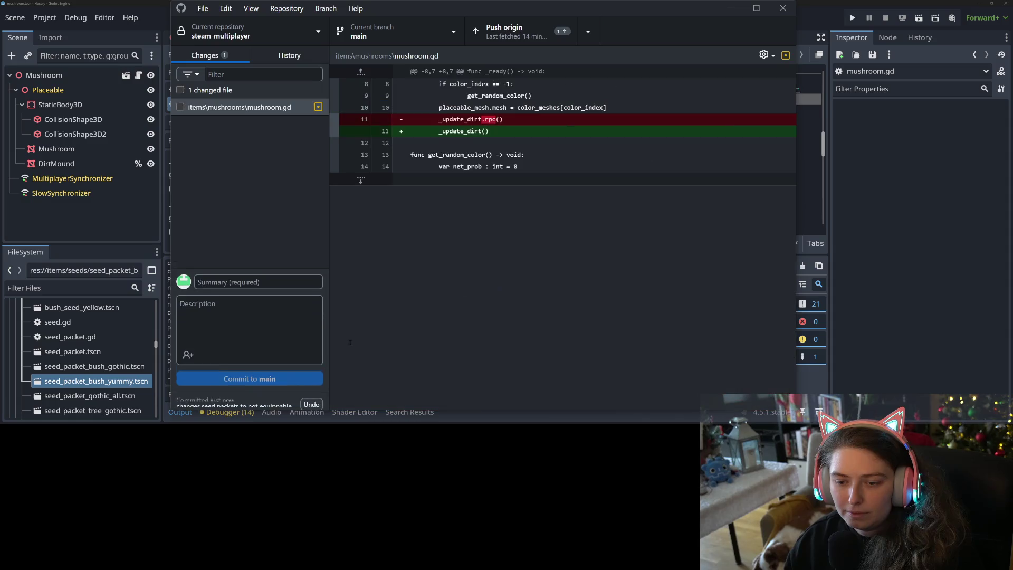
left_click(730, 8)
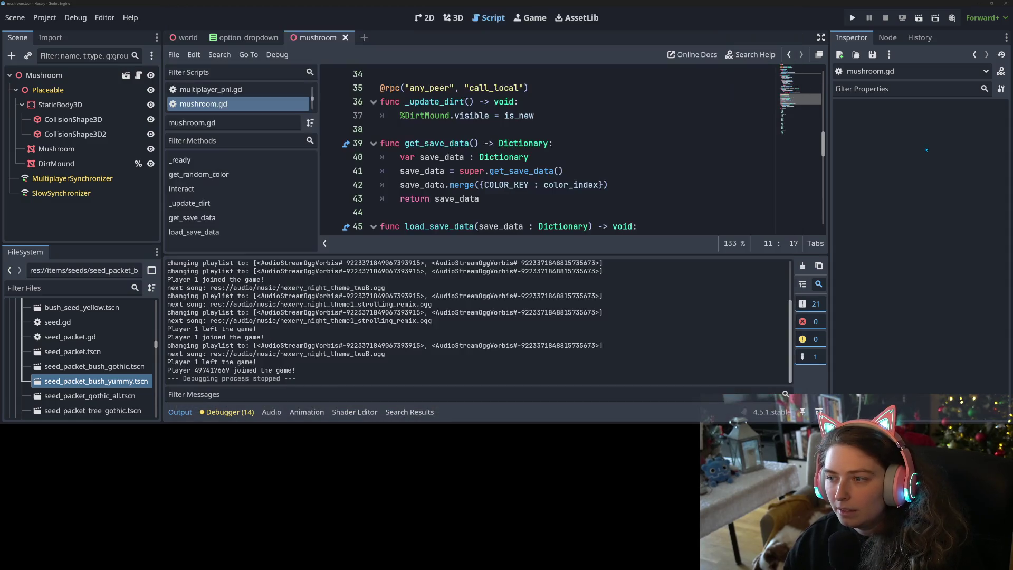
scroll(442, 123, "up", 3)
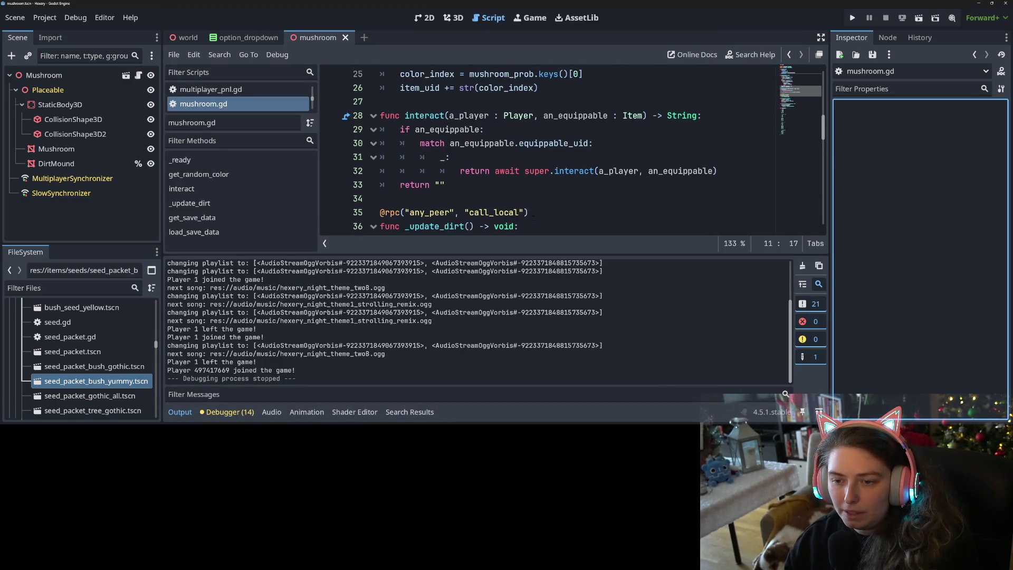
left_click(532, 213)
key("shift+Home")
key("BackSpace")
key("BackSpace")
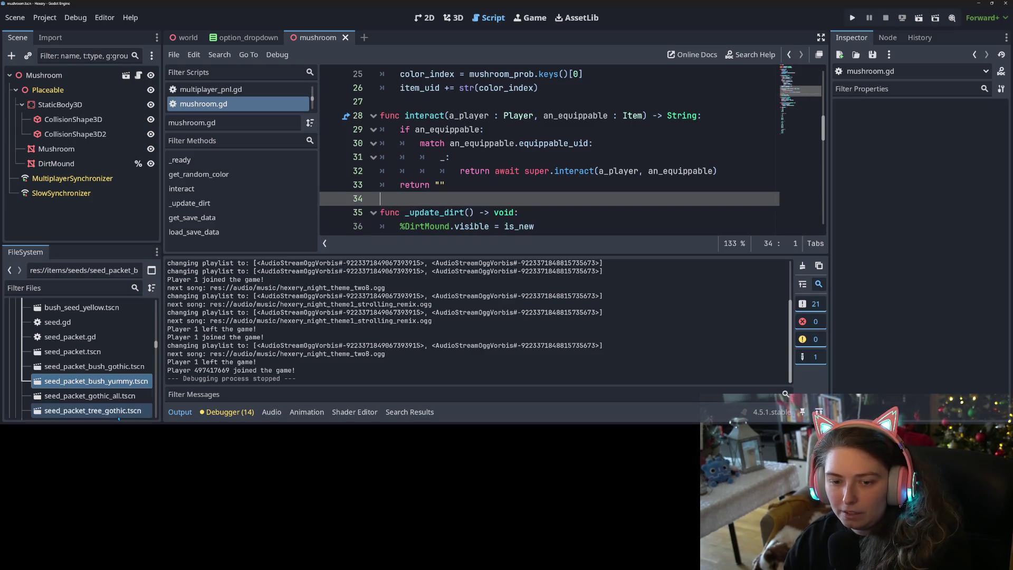
- Collapse the bottom Output panel and save mushroom.gd
left_click(179, 412)
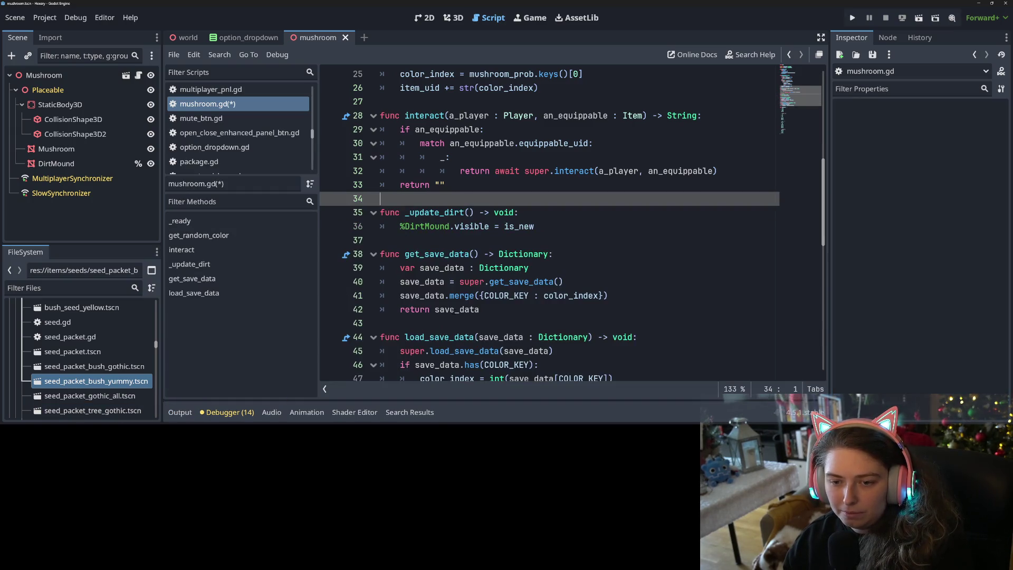
scroll(528, 227, "up", 7)
scroll(454, 301, "up", 1)
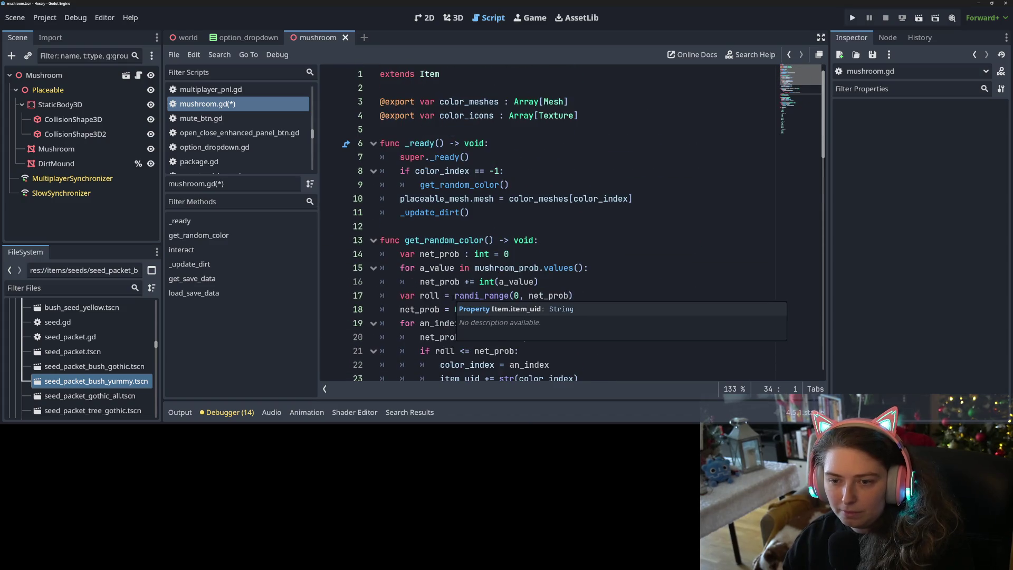
key("ctrl+s")
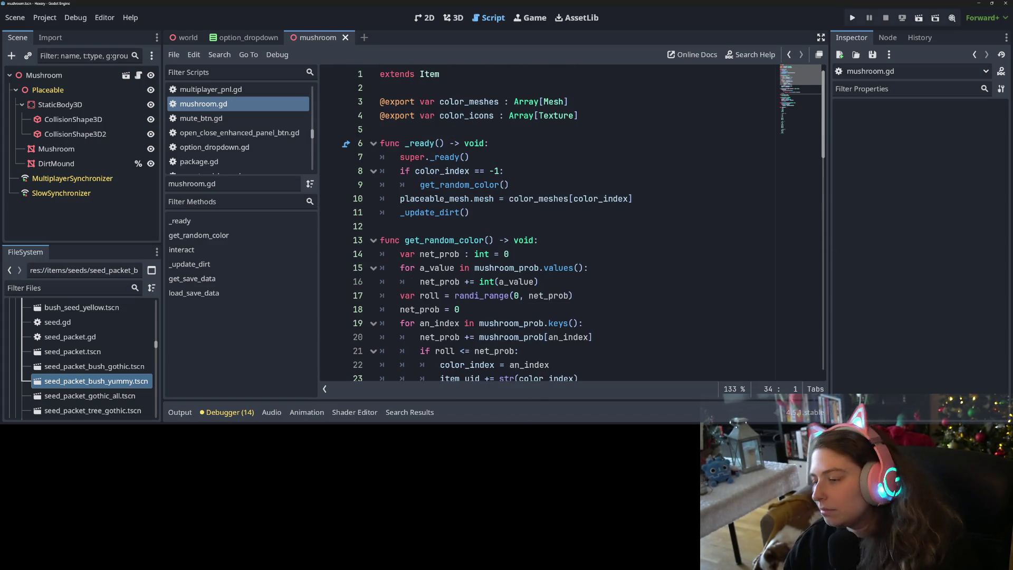
mouse_move(475, 296)
key("alt+Tab")
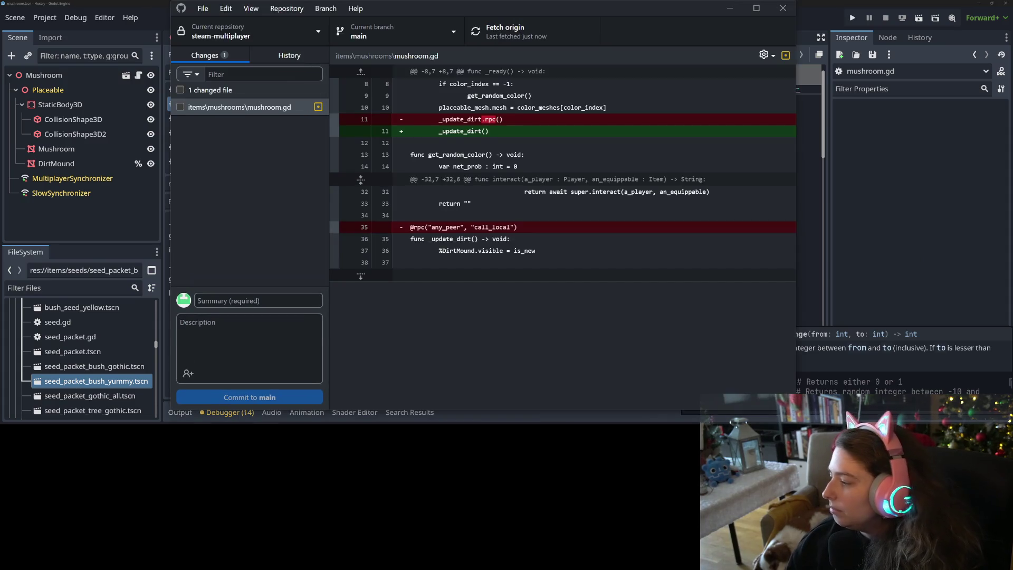
- Commit mushroom.gd to main as 'fixes mushroom dirt mound rpc bug'
left_click(180, 107)
left_click(272, 301)
type("f")
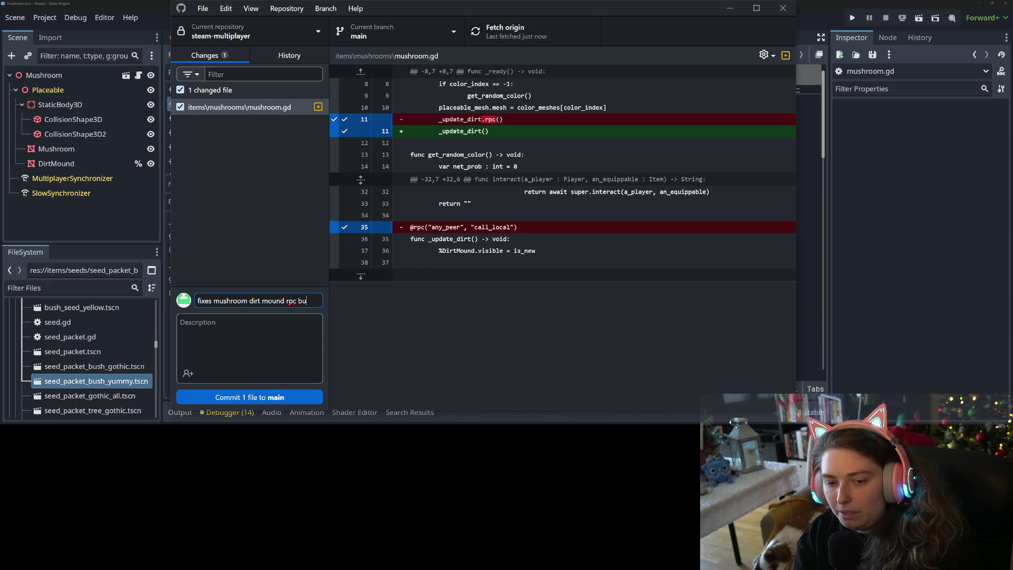
left_click(278, 397)
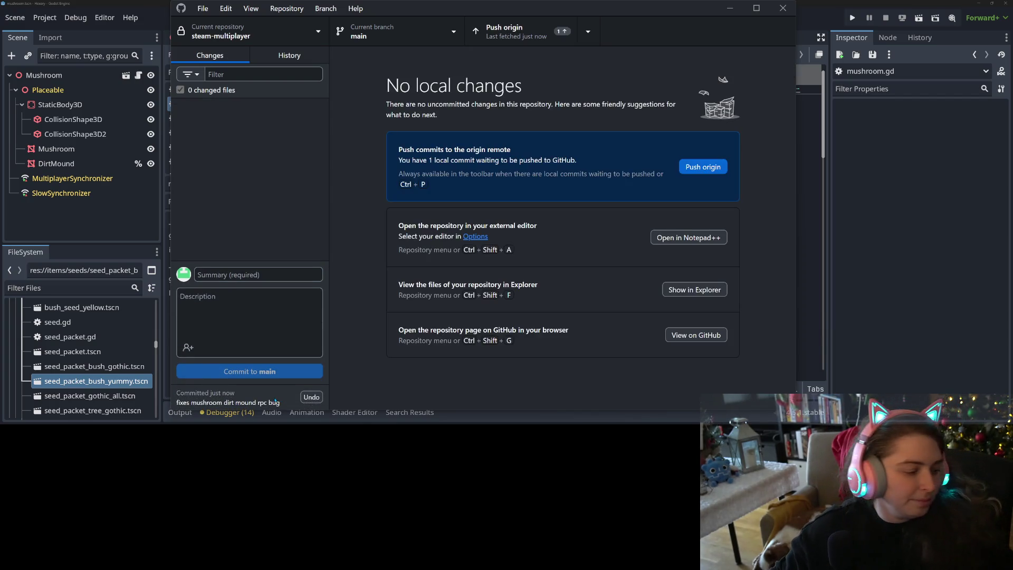
- Push the commit to origin and minimize GitHub Desktop
left_click(704, 167)
left_click(729, 8)
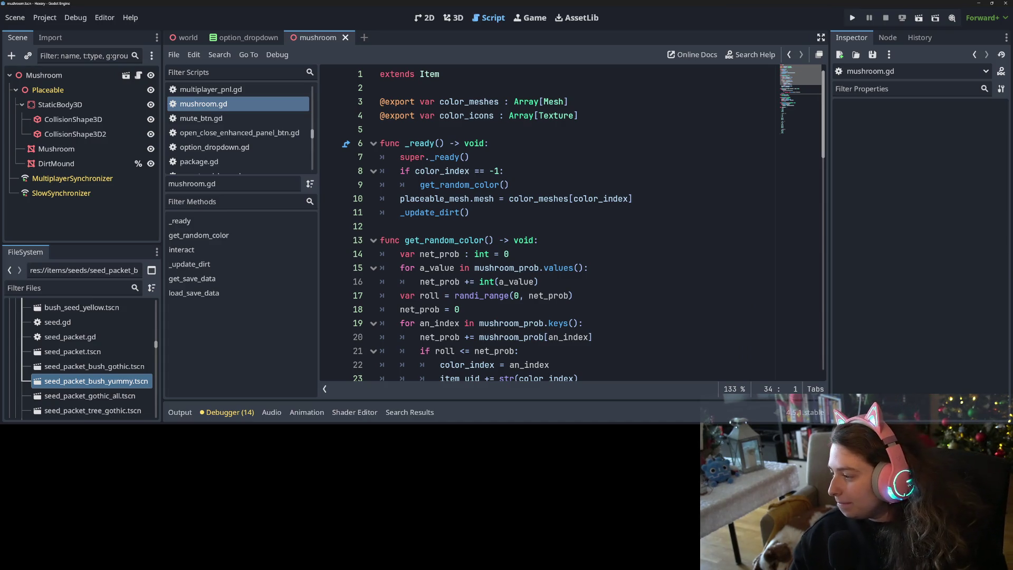
key("alt+Tab")
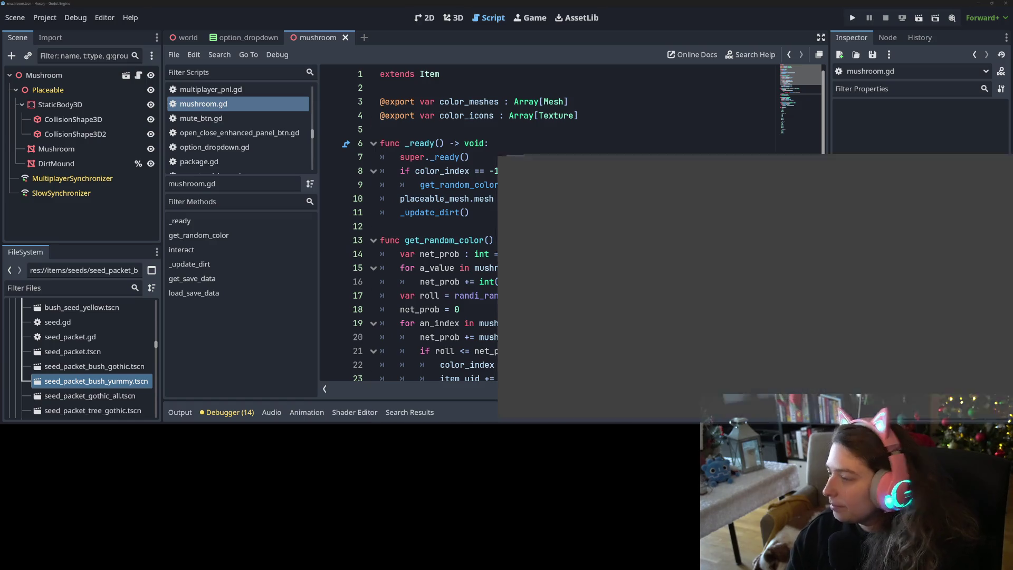
- Move the dirt mound card to Done and place 'Add in growth versions' below 'Add swatch selector'
scroll(662, 329, "down", 1)
scroll(662, 329, "down", 1)
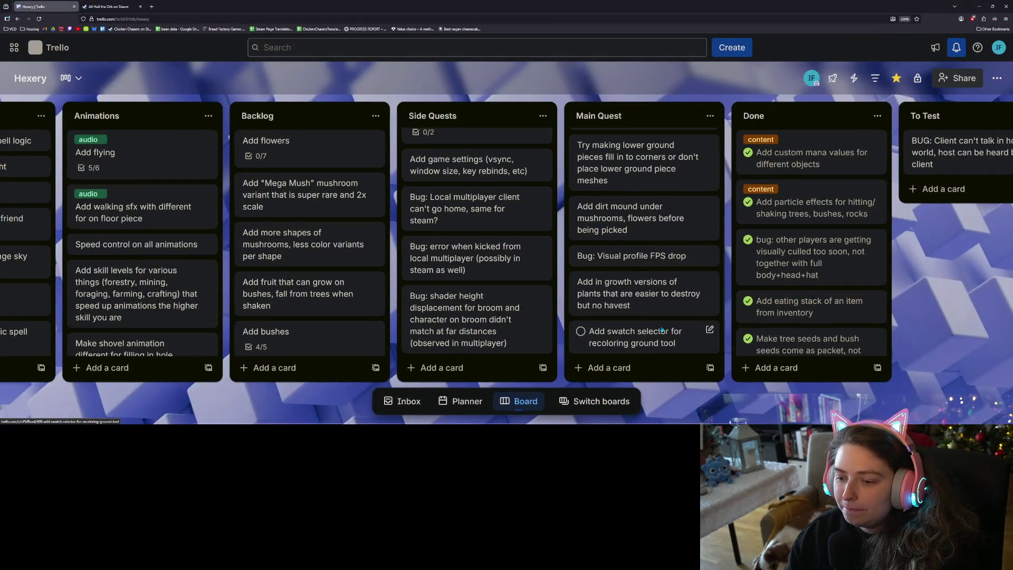
key("shift+period")
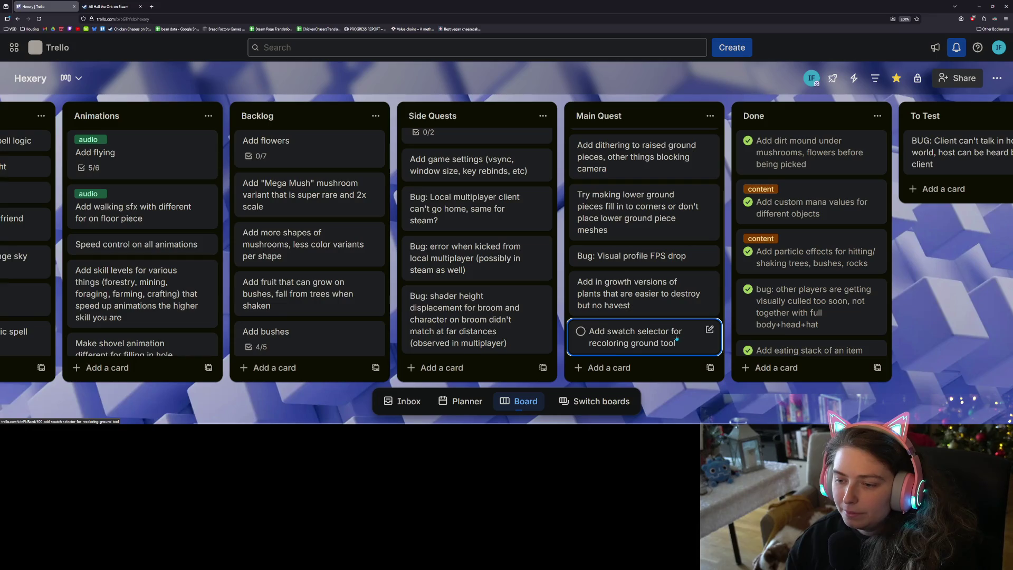
left_click_drag(666, 301, 654, 326)
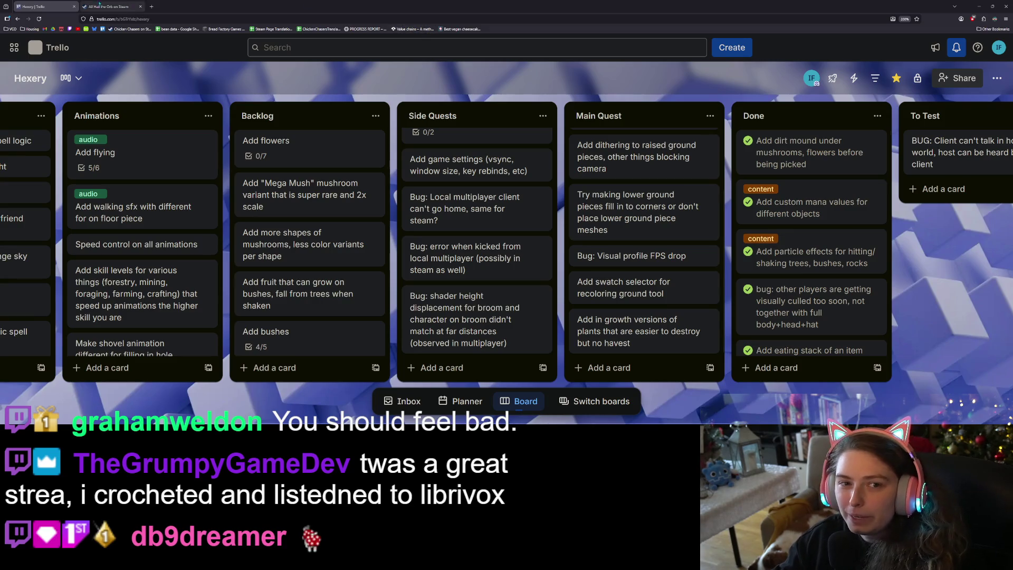
left_click(152, 7)
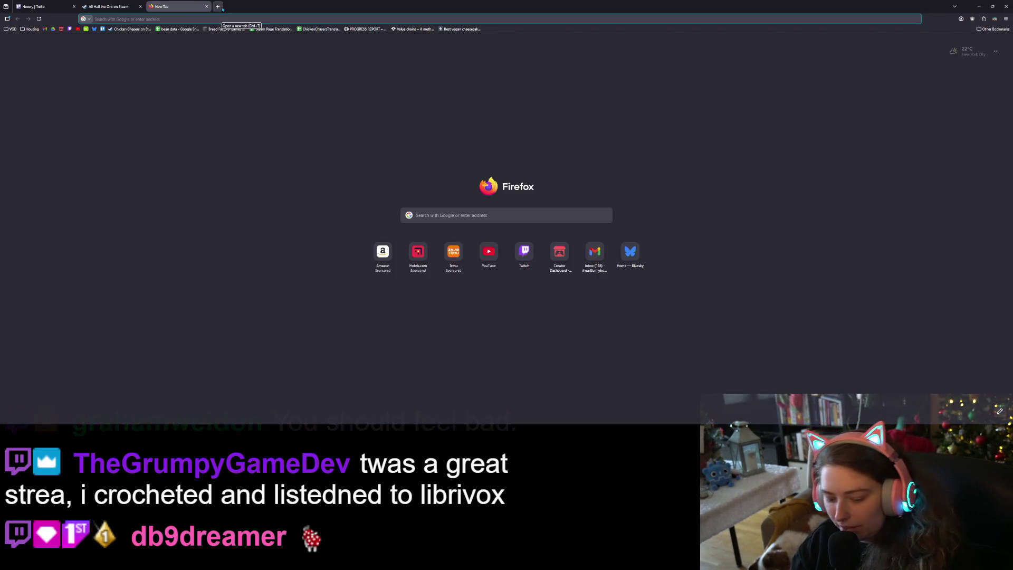
- Search the web for 'librivox' in the new tab
type("libr")
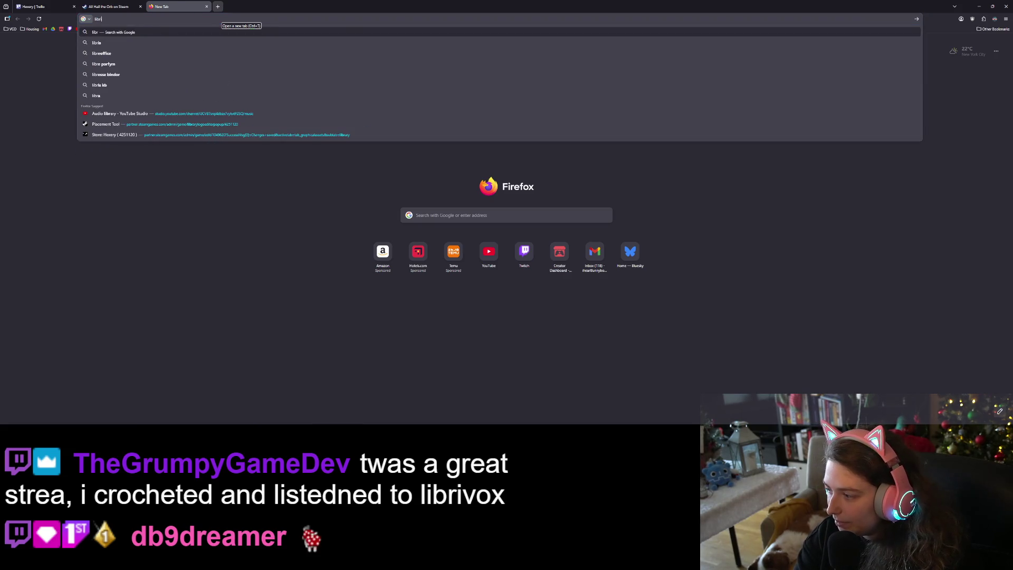
type("ivox")
key("Return")
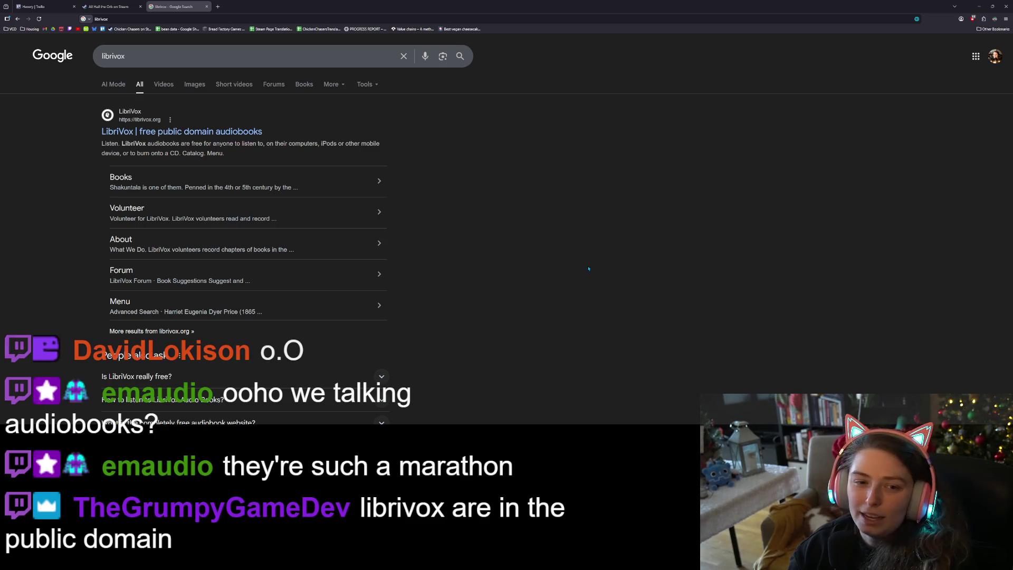
- Open the LibriVox site from the results and scroll through its latest releases
left_click(214, 132)
scroll(767, 329, "down", 4)
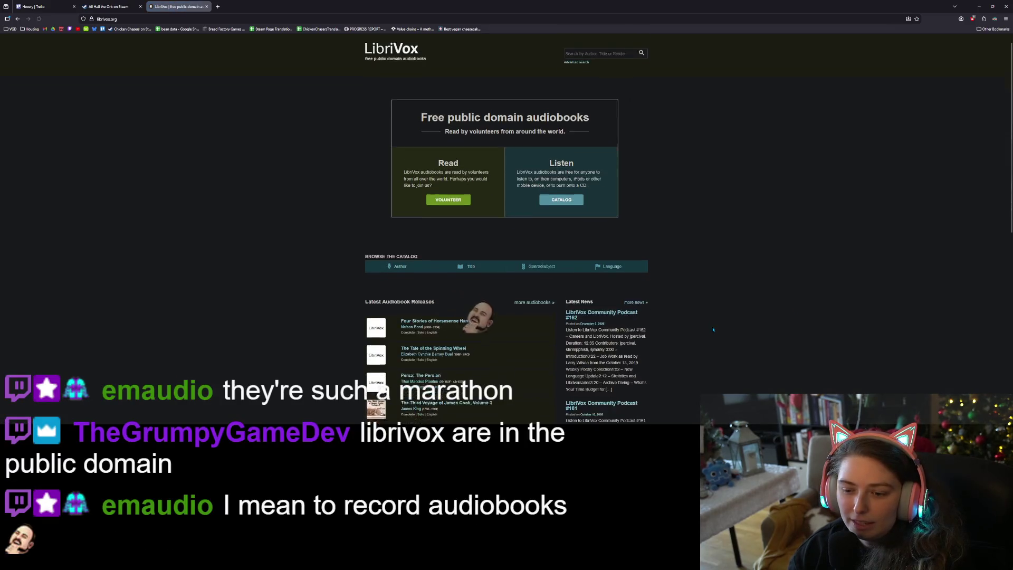
scroll(707, 314, "down", 1)
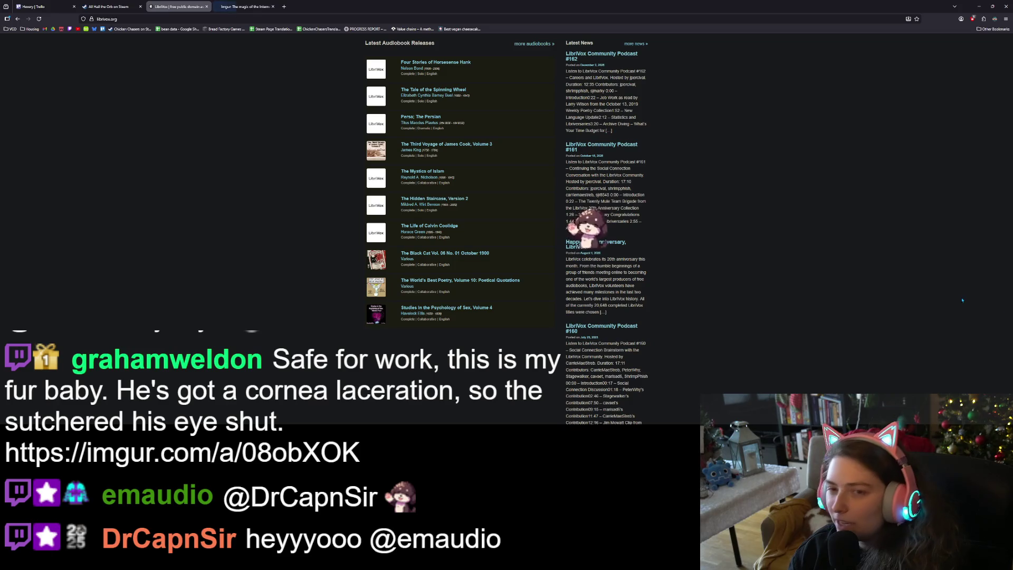
left_click(245, 7)
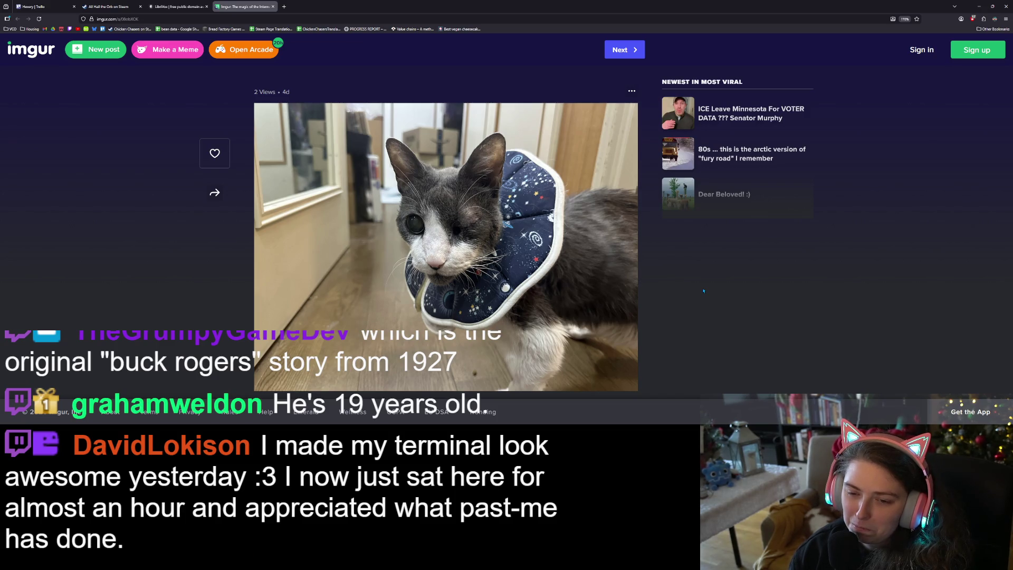
- Enlarge the Imgur cat photo and open the Armageddon- 2419 A.D. LibriVox page in a new tab
left_click(410, 234)
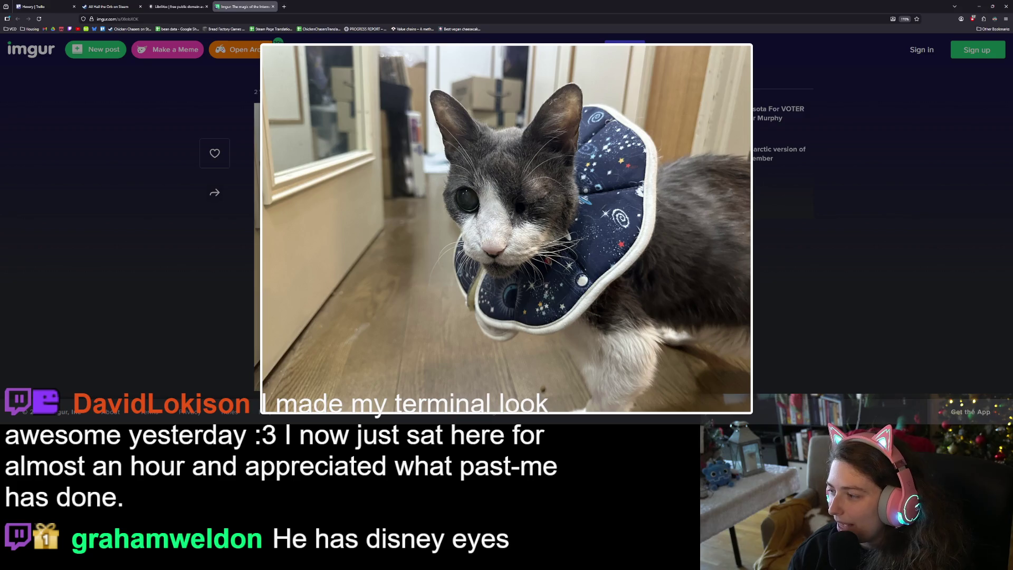
middle_click(284, 6)
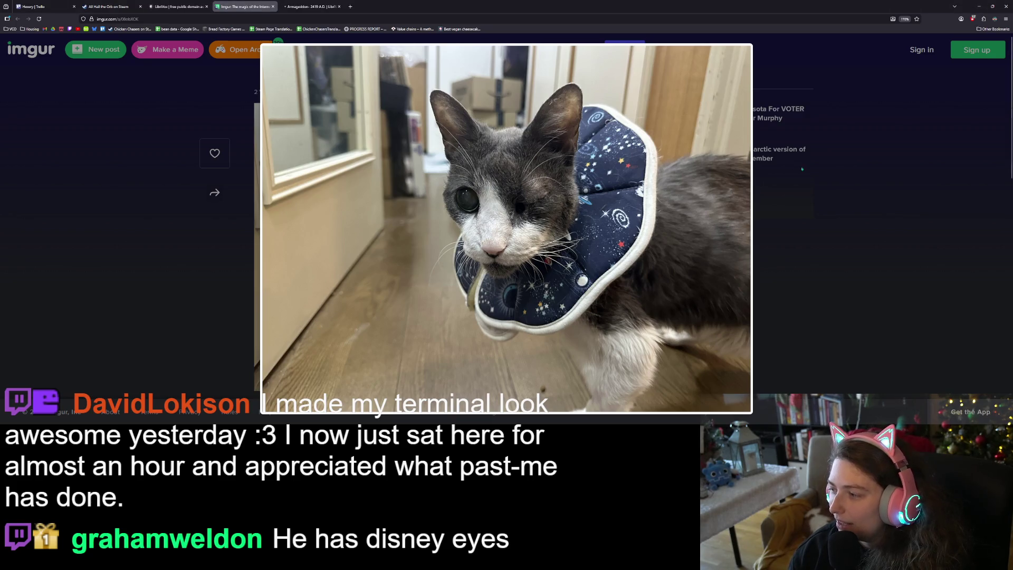
left_click(321, 4)
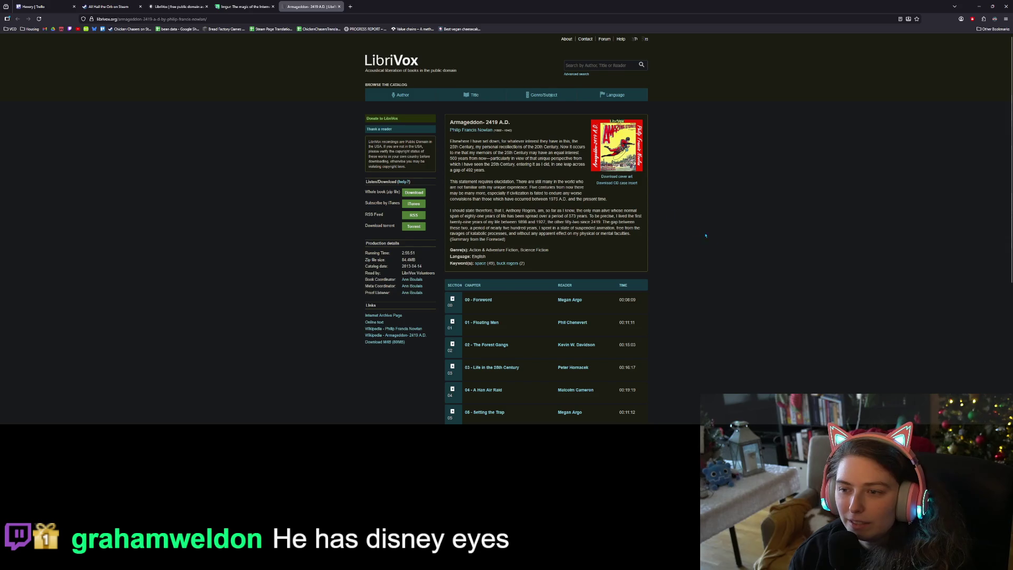
- Scroll through the Armageddon- 2419 A.D. audiobook page and its chapter list
scroll(714, 244, "up", 4, "ctrl")
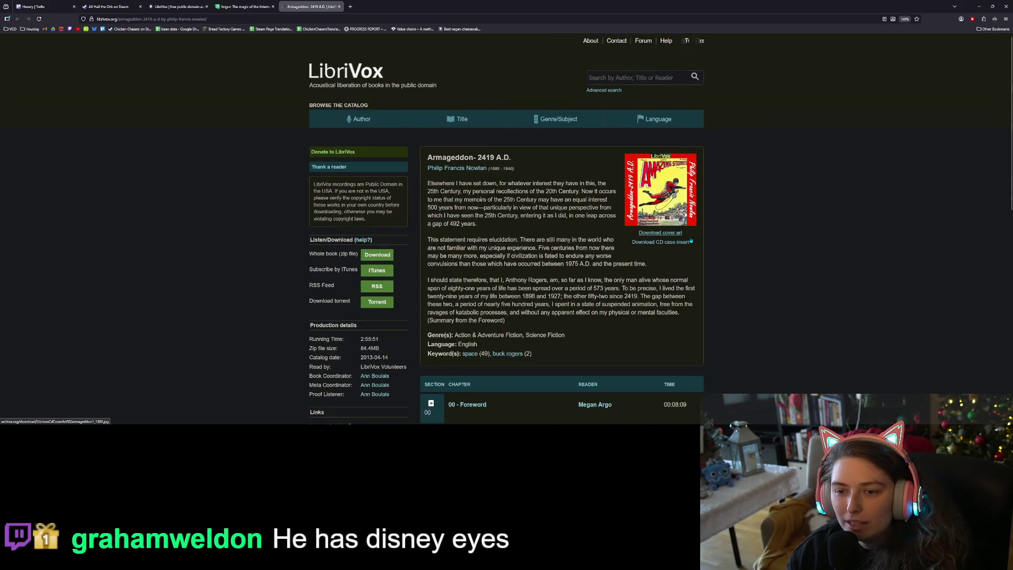
scroll(714, 244, "down", 2)
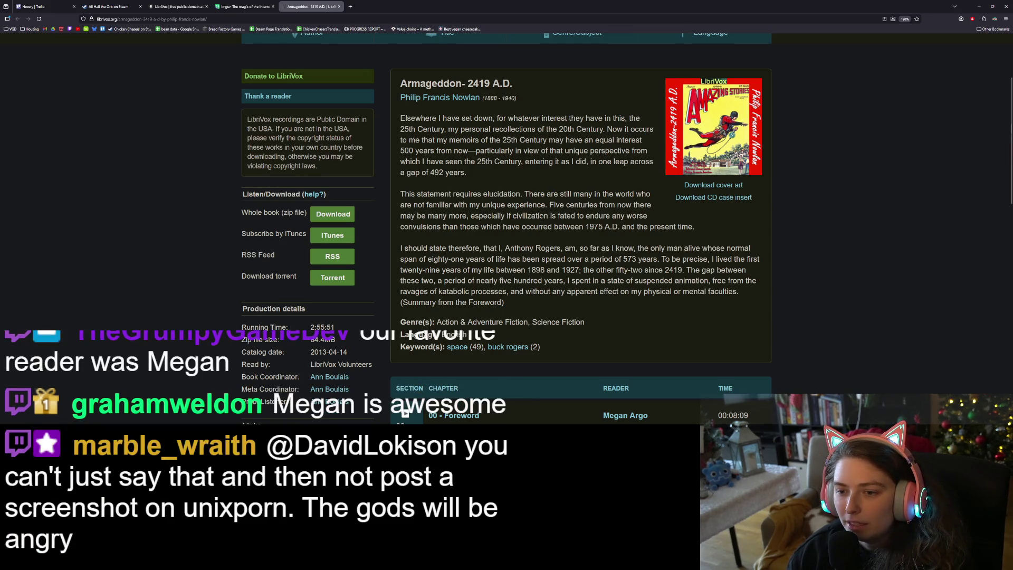
scroll(506, 229, "down", 1)
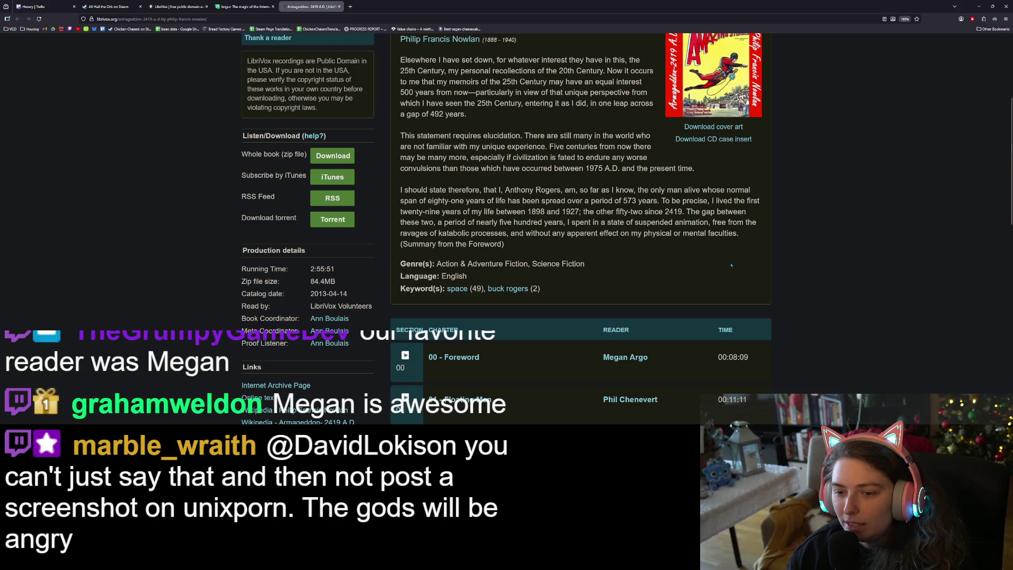
scroll(757, 282, "up", 2)
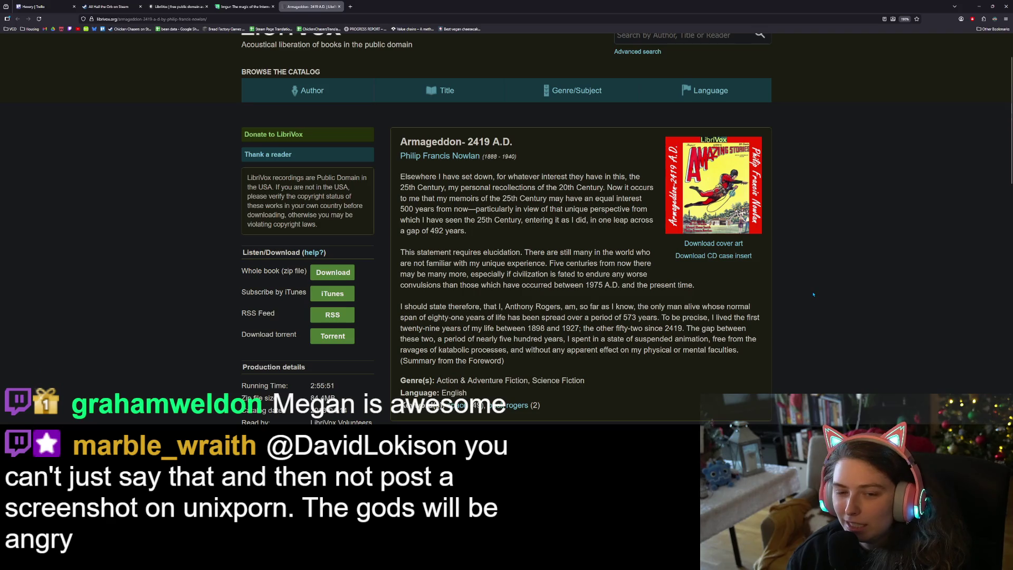
scroll(813, 293, "down", 1)
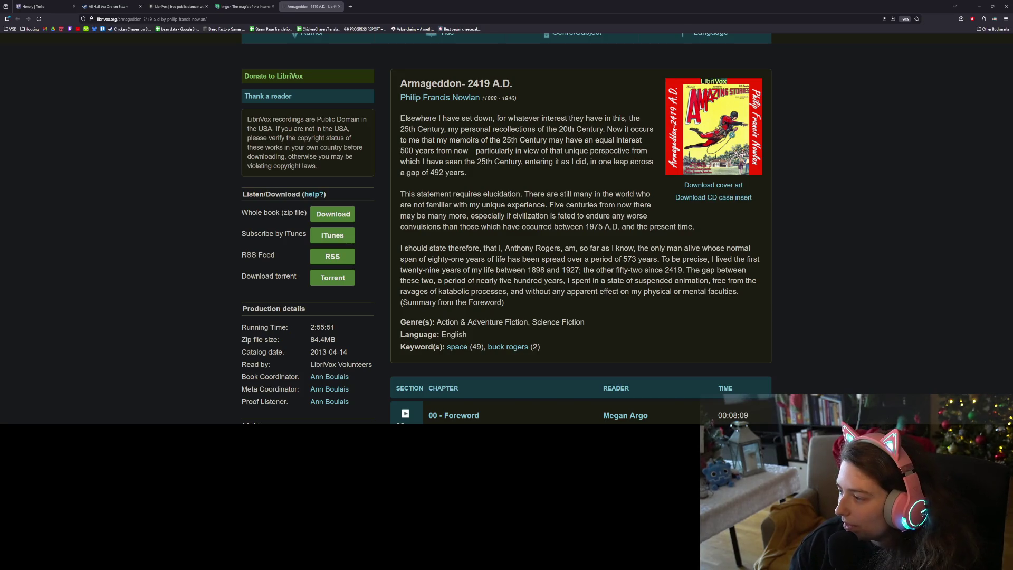
scroll(800, 334, "down", 1)
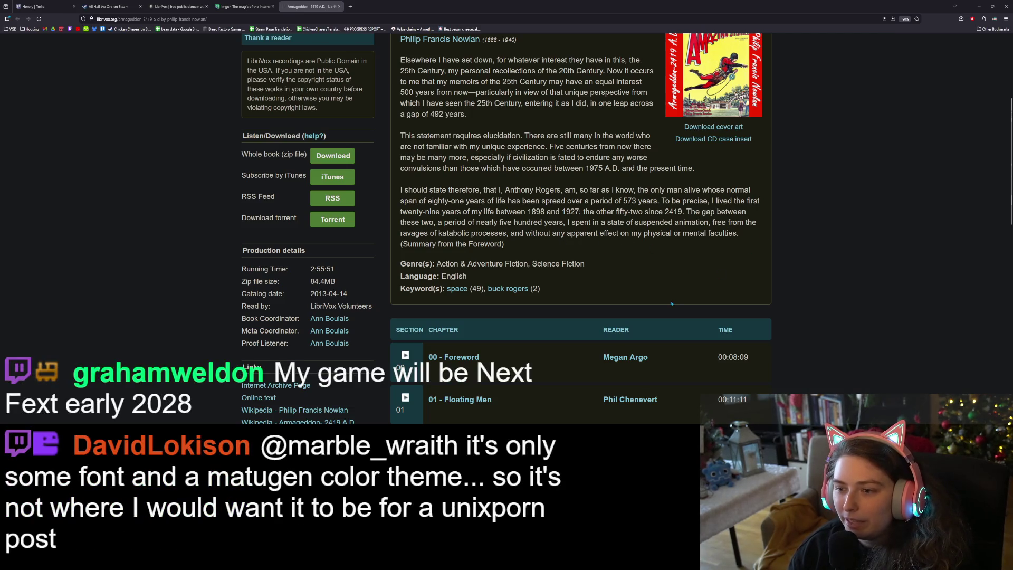
scroll(672, 304, "down", 3)
scroll(672, 304, "up", 3)
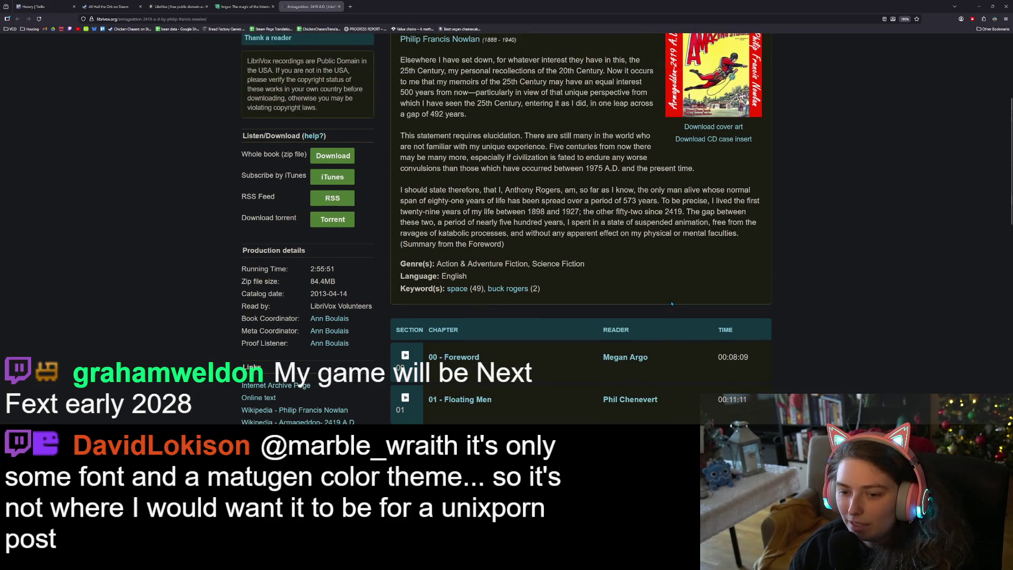
scroll(672, 304, "up", 3)
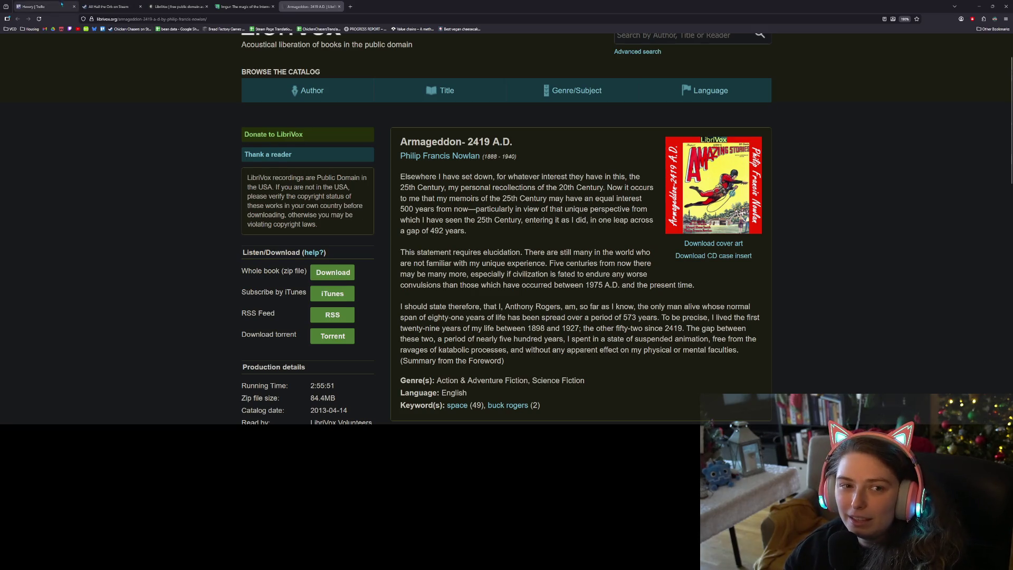
- Hide the browser and close the mushroom and option_dropdown scenes in Godot
left_click(34, 6)
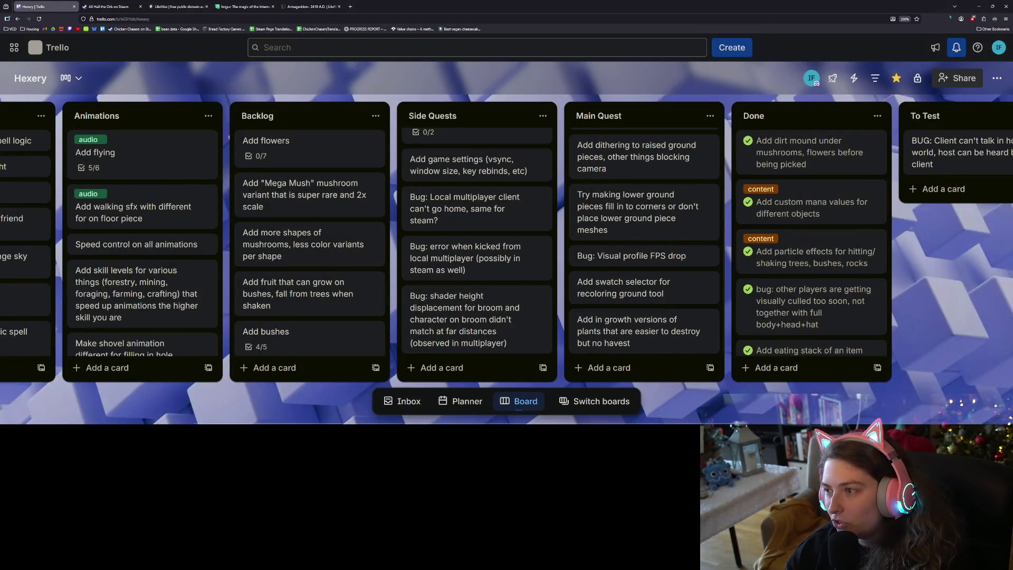
left_click(979, 6)
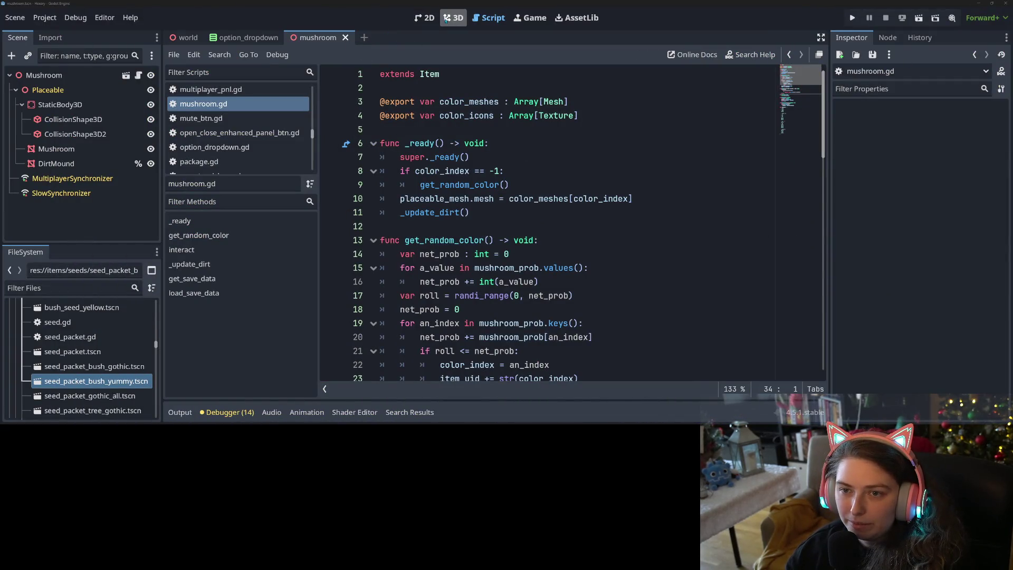
left_click(346, 37)
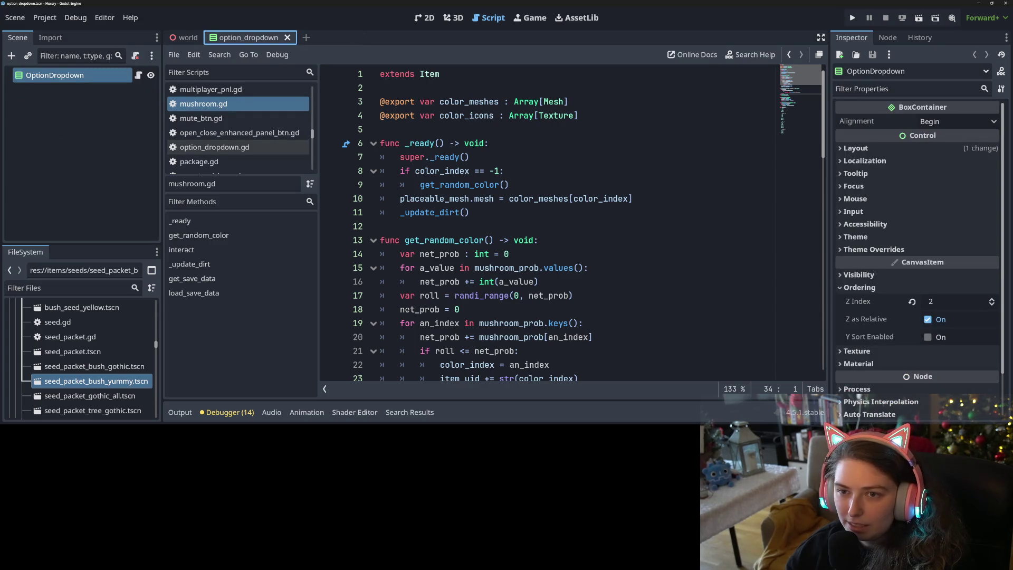
left_click(287, 38)
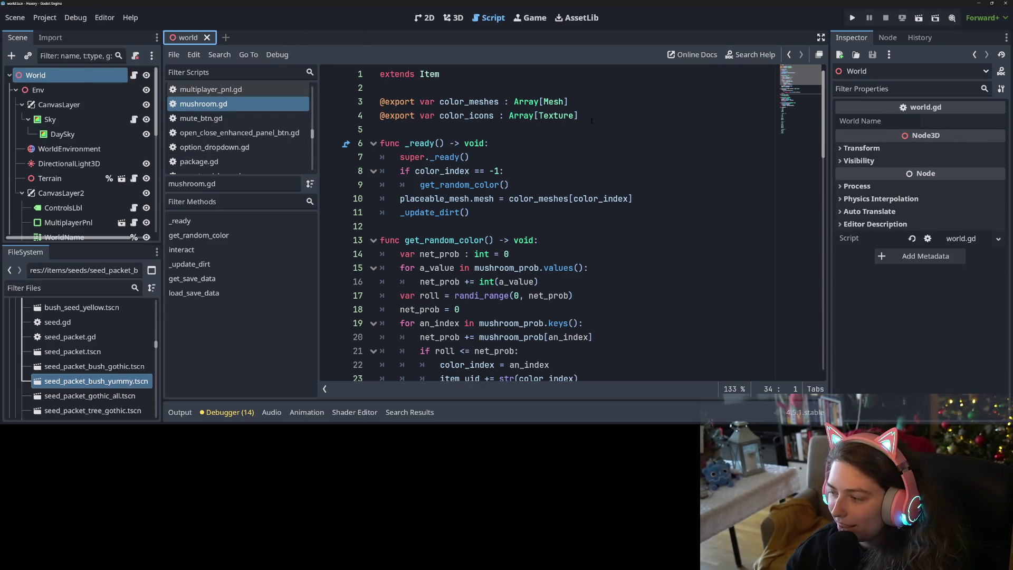
key("alt+Tab")
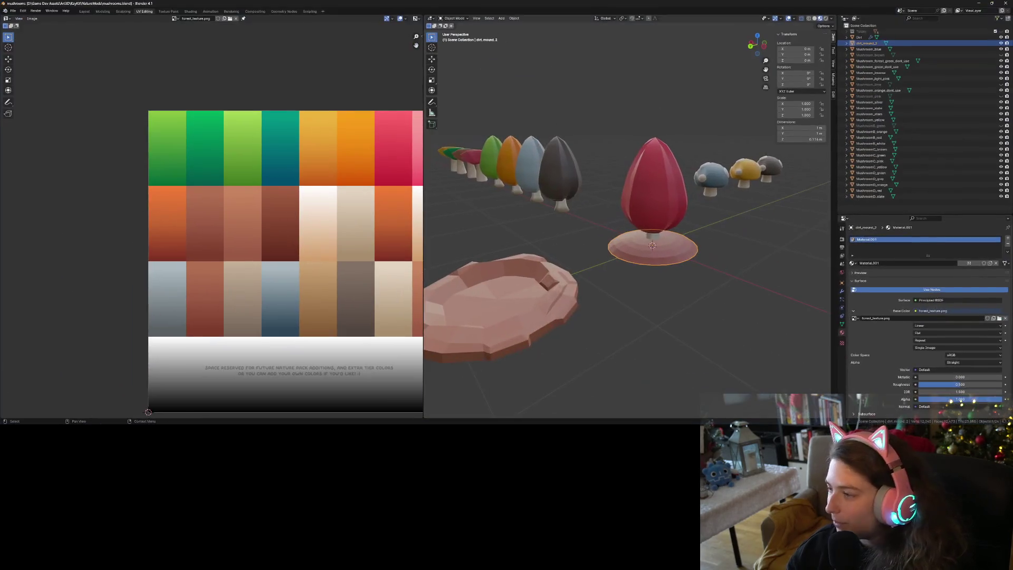
- Deselect the dirt mound, save mushrooms.blend, and bring up the recent-files list
mouse_move(701, 273)
middle_mouse_down()
mouse_move(649, 287)
mouse_move(755, 282)
mouse_move(673, 261)
mouse_move(634, 277)
middle_mouse_up()
left_click(676, 280)
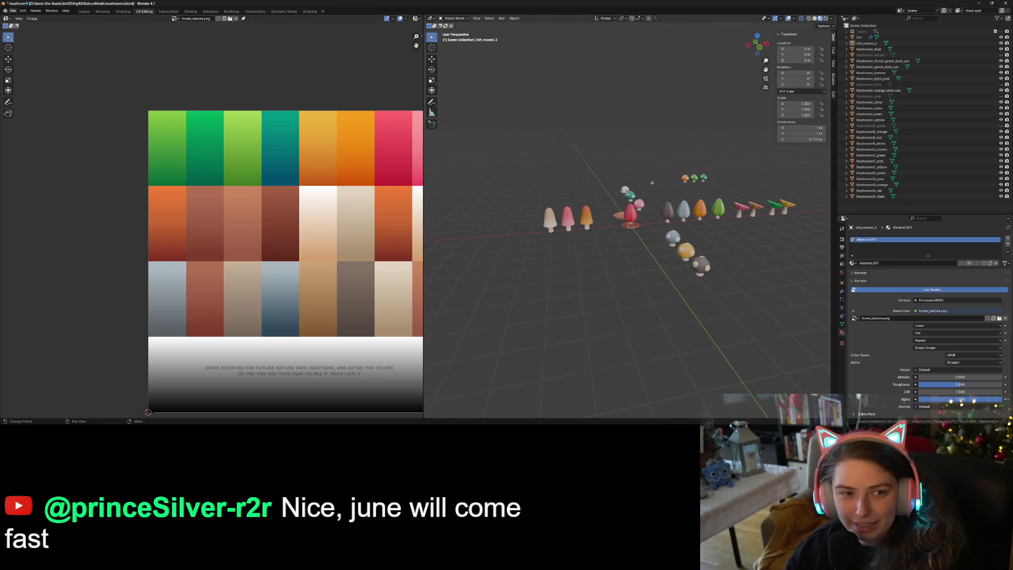
key("ctrl+s")
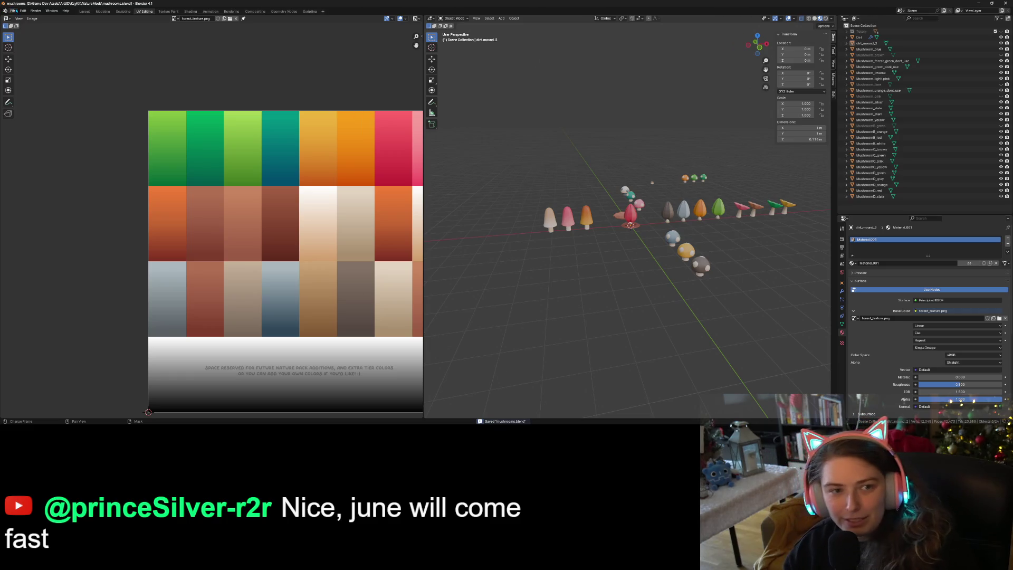
left_click(14, 10)
- Open the recent file Forest_Nature_Pack_SOURCE.blend
mouse_move(29, 29)
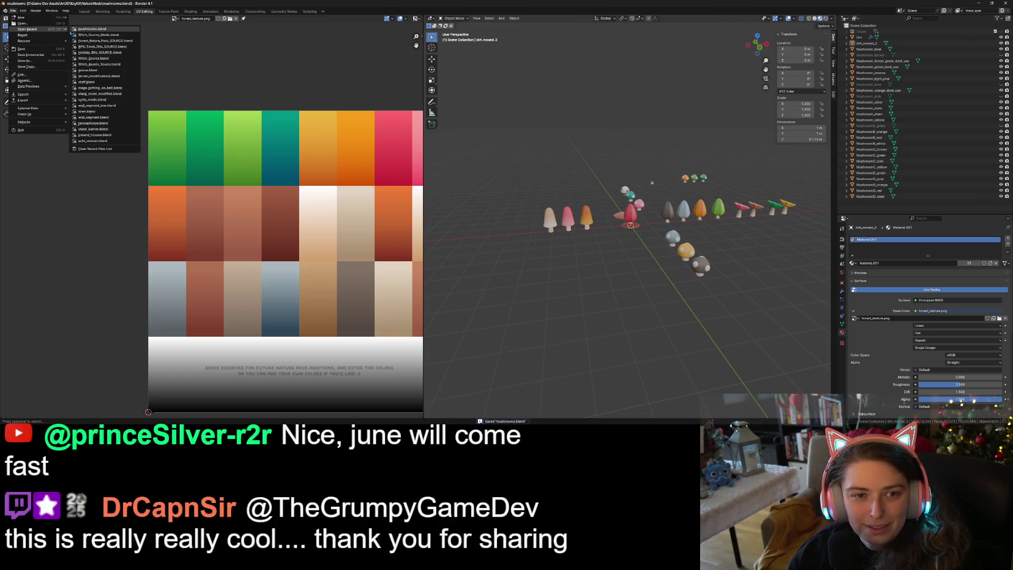
left_click(102, 42)
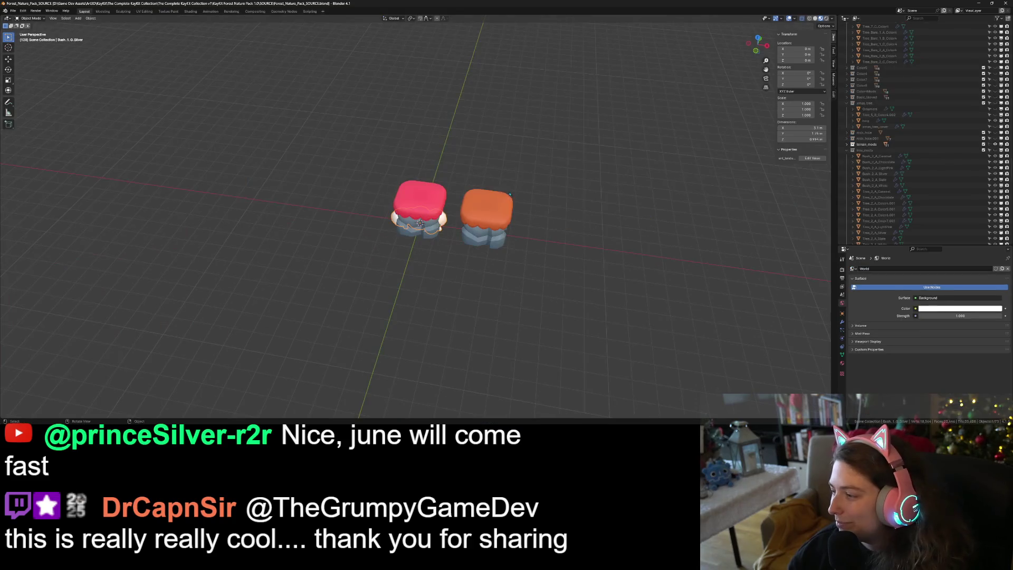
scroll(517, 202, "down", 5)
- Make the Color4 collection visible so its rocks, cliffs, bushes and trees appear
mouse_move(484, 299)
middle_mouse_down()
mouse_move(508, 278)
mouse_move(543, 277)
middle_mouse_up()
middle_click_drag(444, 280, 459, 279)
scroll(967, 136, "up", 4)
scroll(967, 135, "up", 10)
scroll(953, 154, "up", 10)
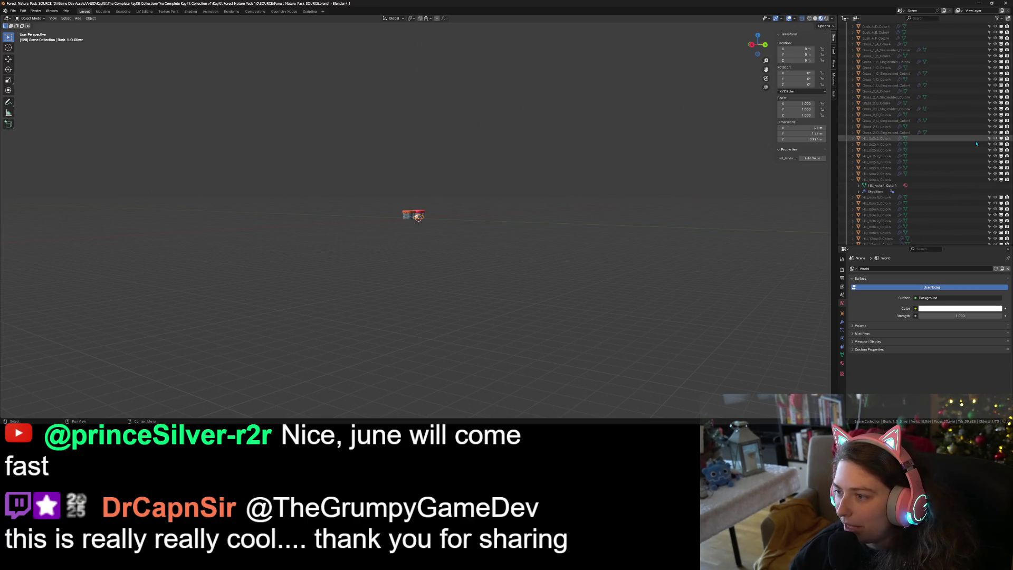
scroll(901, 196, "up", 8)
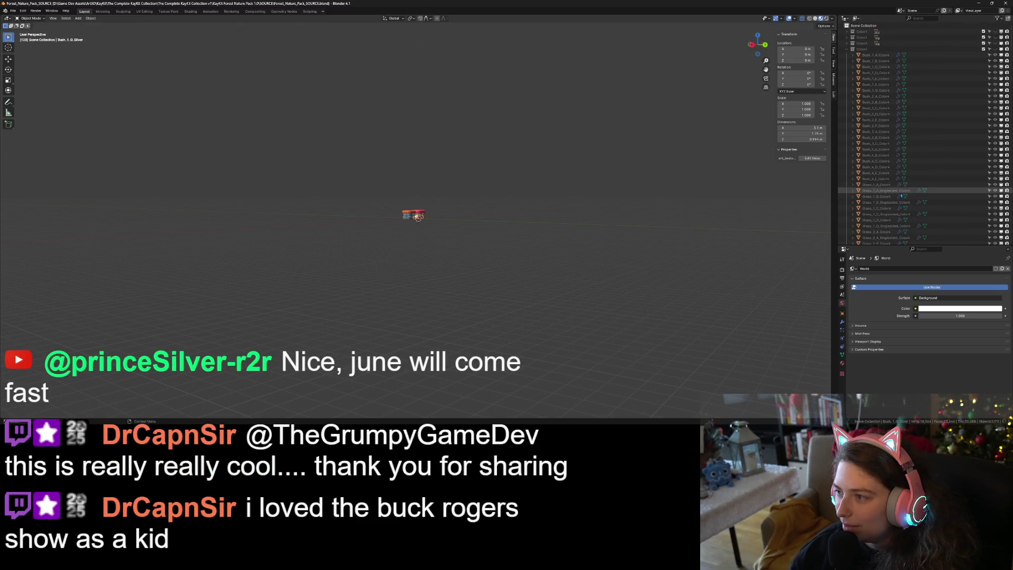
left_click(994, 49)
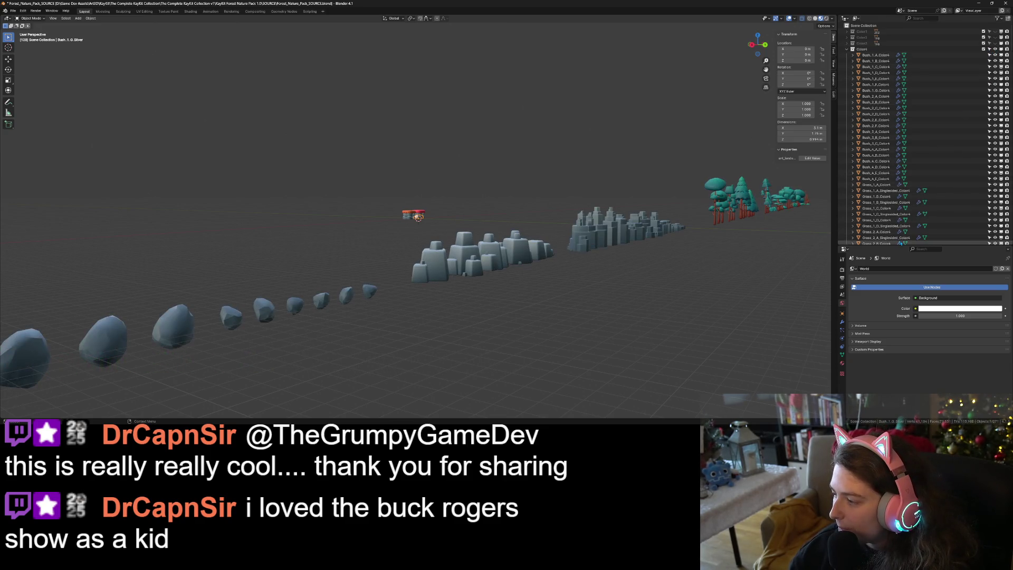
- Select the small tree Tree_2_A from a level side view
scroll(530, 339, "down", 5)
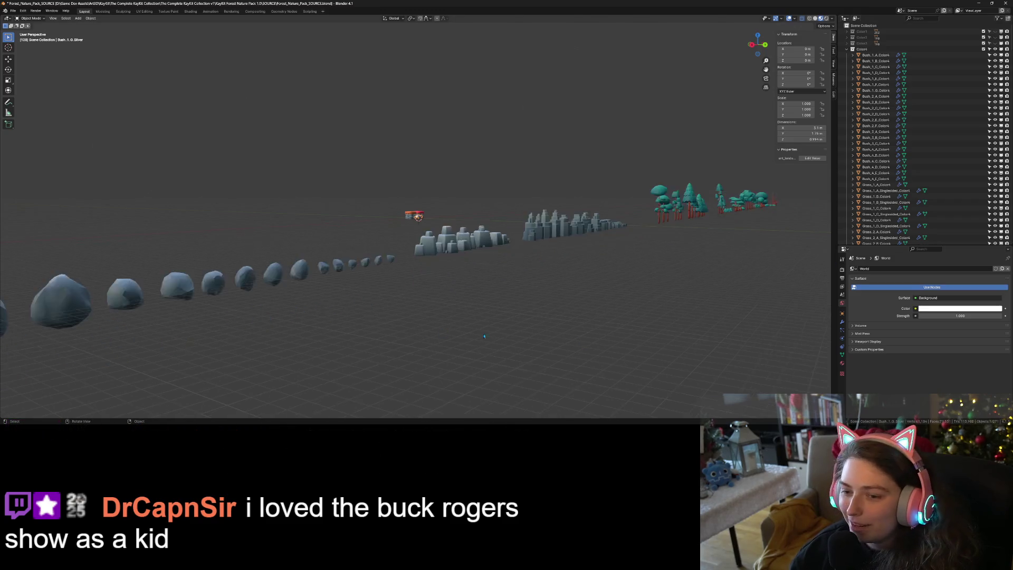
mouse_move(530, 339)
middle_mouse_down()
mouse_move(553, 300)
mouse_move(536, 301)
middle_mouse_up()
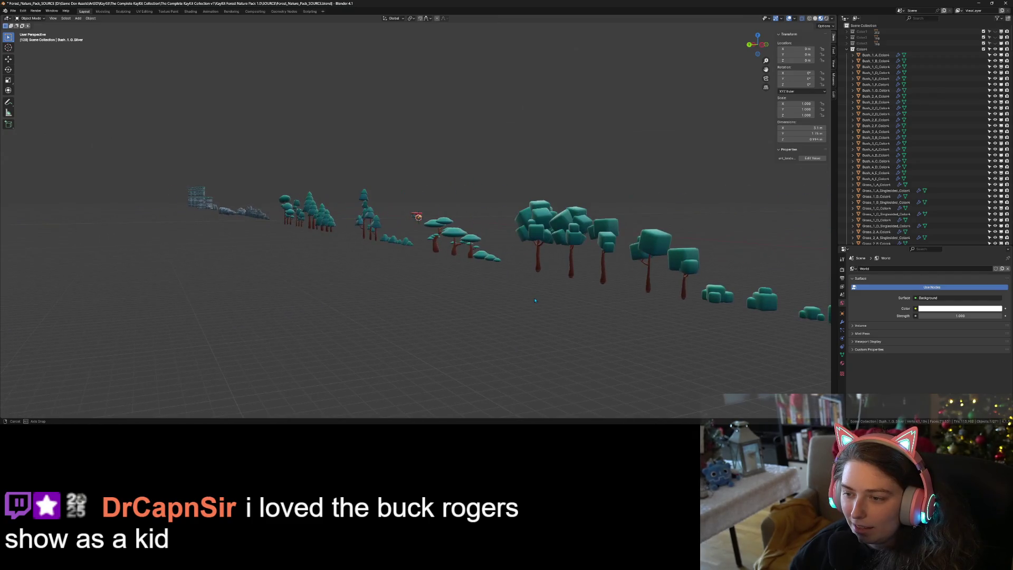
left_click(682, 293)
mouse_move(682, 294)
middle_mouse_down()
mouse_move(652, 328)
mouse_move(543, 328)
middle_mouse_up()
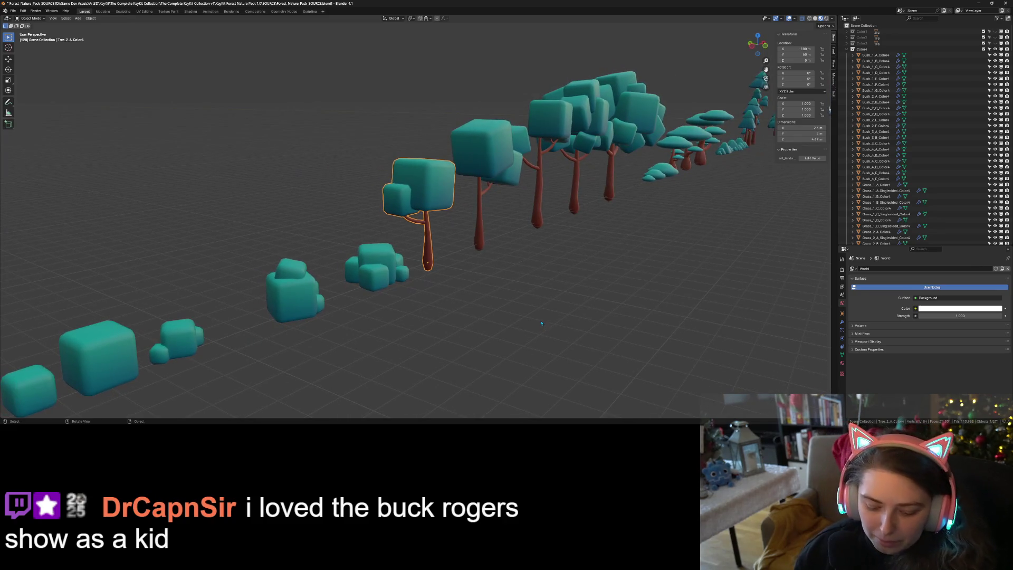
- Duplicate Tree_2_A with Shift+D and place the copy beside it along Y
key("shift+d")
key("y")
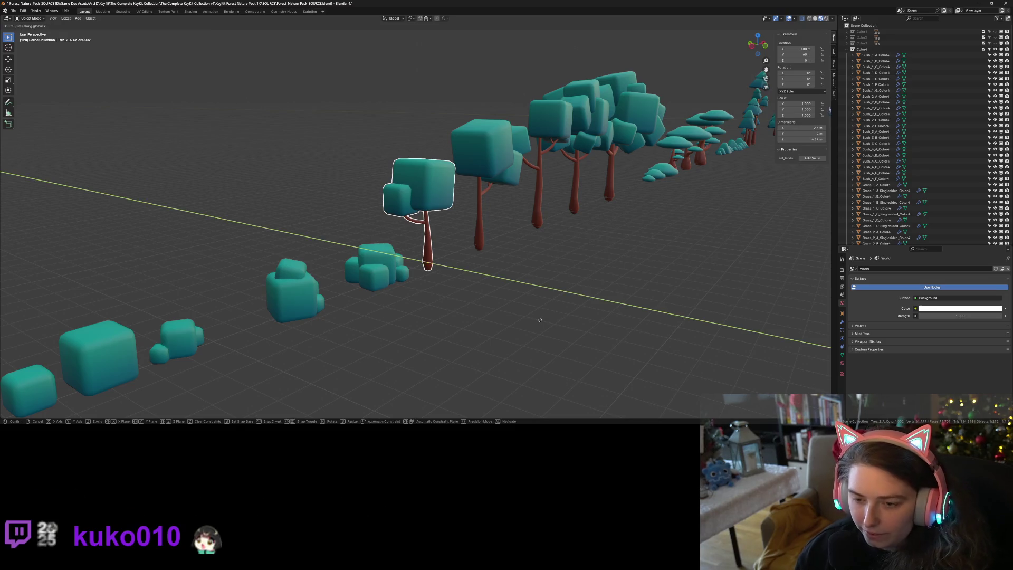
left_click(559, 326)
mouse_move(559, 326)
middle_mouse_down()
mouse_move(579, 331)
mouse_move(407, 287)
middle_mouse_up()
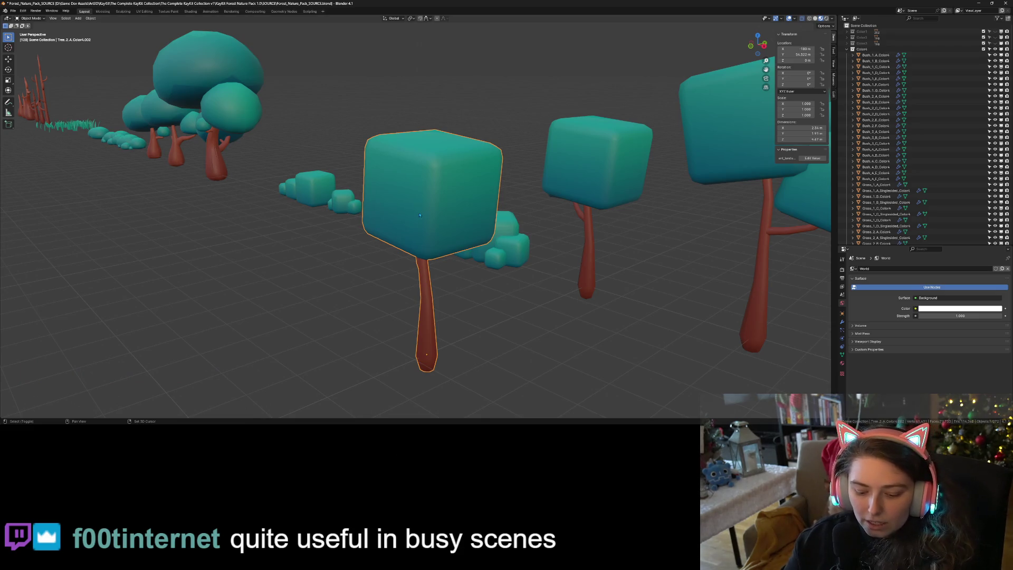
- Hide everything except the tree, then unhide all objects with Alt+H
key("shift+h")
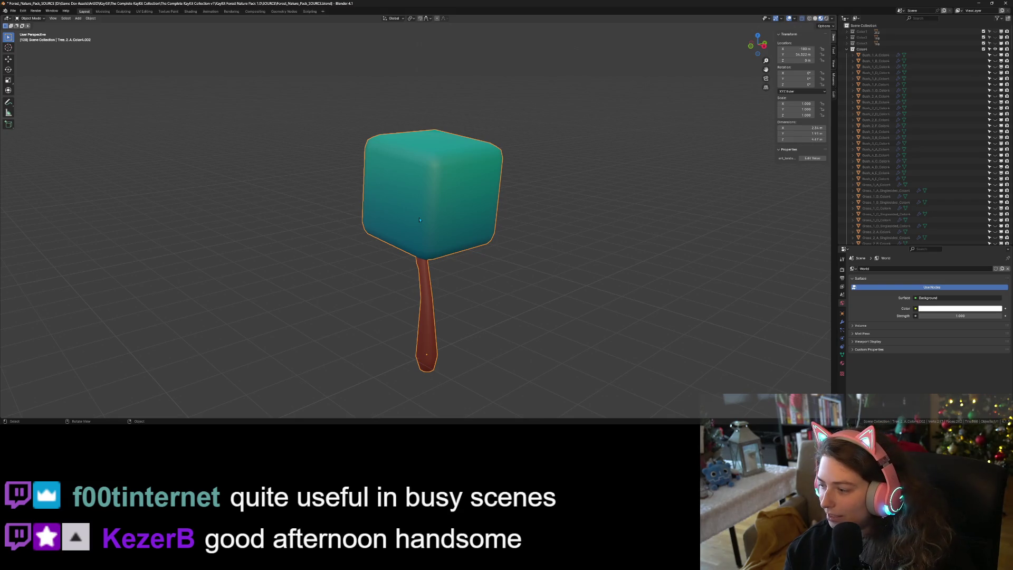
right_click(420, 220)
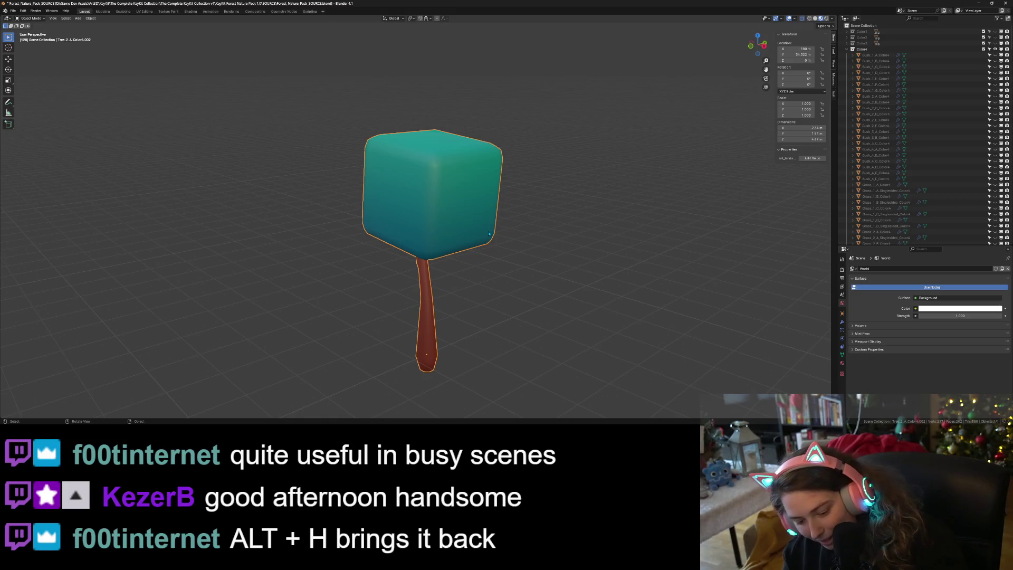
key("alt+h")
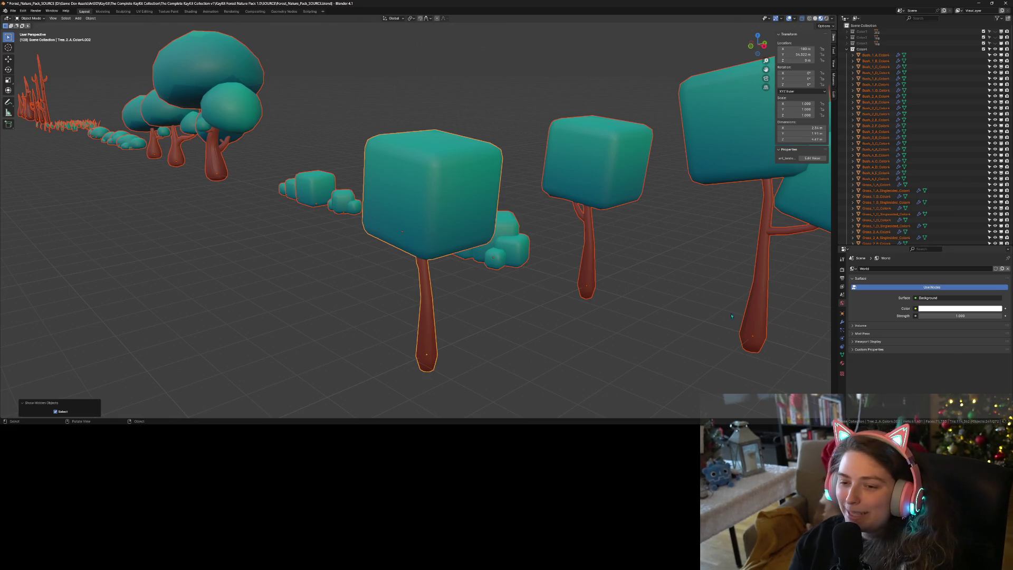
- Select the copied tree, enter Edit Mode and box-select its canopy vertices
left_click(427, 295)
mouse_move(426, 295)
middle_mouse_down()
mouse_move(472, 289)
mouse_move(464, 280)
mouse_move(483, 292)
middle_mouse_up()
key("Tab")
left_click_drag(315, 99, 503, 178)
left_click_drag(326, 202, 402, 247, "shift")
mouse_move(403, 247)
middle_mouse_down()
mouse_move(425, 248)
mouse_move(447, 208)
middle_mouse_up()
- Select the whole canopy and scale it down to a small cube
left_click_drag(447, 205, 473, 232)
mouse_move(473, 232)
middle_mouse_down()
mouse_move(458, 241)
mouse_move(475, 264)
middle_mouse_up()
scroll(544, 260, "up", 6)
mouse_move(537, 228)
left_mouse_down("shift")
mouse_move(568, 264)
mouse_move(599, 257)
left_mouse_up("shift")
scroll(599, 258, "down", 8)
middle_click_drag(599, 258, 571, 291)
key("s")
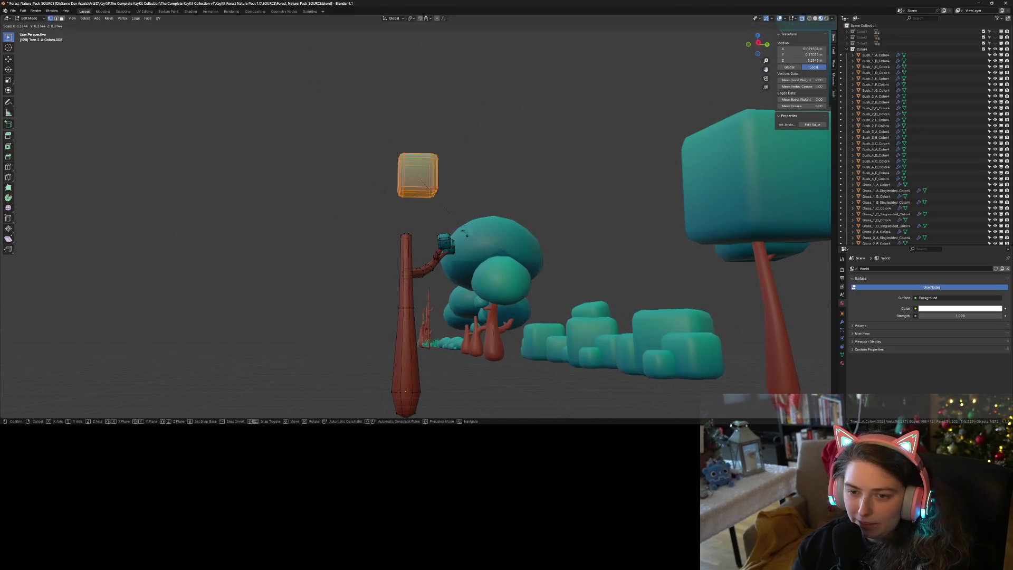
left_click(429, 201)
- In front view, move the small cube down and to the right
middle_click_drag(428, 200, 526, 287)
scroll(501, 269, "up", 4)
key("KP_1")
key("g")
left_click(491, 251)
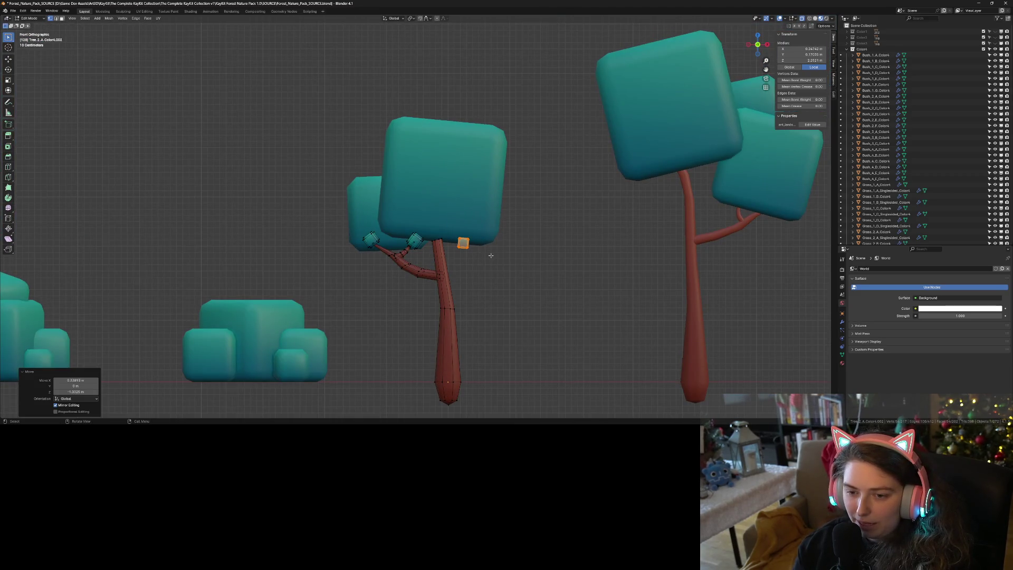
scroll(493, 282, "up", 5)
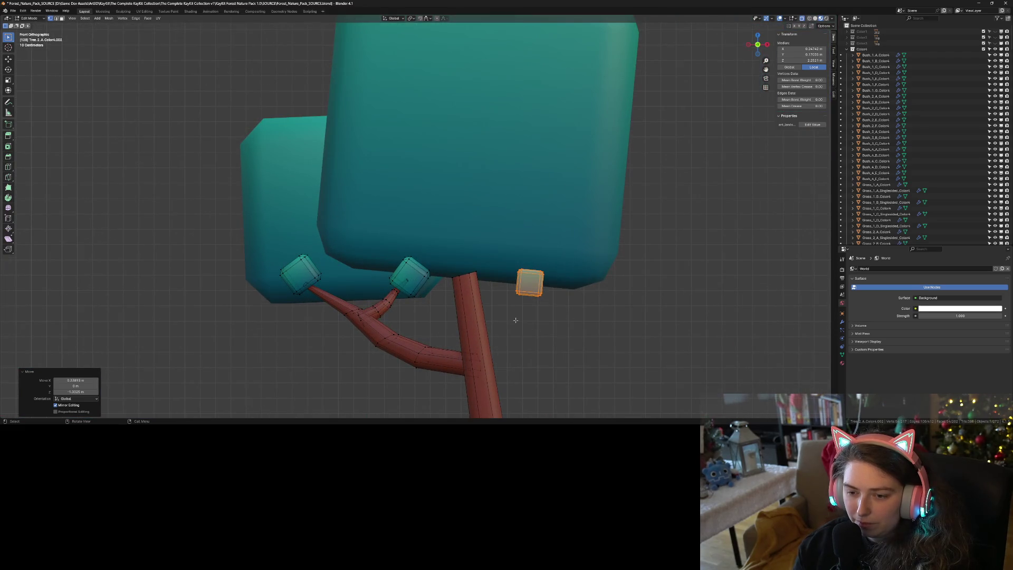
key("g")
left_click(602, 337)
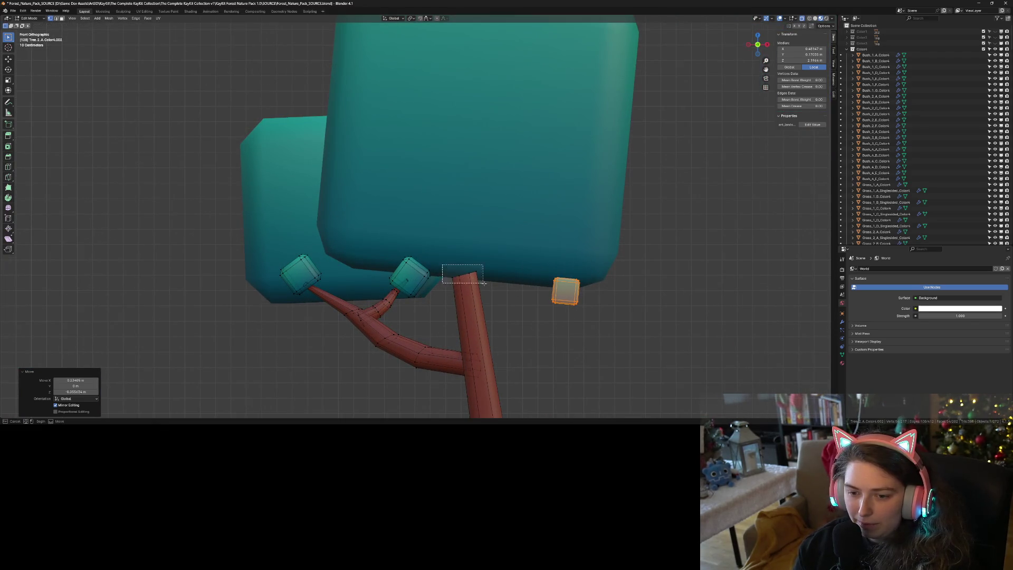
- Taper the trunk's top ring to 0.653 and lower it slightly along Z
left_click(473, 289, "alt")
key("s")
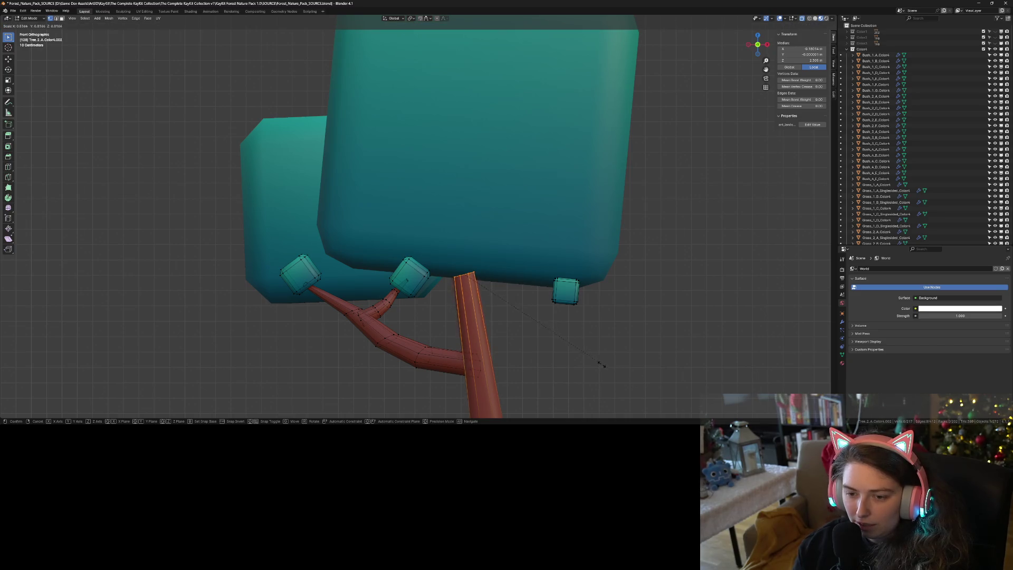
left_click(568, 355)
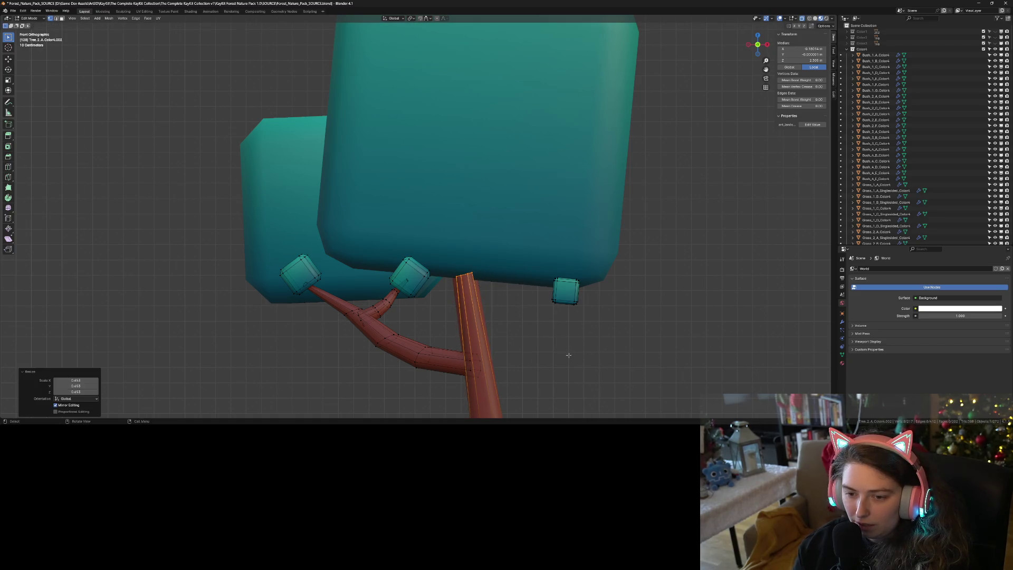
key("g")
key("z")
left_click(511, 347)
- Cap the trunk's open top with a face and bevel it
middle_click_drag(507, 344, 503, 329)
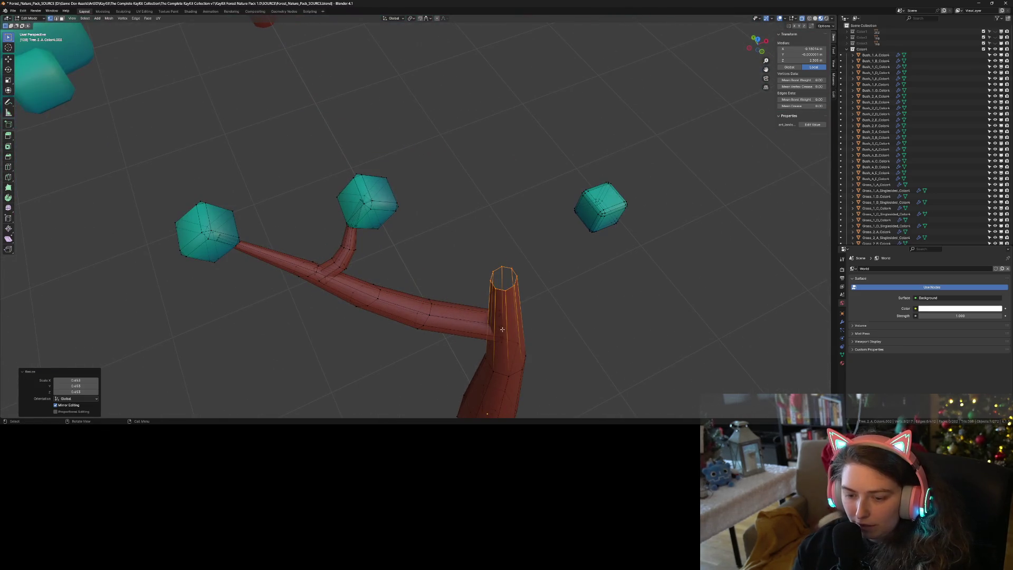
key("f")
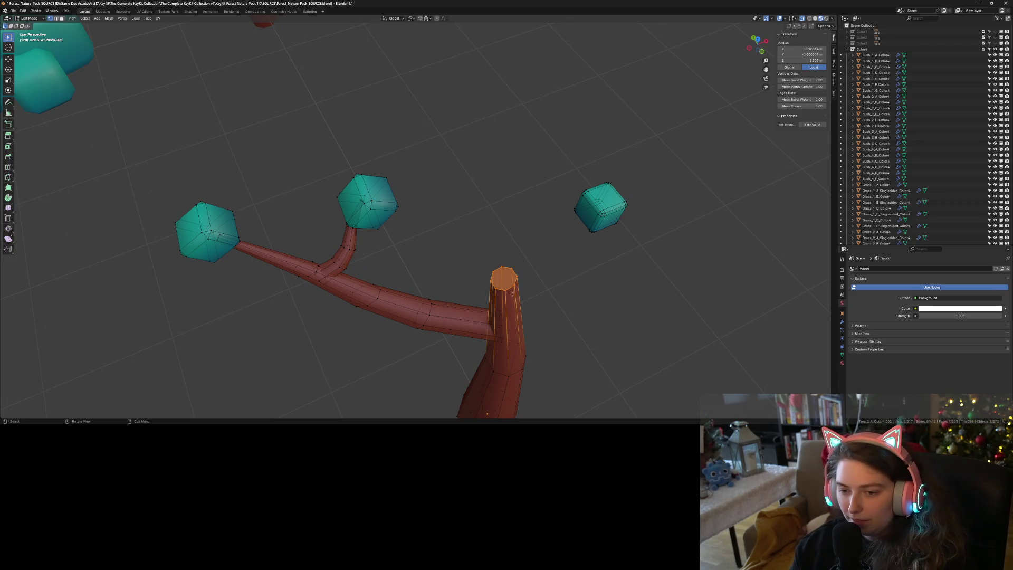
left_click(9, 157)
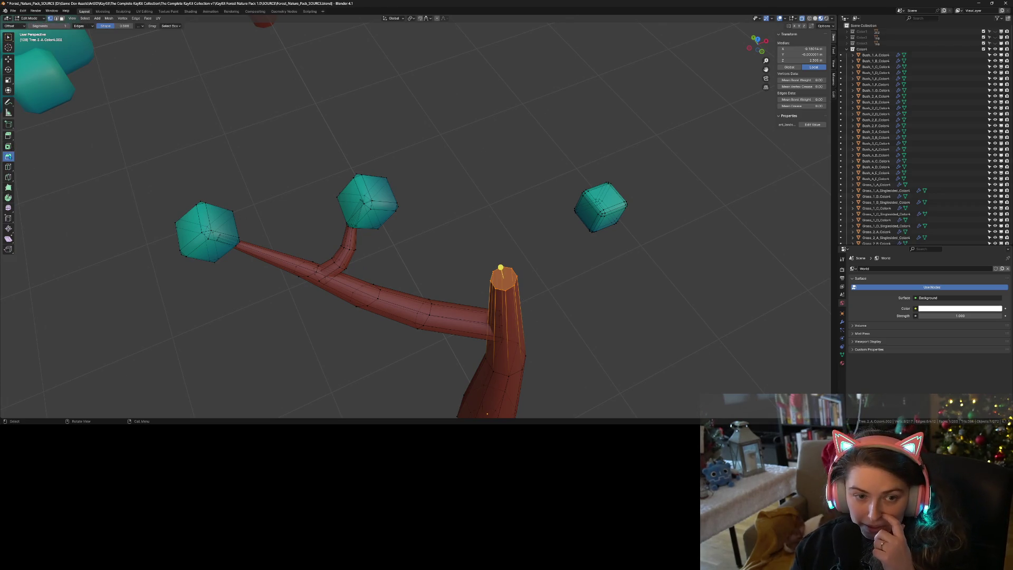
left_click_drag(501, 267, 499, 258)
middle_click_drag(499, 257, 538, 281)
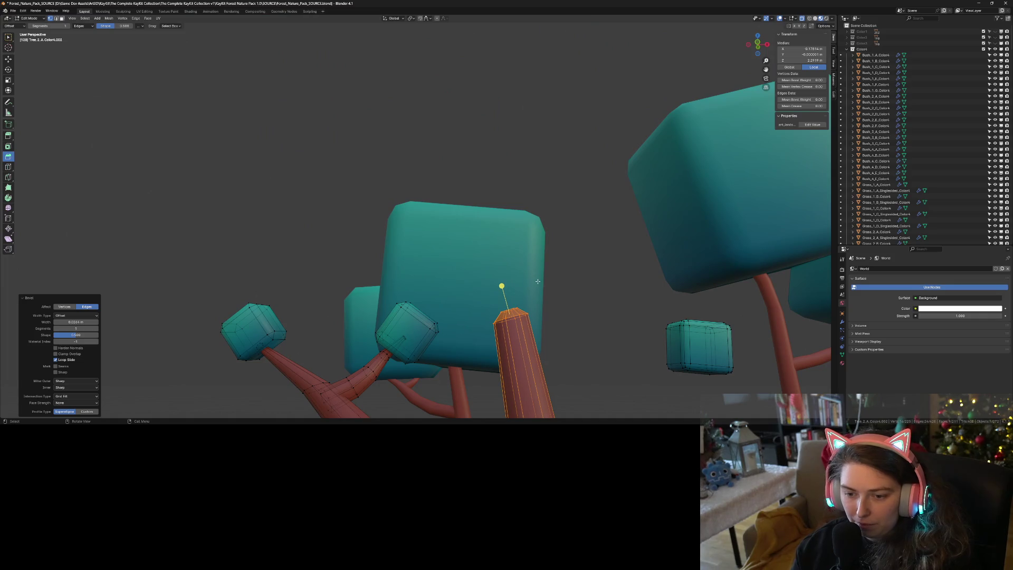
key("w")
- Lower the trunk's top edge loop slightly and scale it to 0.664
middle_click_drag(515, 365, 525, 366)
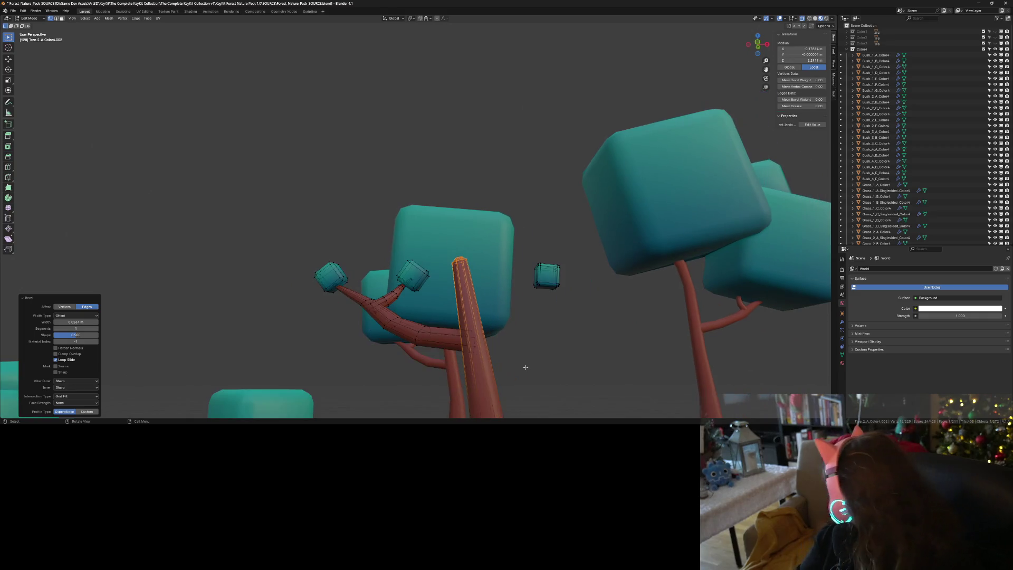
key("KP_1")
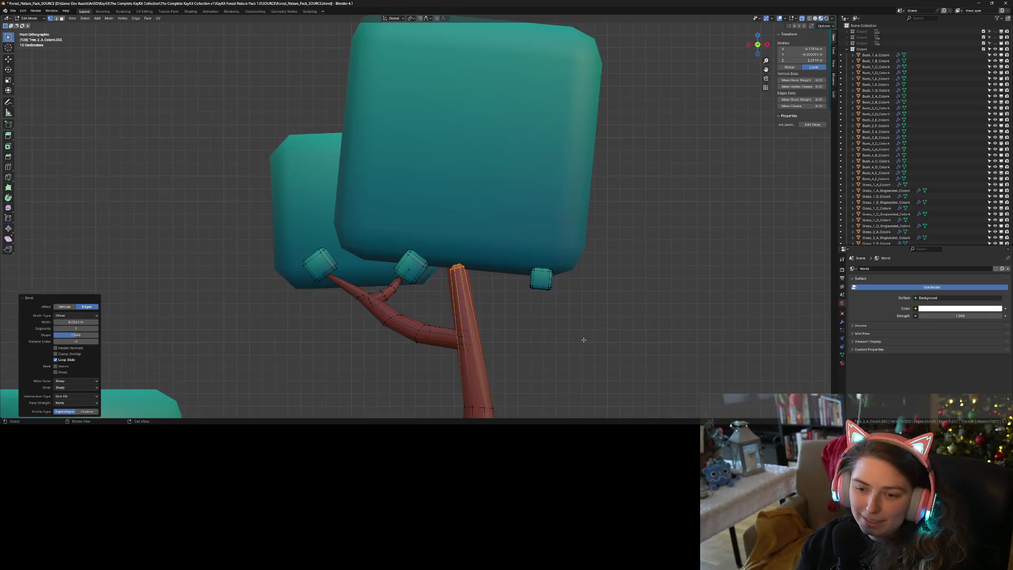
key("g")
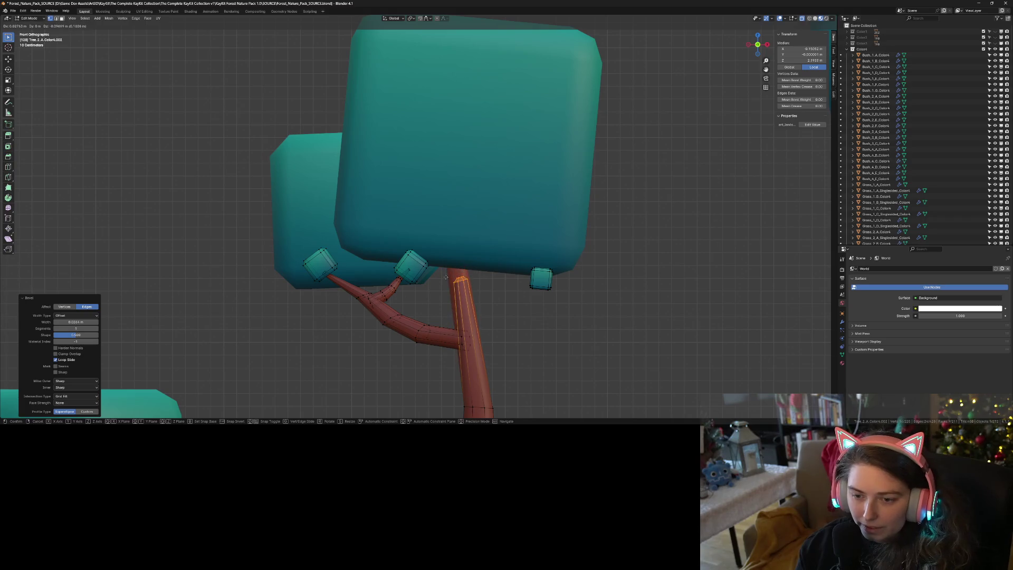
left_click(447, 290)
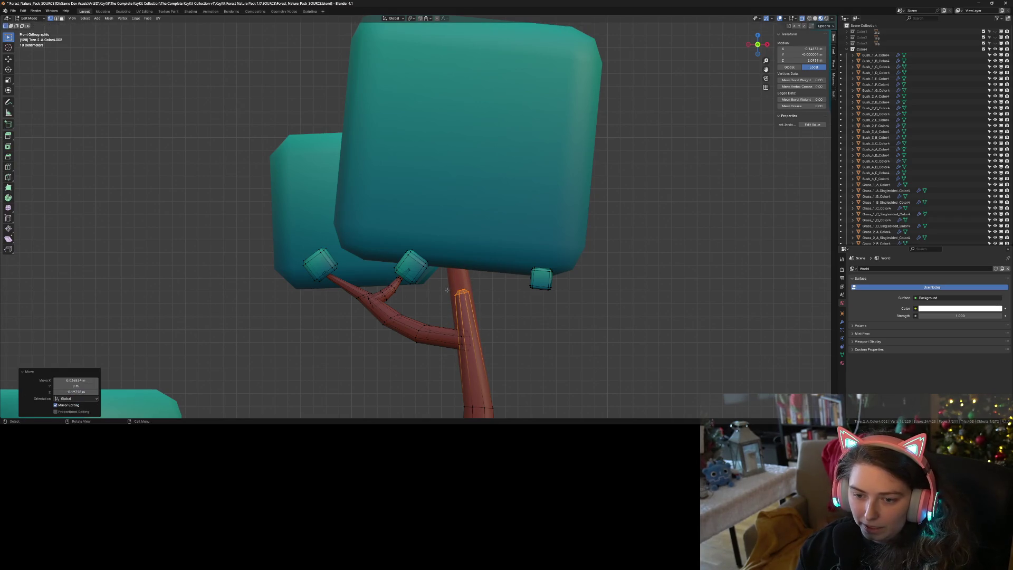
key("s")
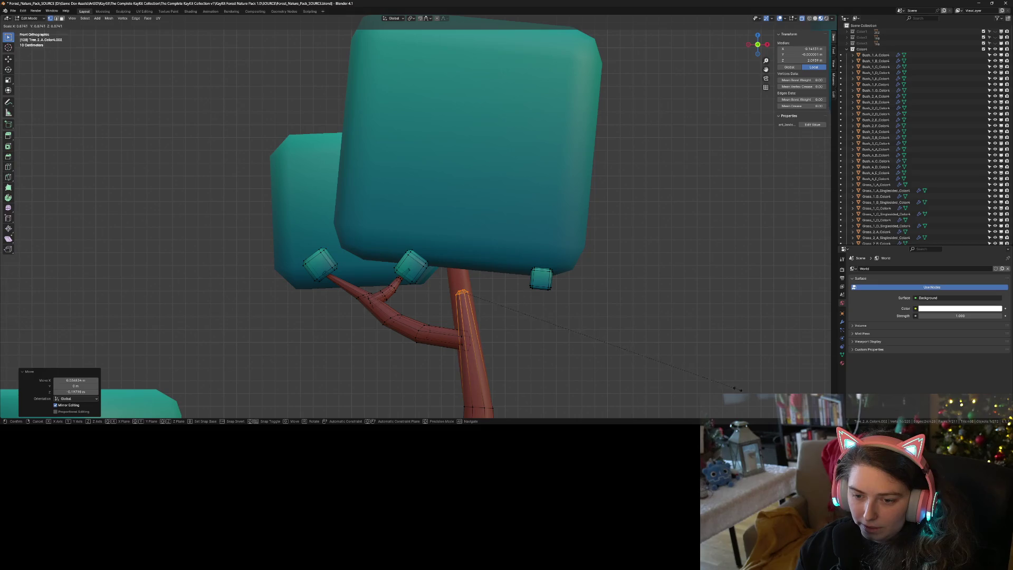
left_click(672, 368)
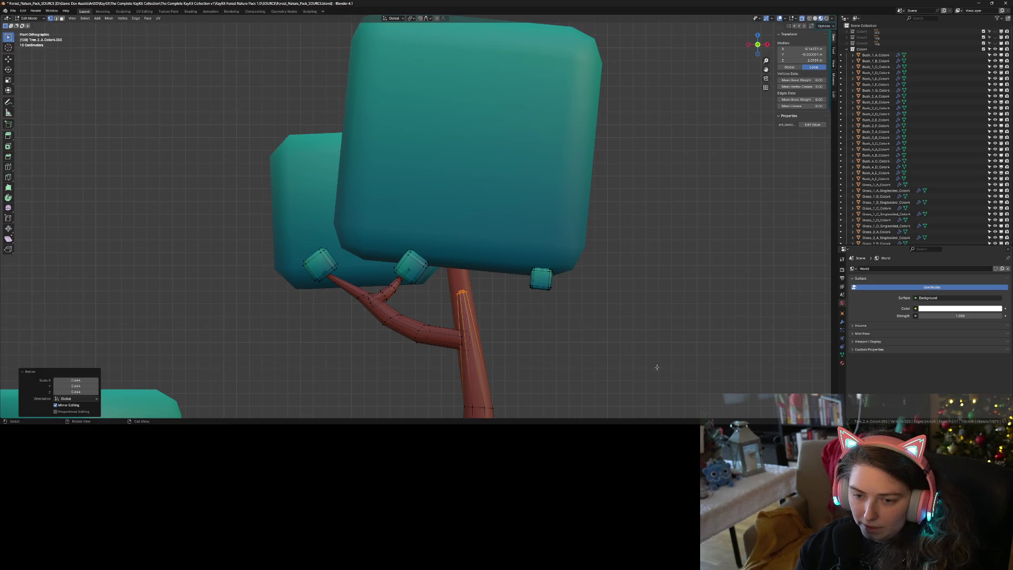
left_click(663, 369)
scroll(649, 367, "down", 4)
middle_click_drag(641, 366, 618, 362)
scroll(623, 365, "up", 3)
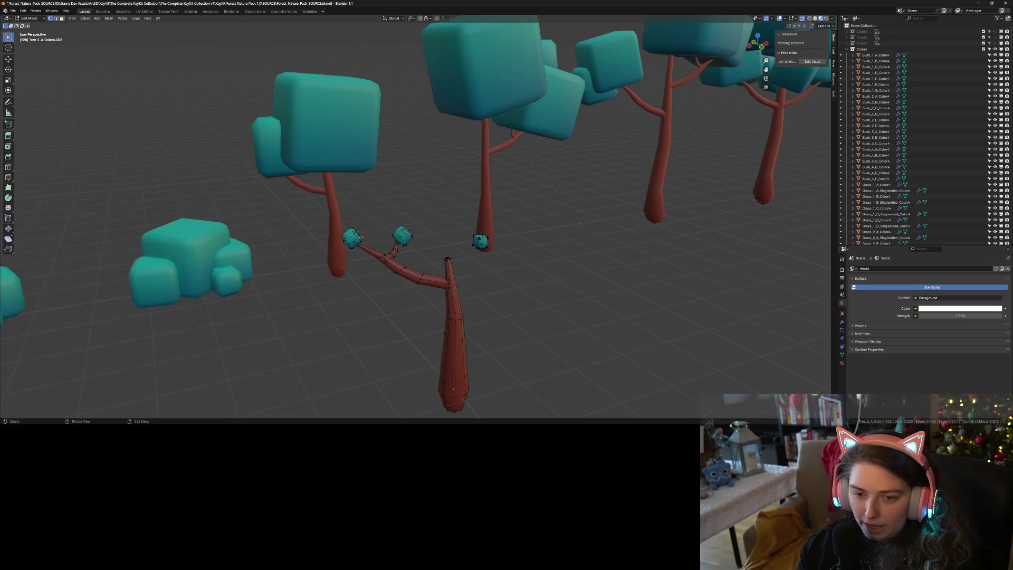
- Box-select the forked branch with its leaf cubes and move it against the trunk
left_click_drag(299, 203, 423, 304)
left_click_drag(316, 193, 433, 324)
key("g")
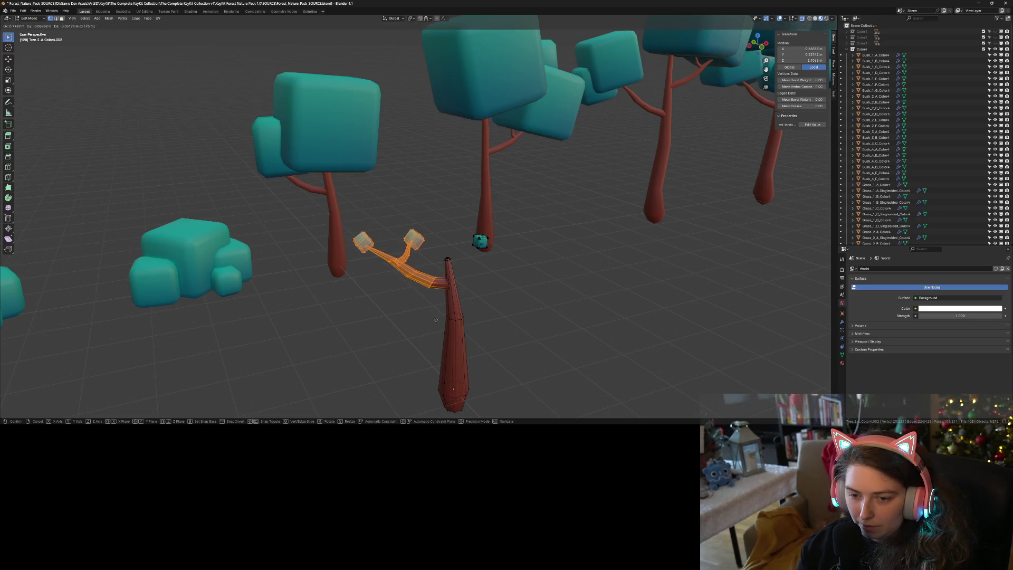
left_click(439, 319)
mouse_move(342, 211)
left_mouse_down()
mouse_move(432, 287)
mouse_move(429, 279)
left_mouse_up()
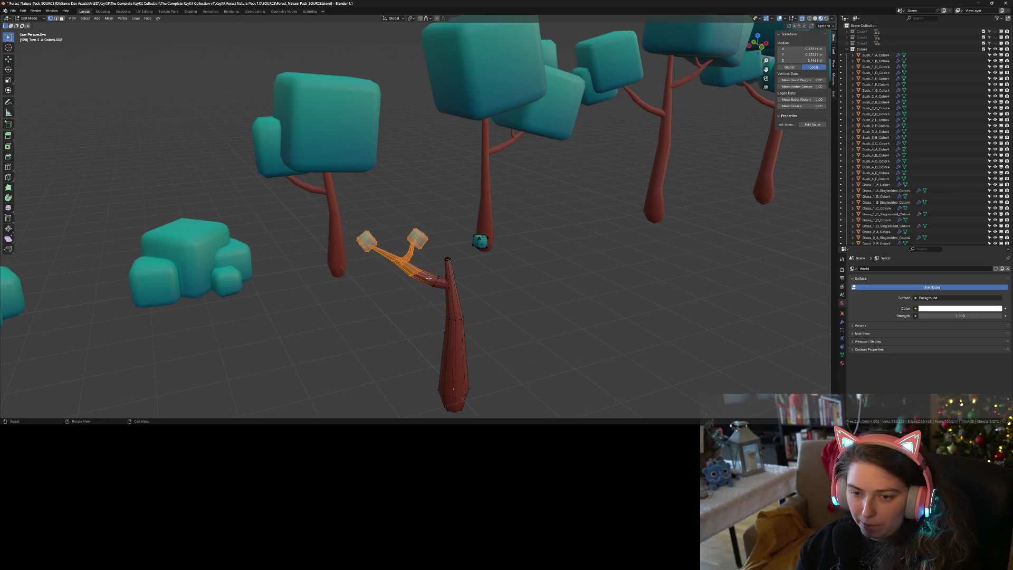
key("g")
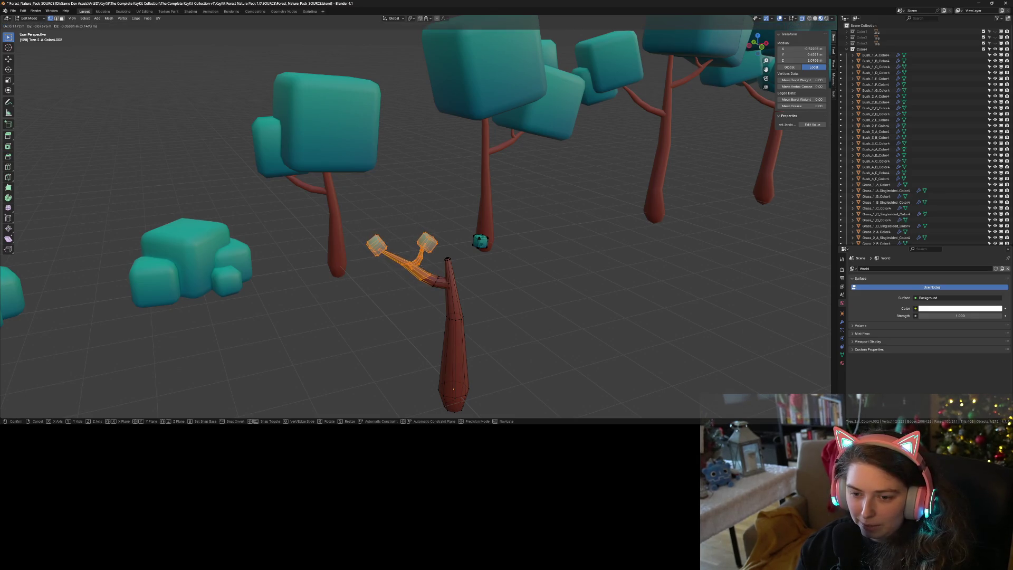
left_click(429, 293)
- Select the left leaf cube alone and move it onto its branch tip
key("alt+a")
scroll(430, 322, "up", 3)
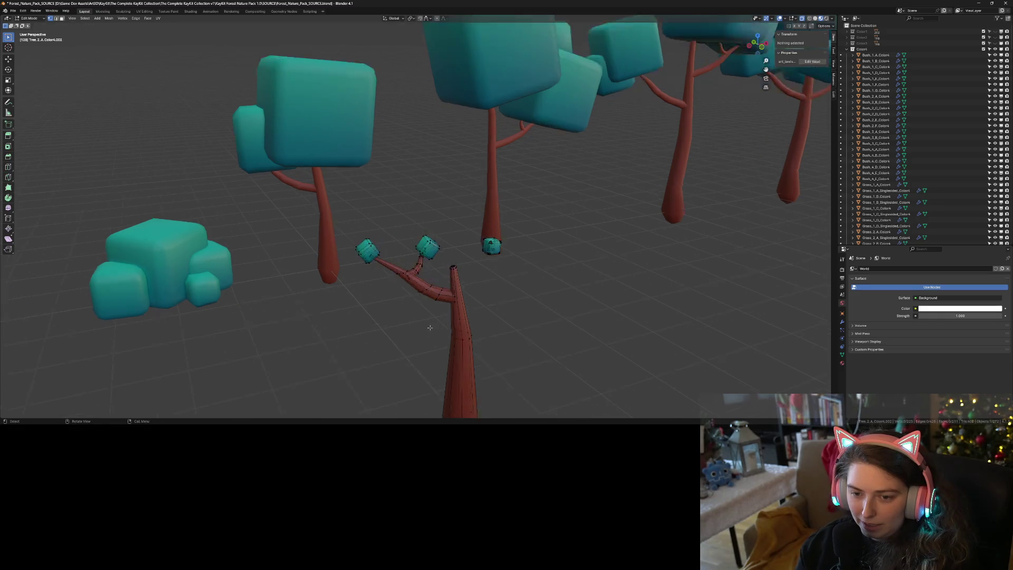
middle_click_drag(453, 342, 460, 241, "shift")
left_click_drag(274, 128, 357, 210)
key("g")
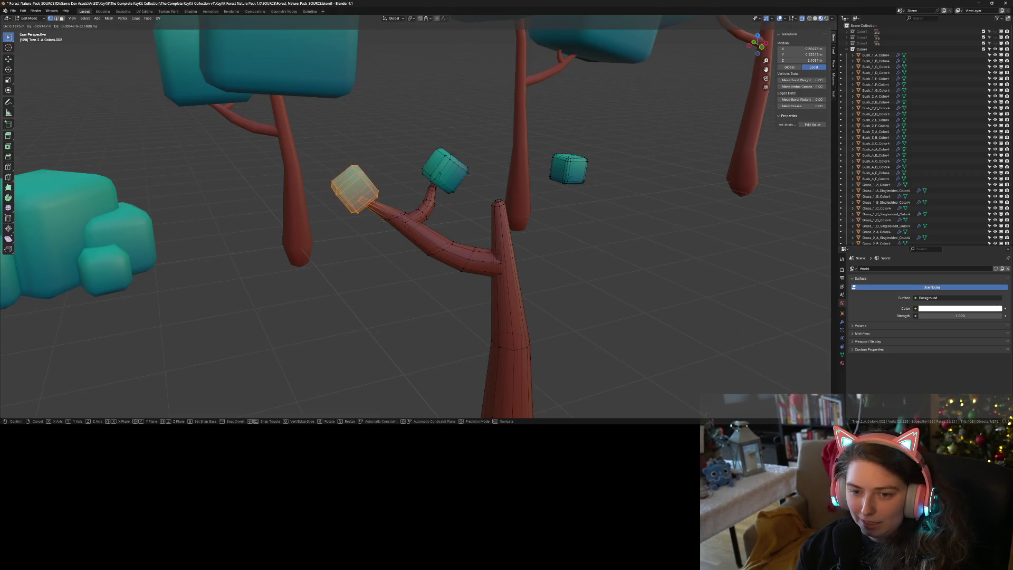
left_click(382, 227)
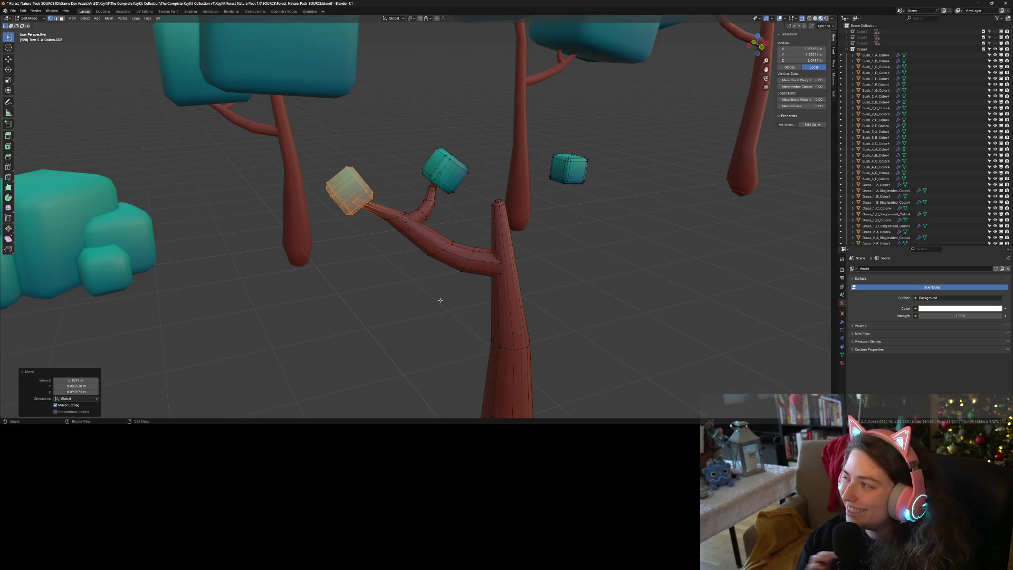
middle_click_drag(440, 300, 484, 339)
scroll(437, 334, "up", 6)
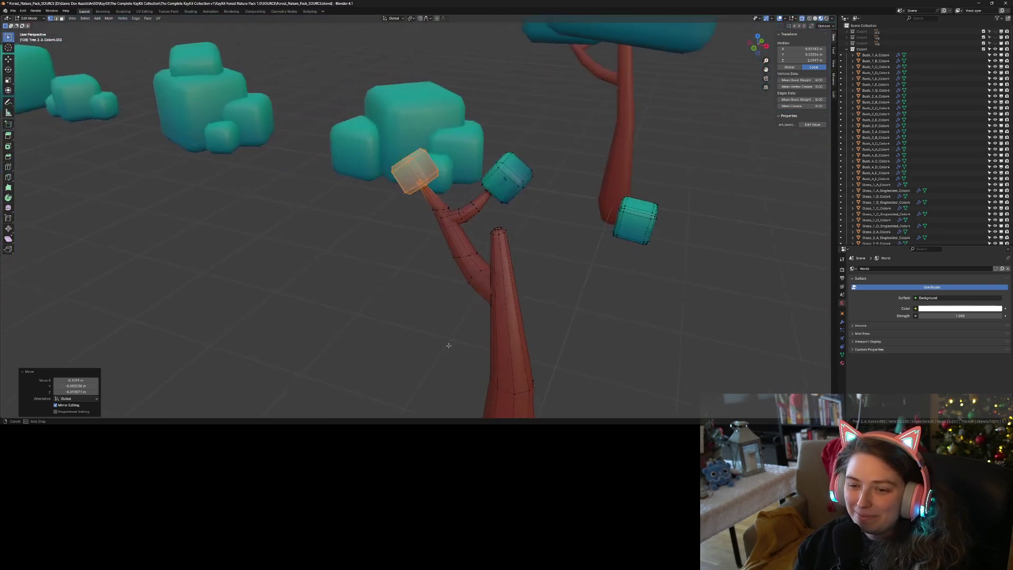
scroll(472, 338, "down", 5)
middle_click_drag(472, 338, 488, 331)
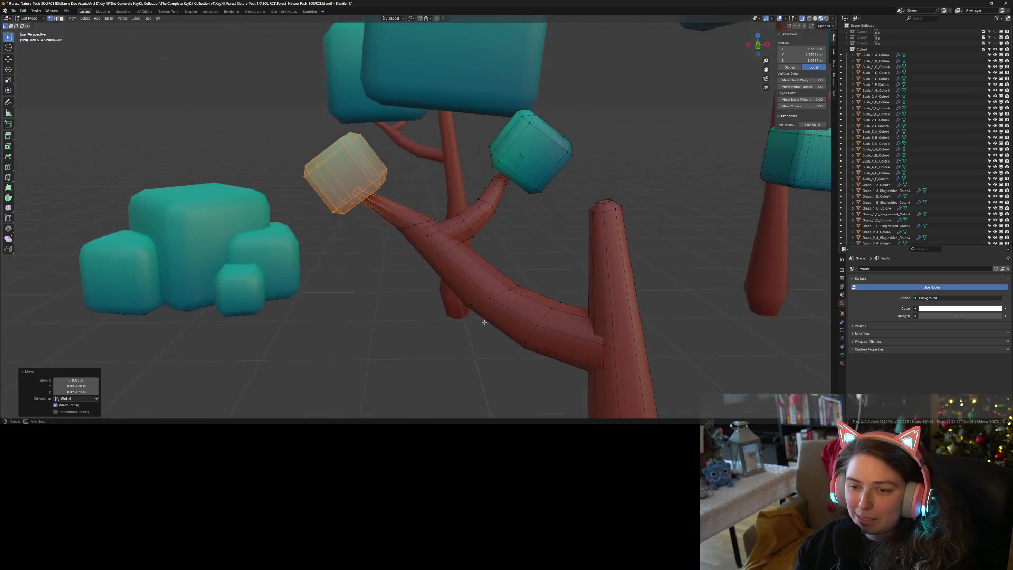
scroll(504, 323, "up", 5)
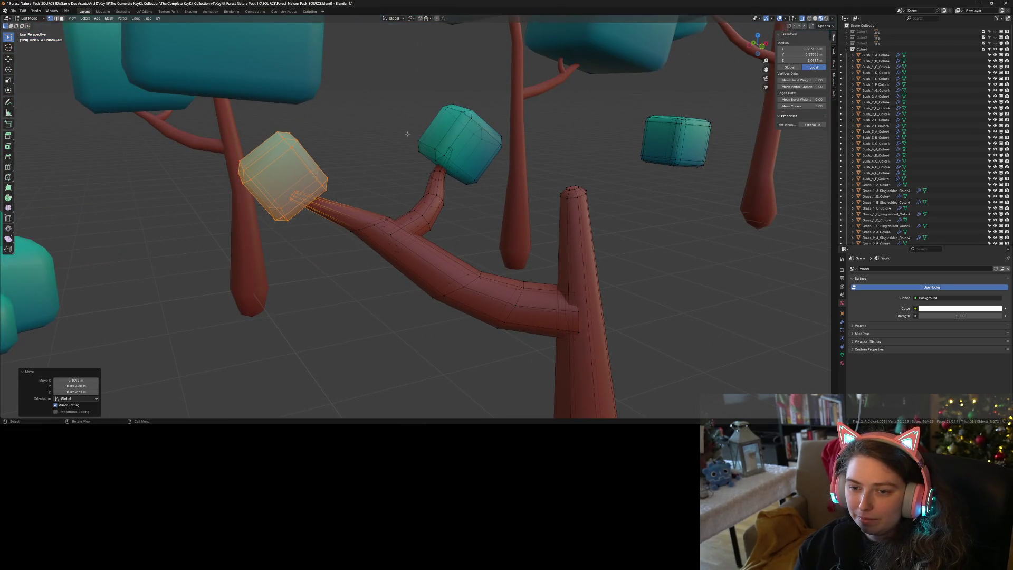
scroll(407, 127, "down", 4)
middle_click_drag(406, 126, 418, 210)
scroll(419, 210, "up", 4)
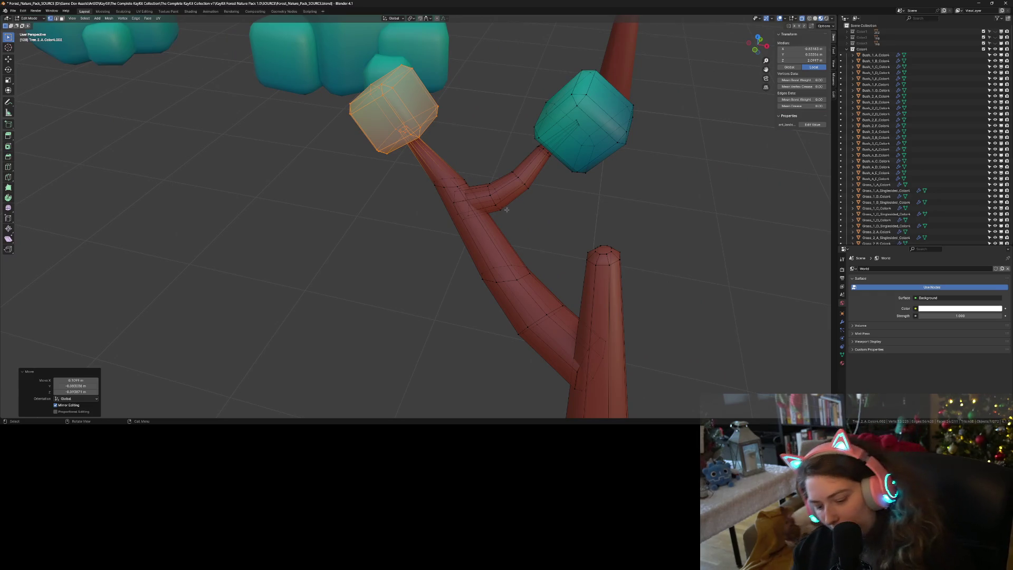
- Shrink a branch edge loop and slide it to a new spot along the branch
left_click(510, 283, "alt")
key("s")
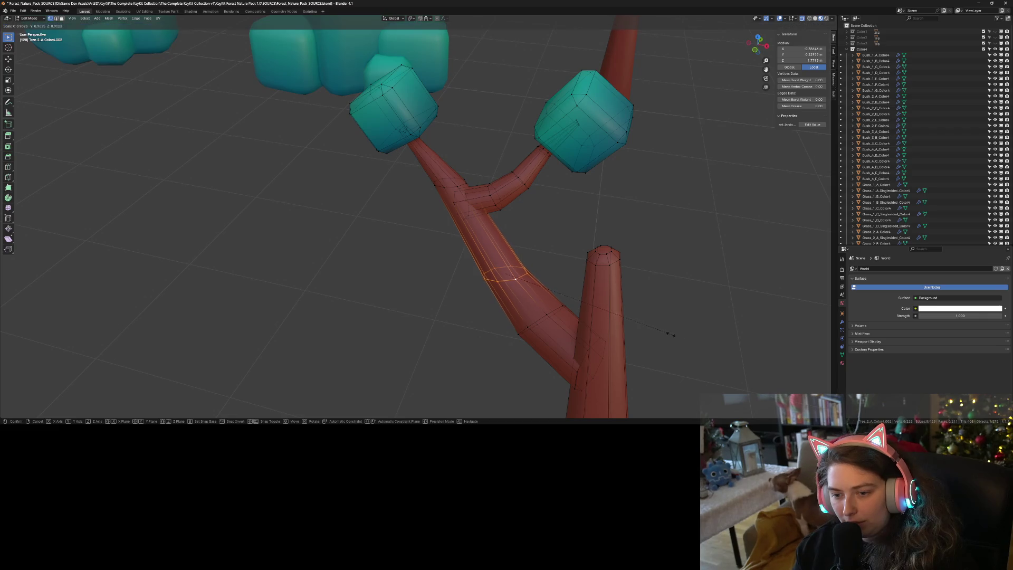
left_click(644, 327)
mouse_move(646, 323)
middle_mouse_down()
mouse_move(687, 291)
mouse_move(654, 309)
middle_mouse_up()
key("g")
left_click(537, 327)
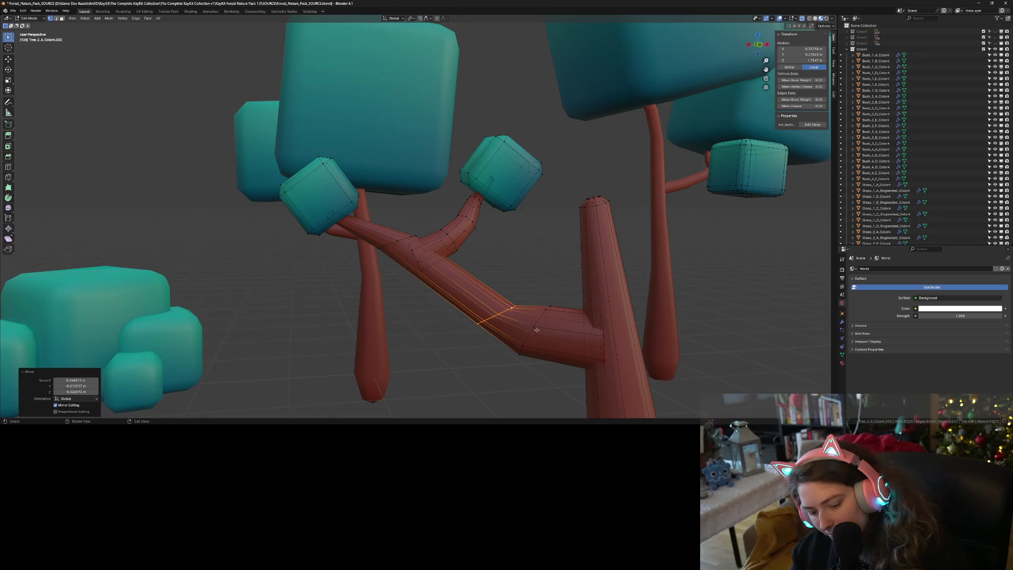
- Narrow the branch base loop to about 0.7 and the fork loop to about half
left_click(536, 320, "alt")
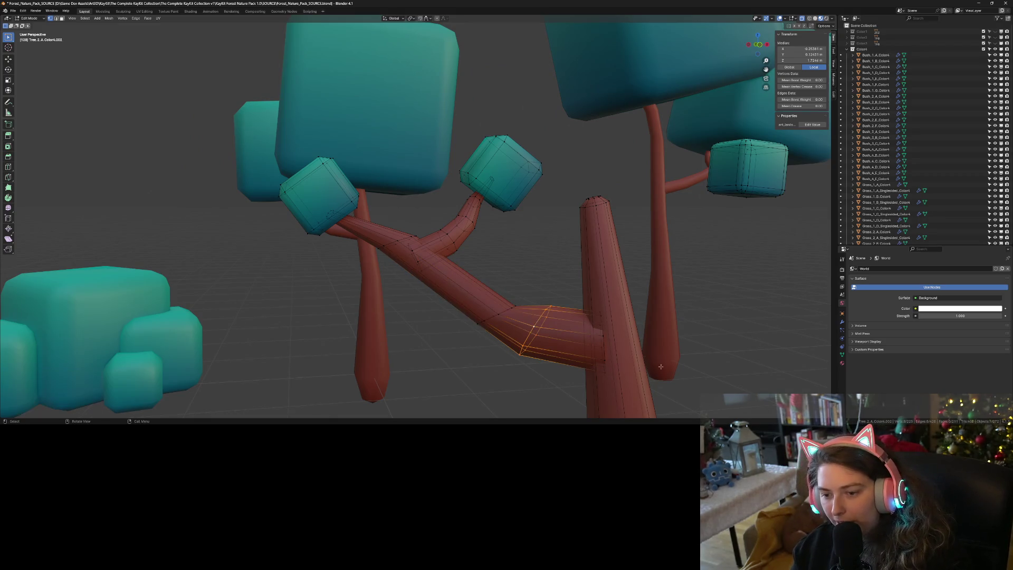
key("s")
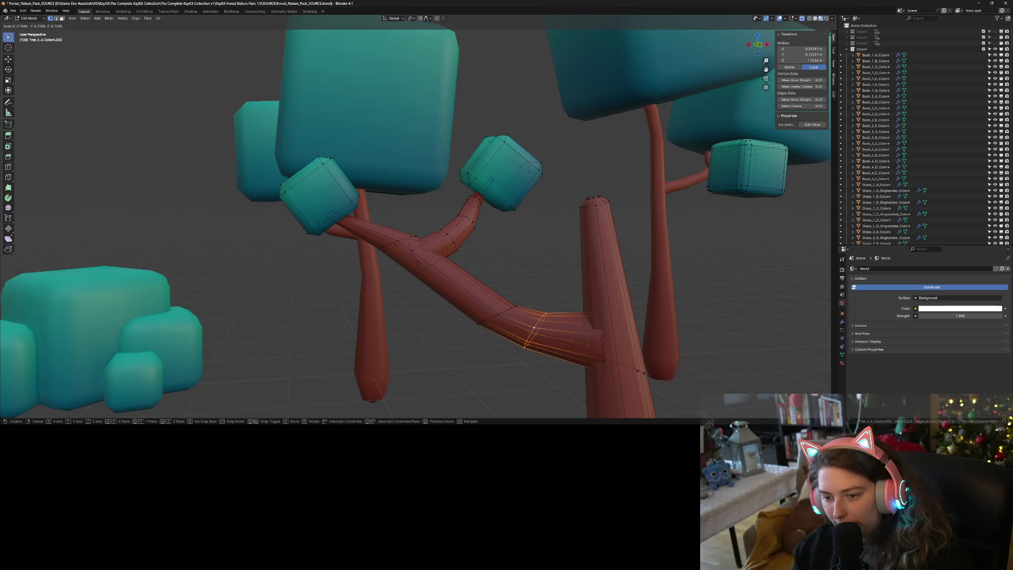
left_click(398, 242)
middle_click_drag(421, 269, 383, 234)
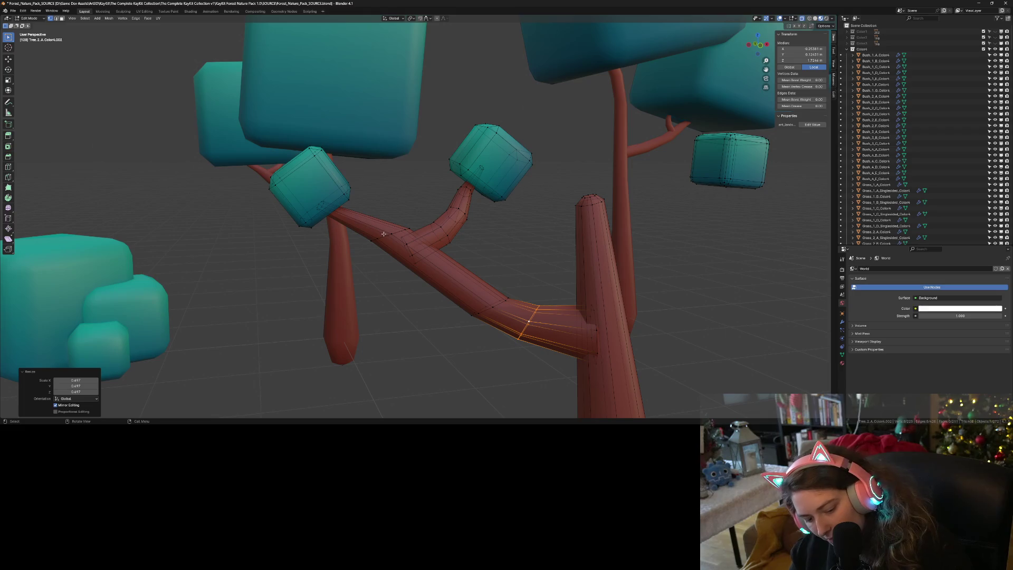
left_click(384, 233, "alt")
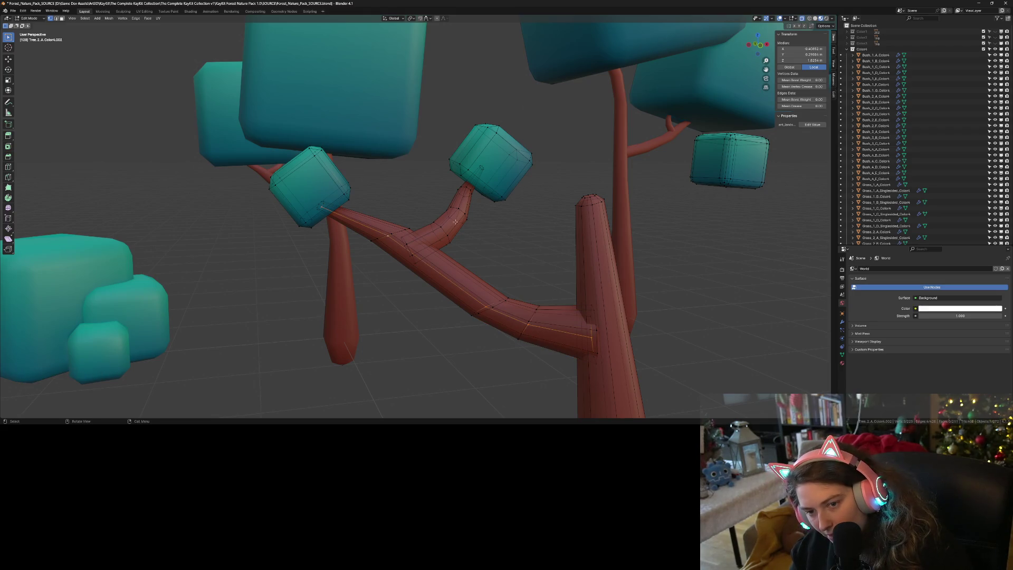
left_click(415, 264)
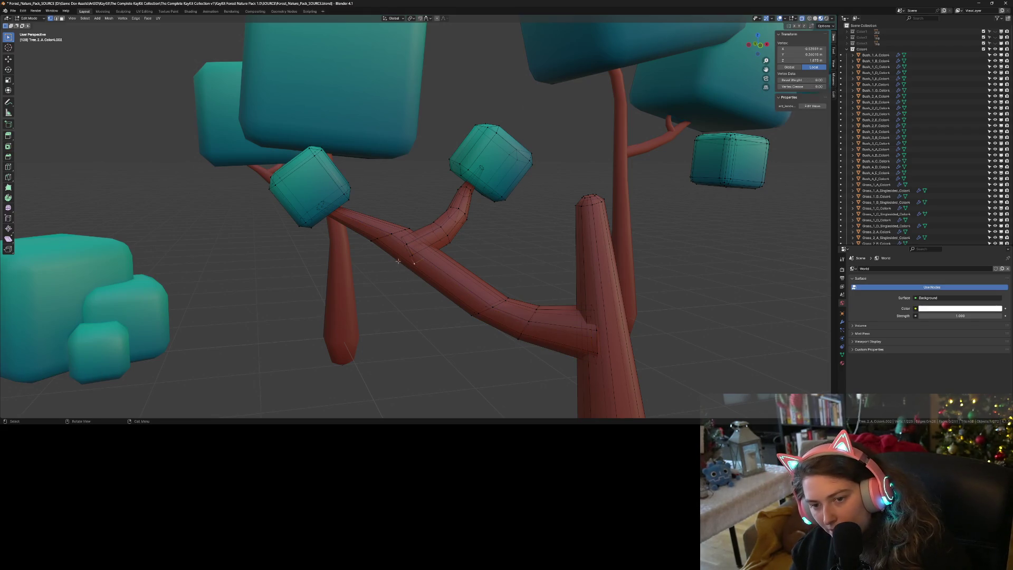
left_click(386, 238, "alt")
key("s")
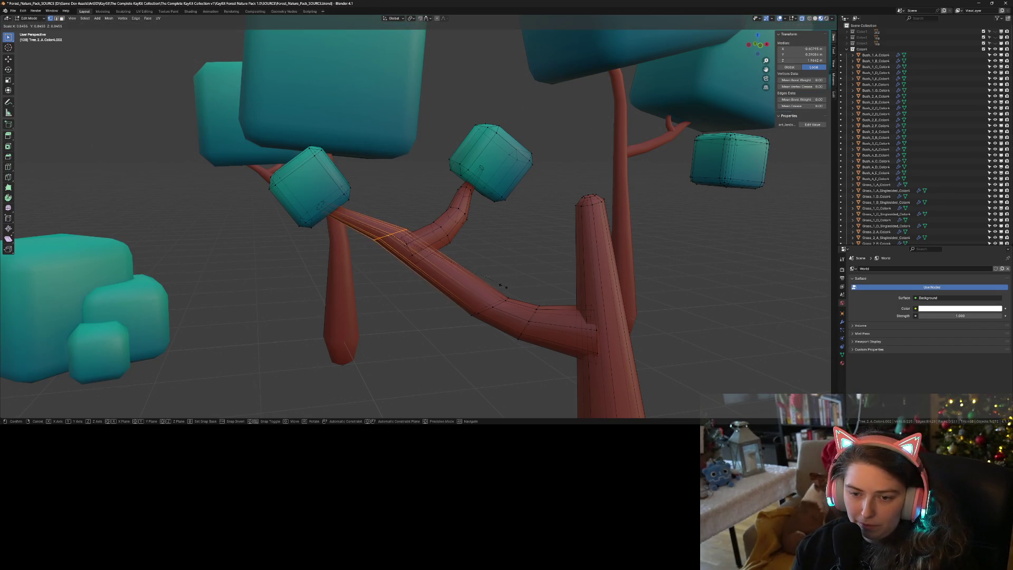
left_click(452, 286)
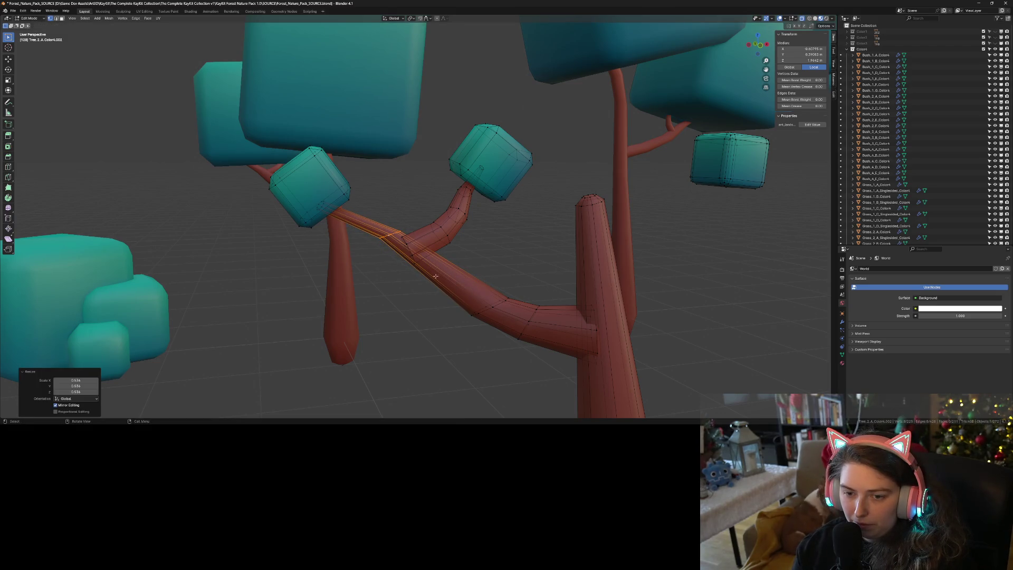
- Select the branch with its upper leaf cube, shrink it and move it lower
left_click_drag(400, 235, 470, 297)
mouse_move(465, 261)
left_mouse_down()
mouse_move(438, 234)
mouse_move(429, 182)
mouse_move(440, 174)
left_mouse_up()
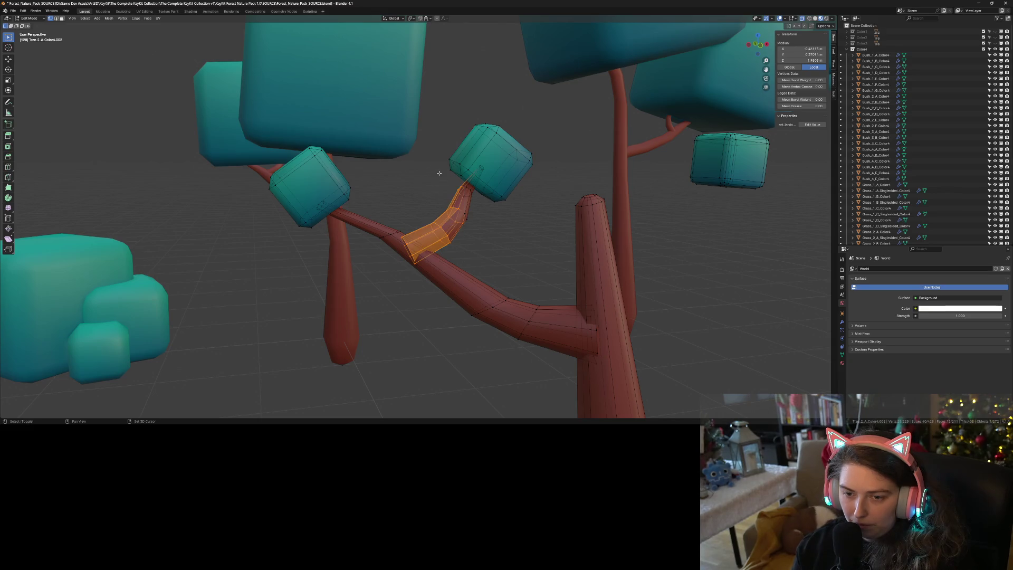
left_click_drag(441, 102, 552, 232)
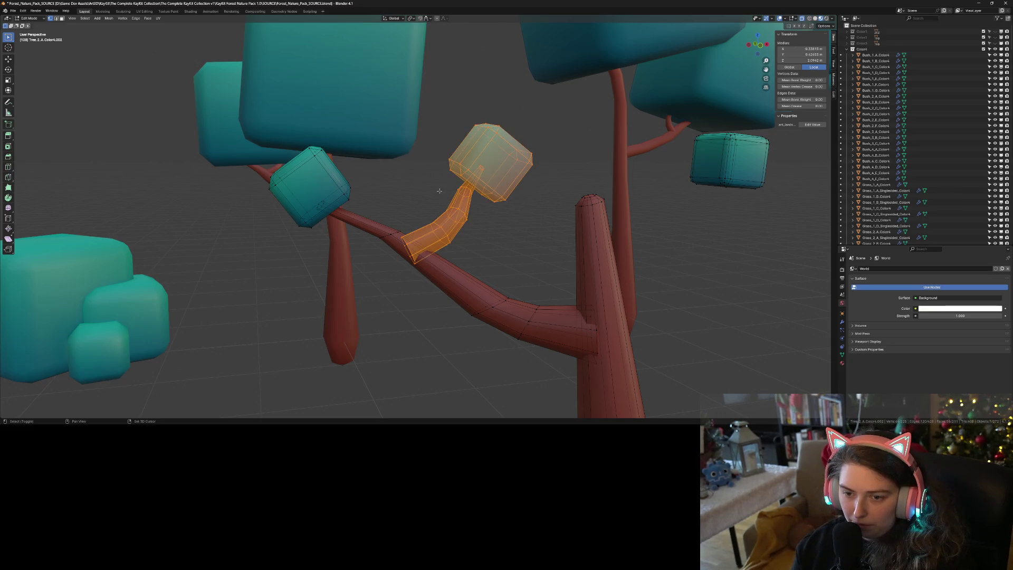
key("g")
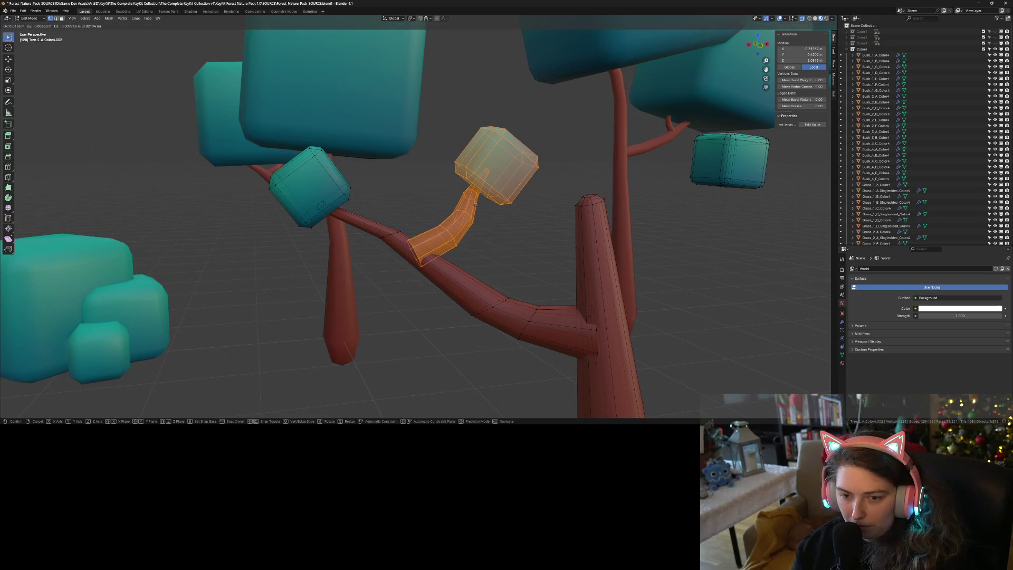
left_click(501, 223)
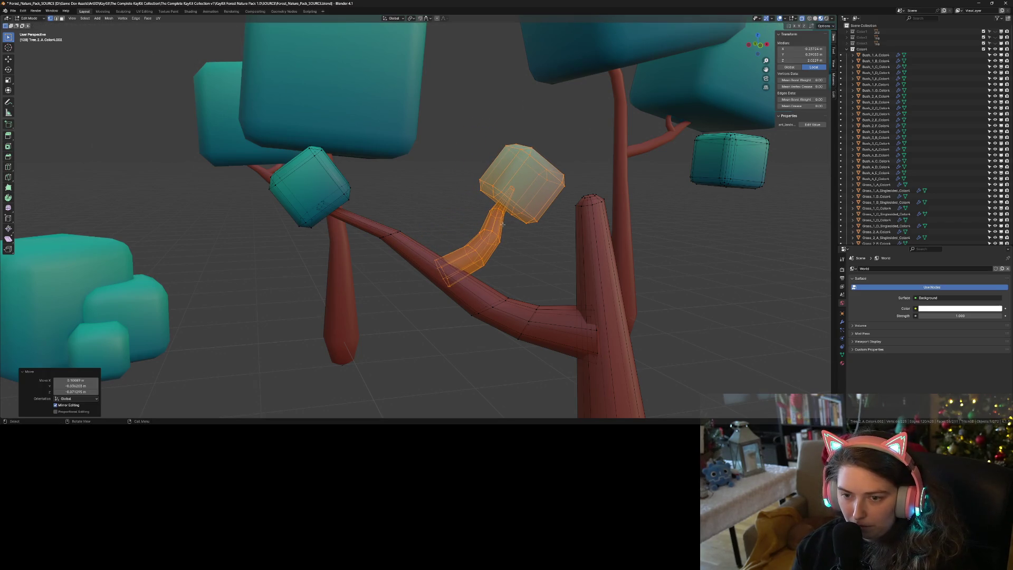
key("s")
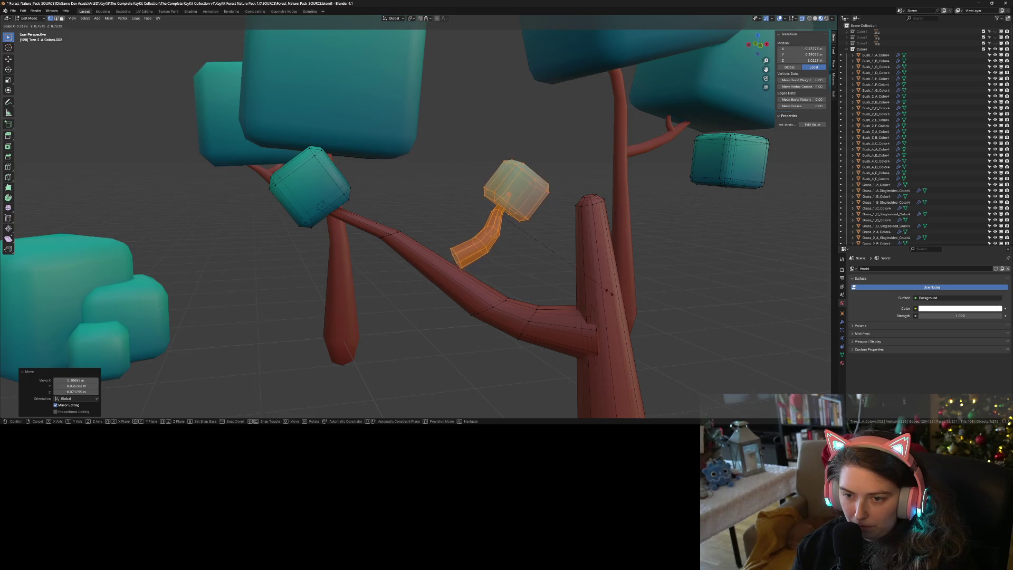
key("Escape")
key("g")
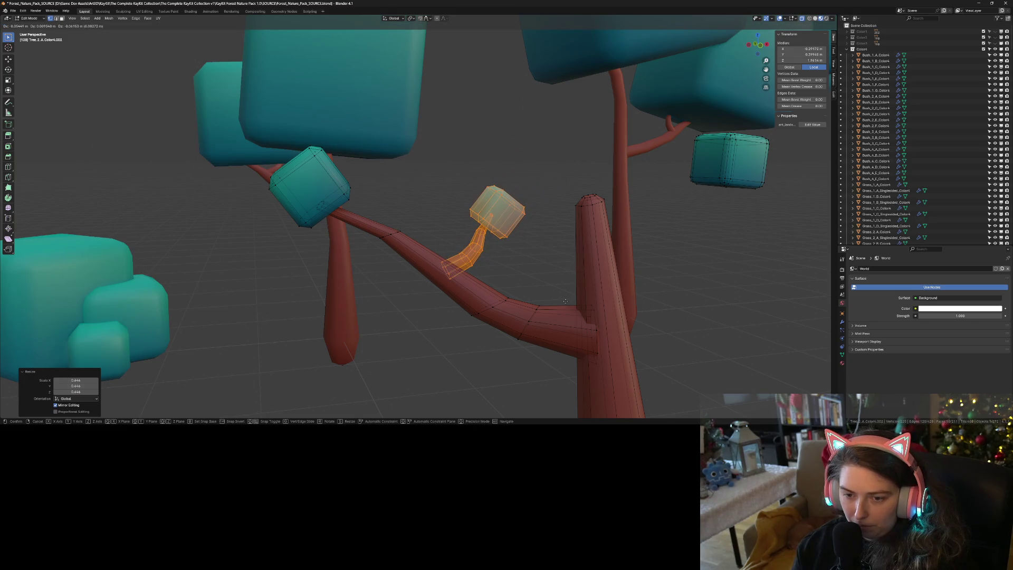
left_click(565, 301)
- Nudge the smaller branch and leaf left beside the trunk, checking from Object Mode
key("Tab")
mouse_move(565, 301)
middle_mouse_down()
mouse_move(481, 296)
mouse_move(548, 299)
middle_mouse_up()
key("Tab")
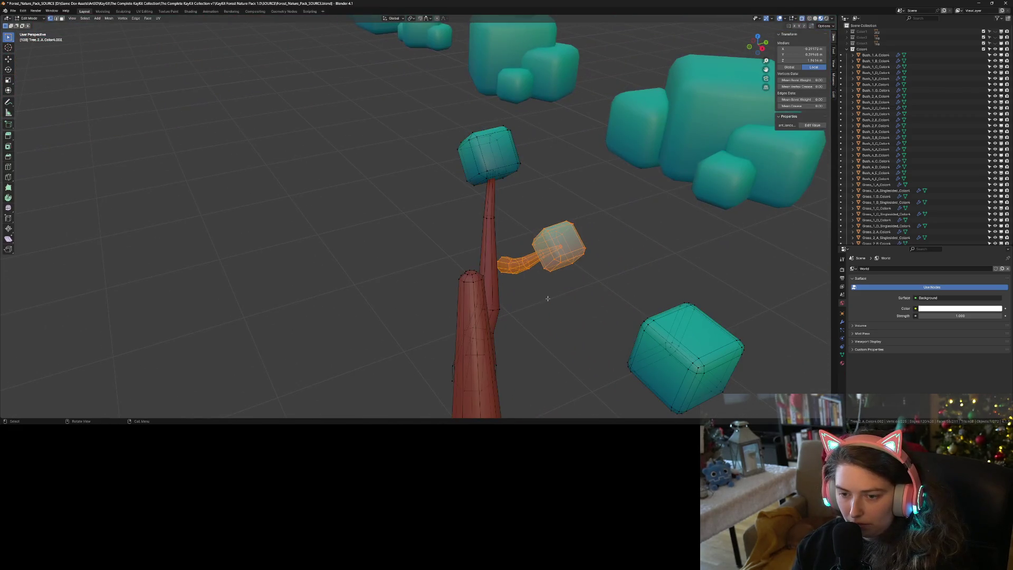
key("g")
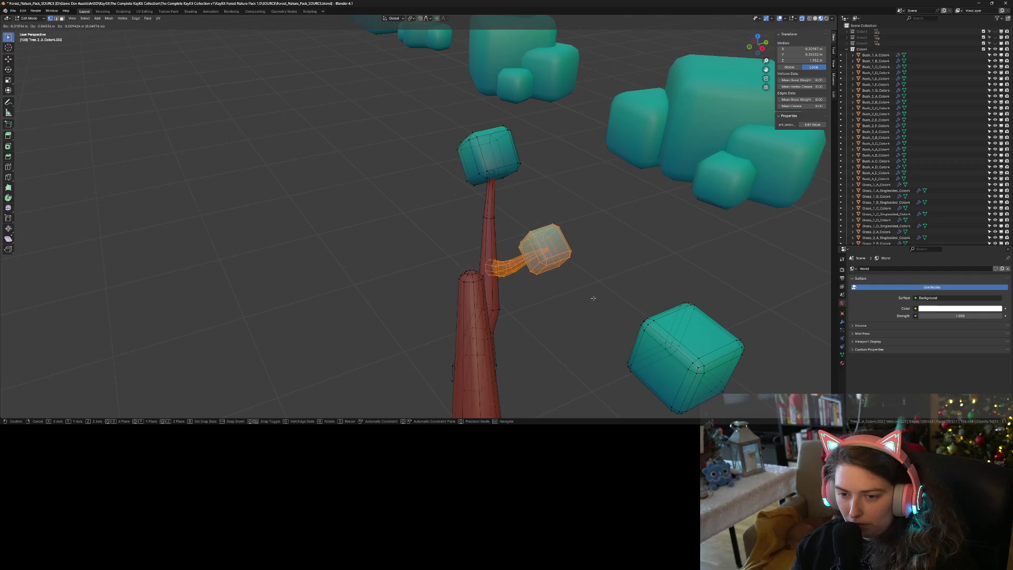
left_click(593, 298)
mouse_move(591, 312)
middle_mouse_down()
mouse_move(509, 296)
mouse_move(482, 319)
mouse_move(501, 325)
mouse_move(486, 336)
middle_mouse_up()
key("g")
left_click(589, 314)
key("Tab")
key("Tab")
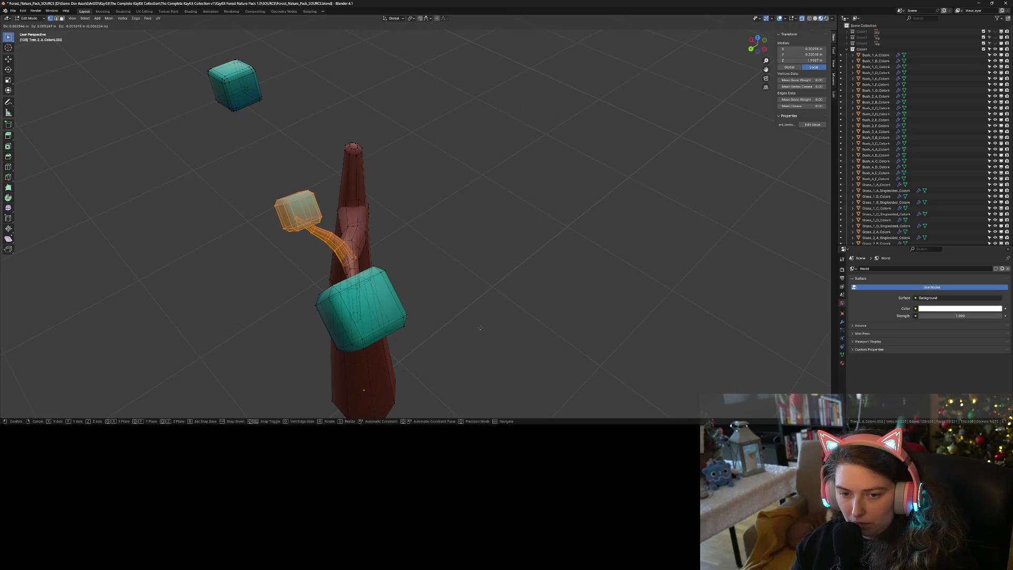
key("Tab")
mouse_move(481, 328)
middle_mouse_down()
mouse_move(583, 351)
mouse_move(628, 315)
middle_mouse_up()
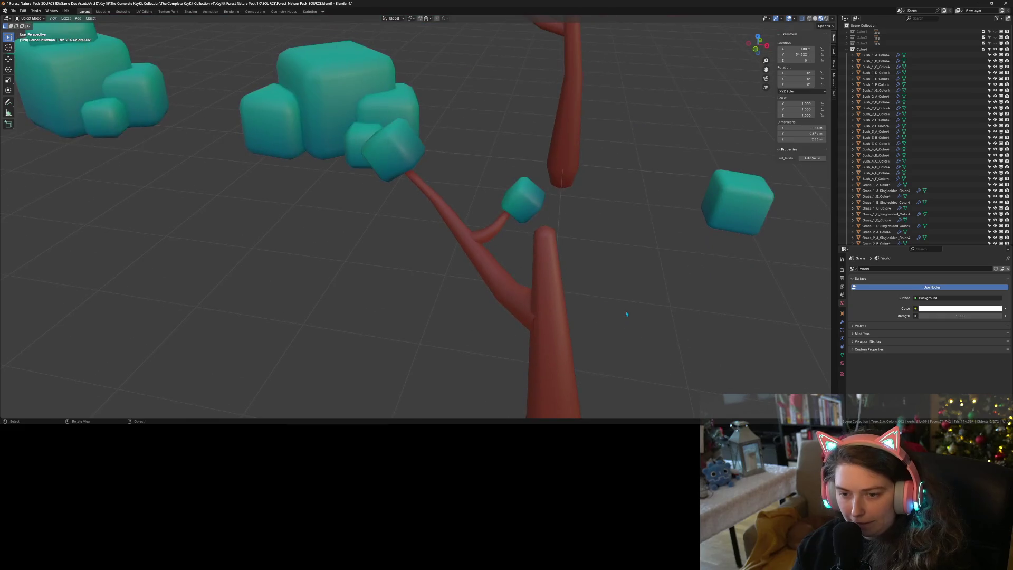
- Move the small branch toward the trunk top and check it from Object Mode
key("Tab")
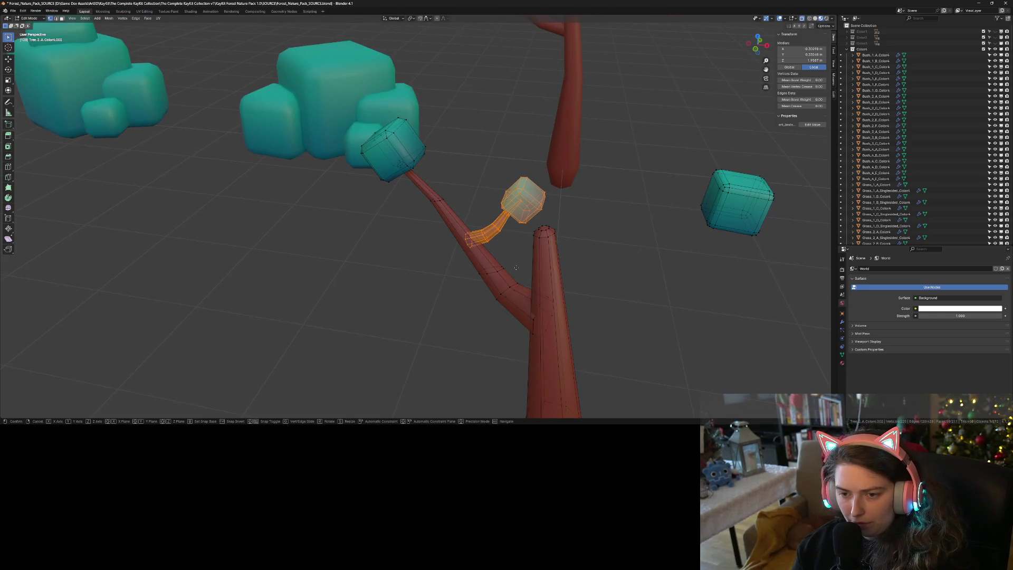
key("g")
left_click(529, 283)
key("Tab")
mouse_move(529, 284)
middle_mouse_down()
mouse_move(454, 310)
mouse_move(491, 342)
middle_mouse_up()
- Rotate the small branch and its leaf cube about 8° to point upward
key("Tab")
key("r")
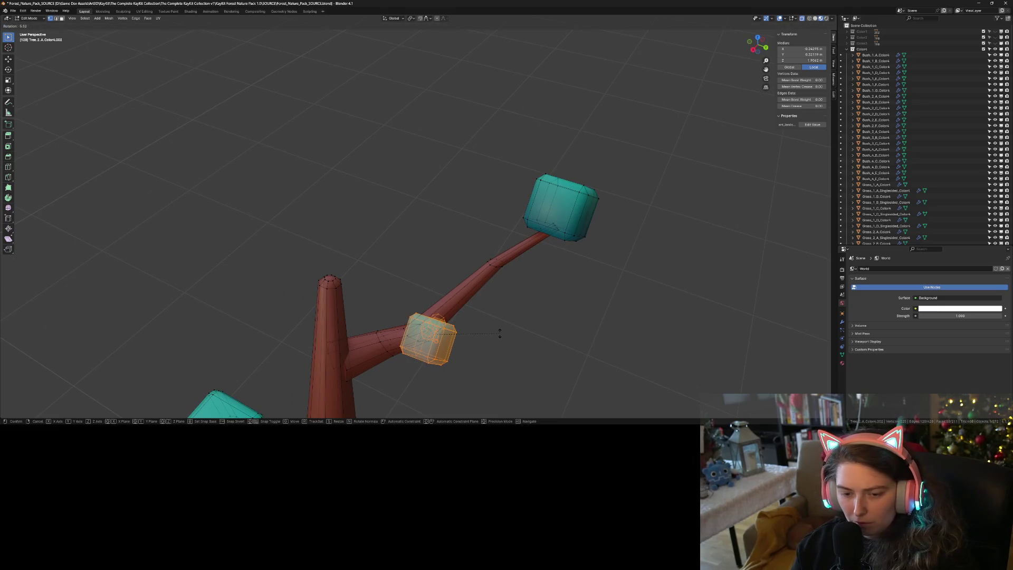
left_click(500, 334)
mouse_move(501, 334)
middle_mouse_down()
mouse_move(446, 344)
mouse_move(437, 361)
middle_mouse_up()
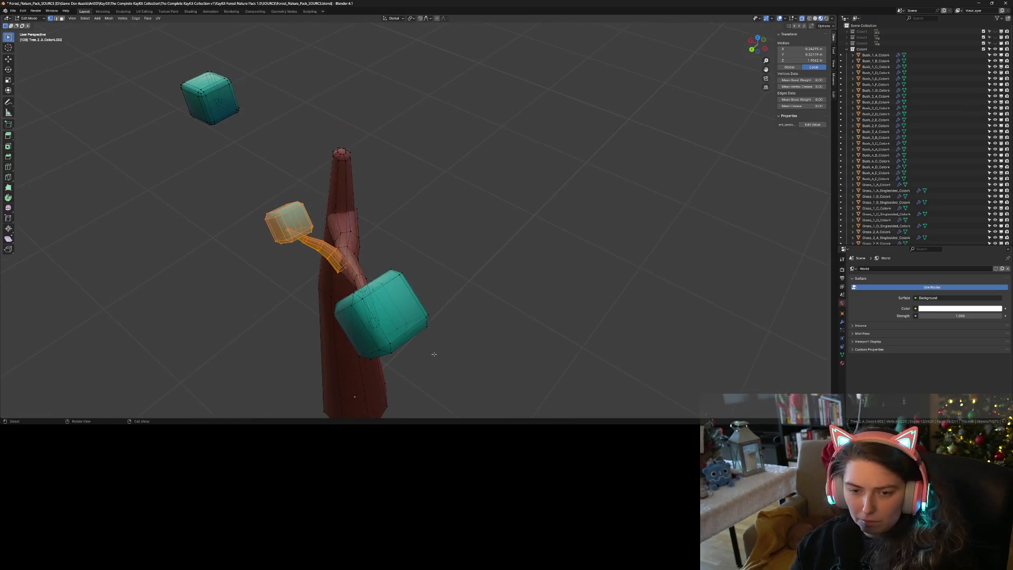
key("r")
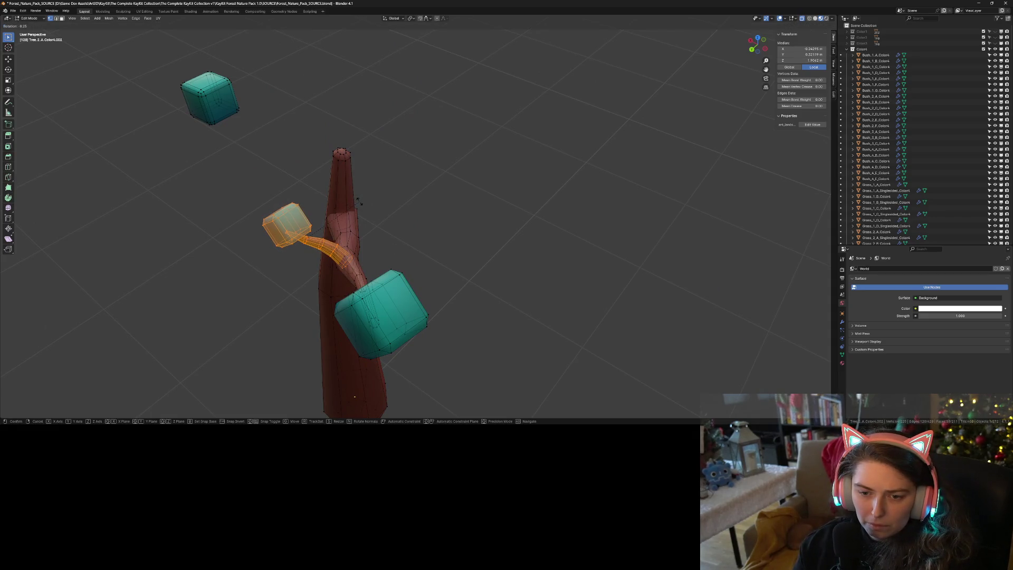
left_click(359, 202)
- Select the edge loops at the small branch's base joint
middle_click_drag(454, 298, 355, 307)
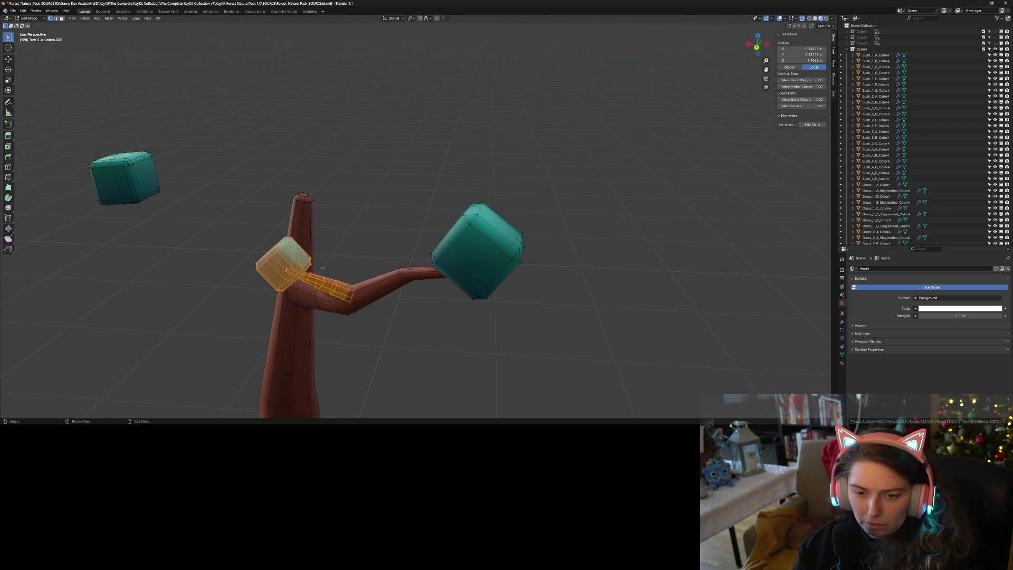
left_click(343, 297, "alt")
middle_click_drag(352, 323, 332, 242)
left_click(346, 304)
left_click(318, 225, "alt")
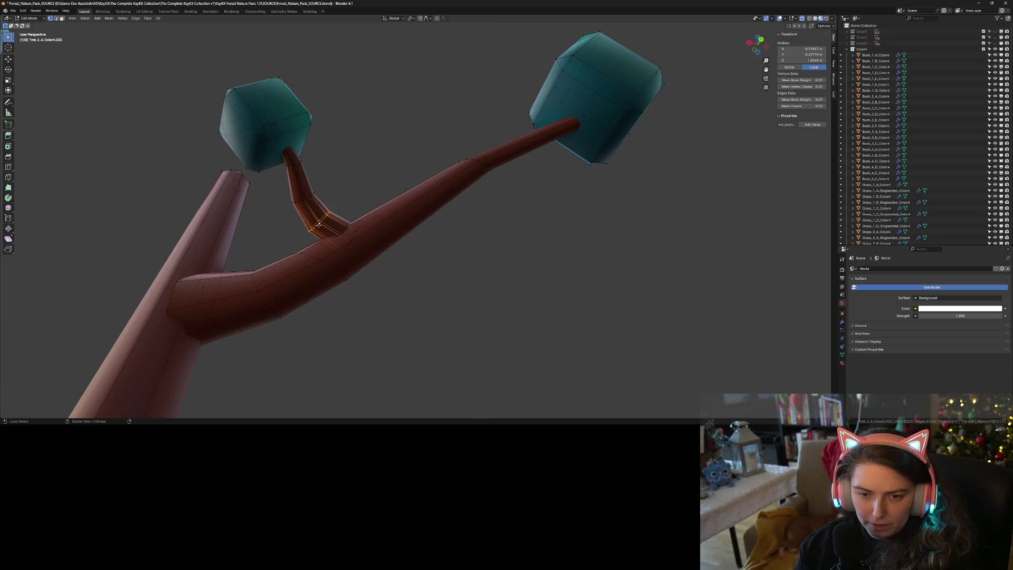
- Shrink the edge ring at the branch joint, then check the thinner joint in Object Mode
left_click(349, 243, "alt+shift")
key("s")
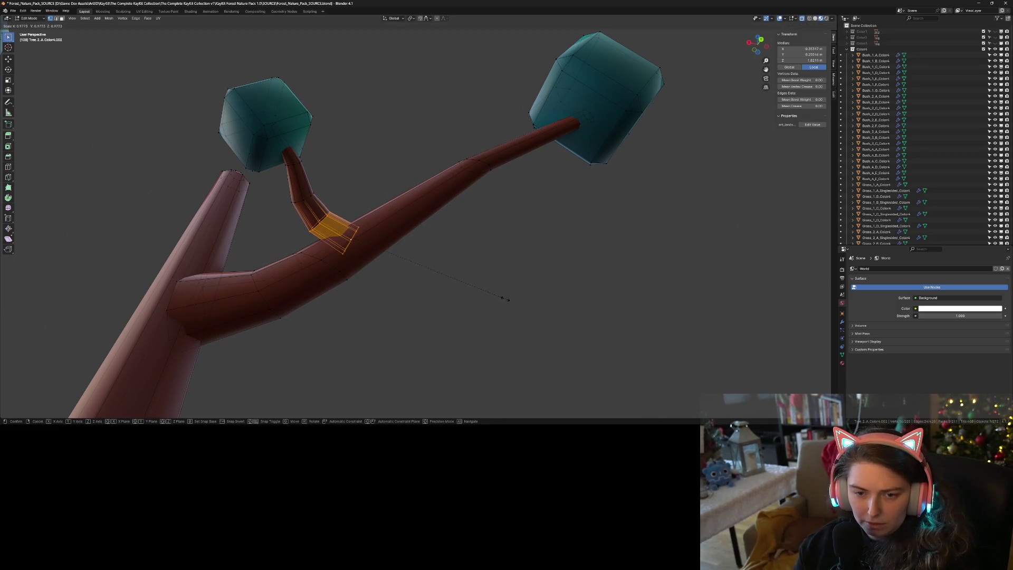
left_click(451, 287)
key("Tab")
middle_click_drag(412, 308, 295, 302)
key("Tab")
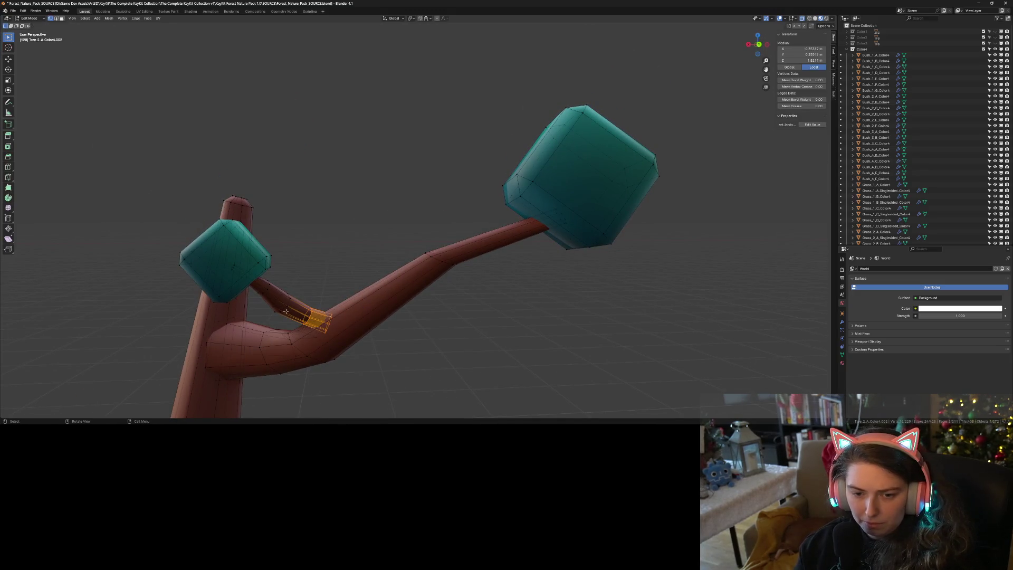
- Narrow a ring around the small branch to about 0.75 and view it among the trees
left_click(284, 311, "alt")
key("space")
left_click(284, 309, "alt")
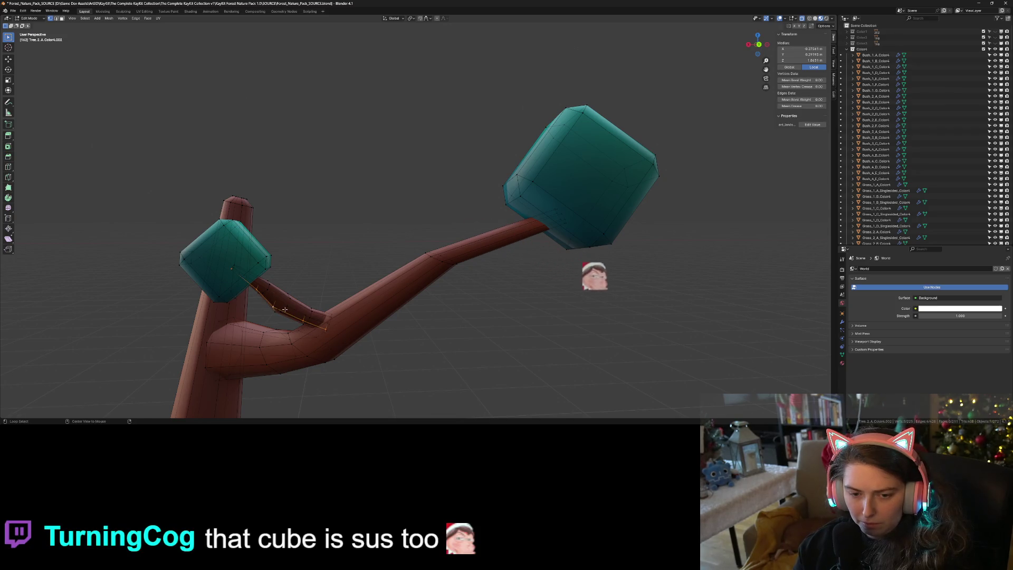
left_click(284, 306, "alt")
key("s")
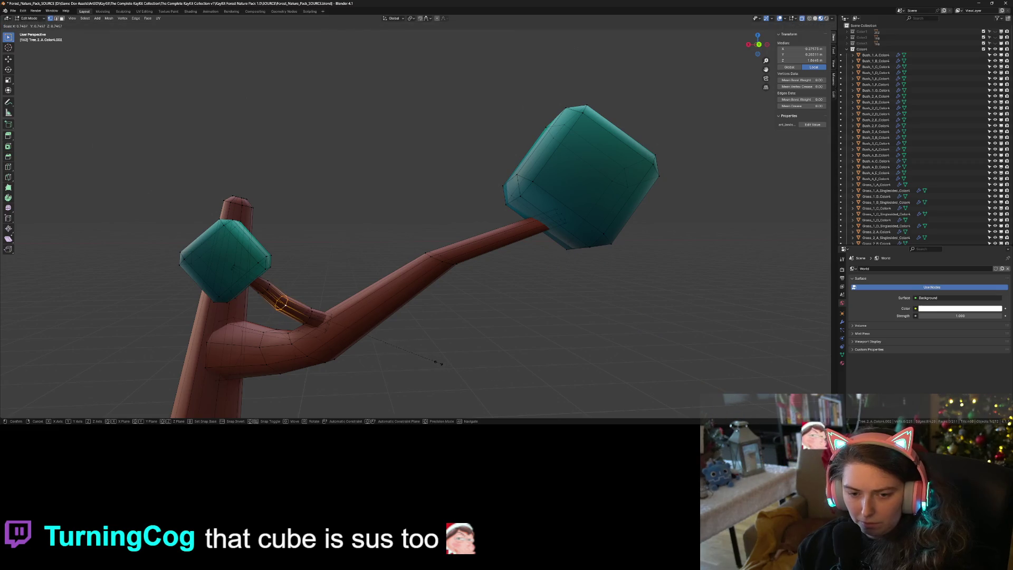
left_click(423, 358)
key("Tab")
scroll(422, 358, "down", 5)
mouse_move(422, 357)
middle_mouse_down()
mouse_move(528, 378)
mouse_move(362, 317)
middle_mouse_up()
- Select the linked trunk section near the fork and scale it to about 0.616
key("Tab")
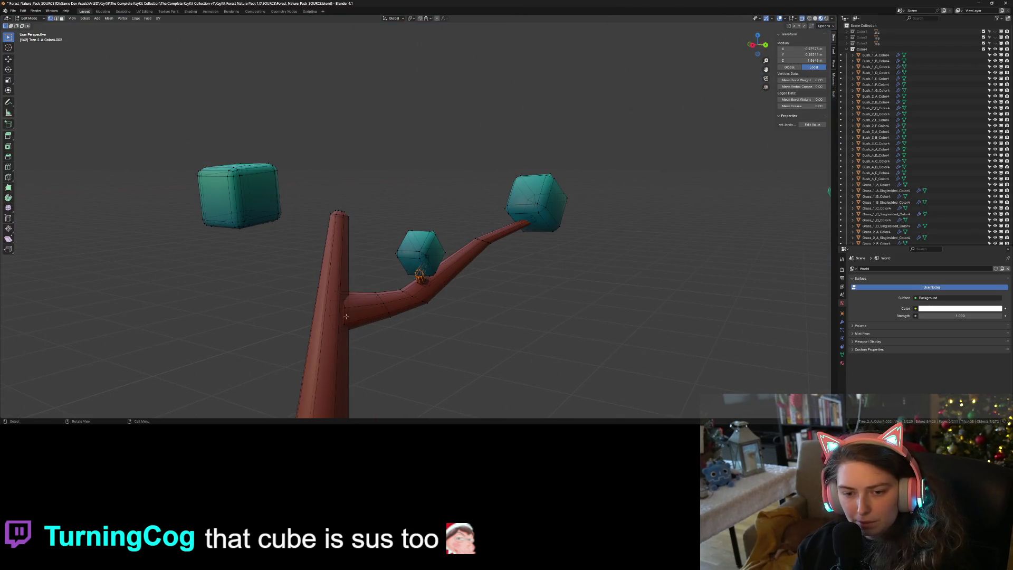
left_click(344, 318, "alt")
key("ctrl+l")
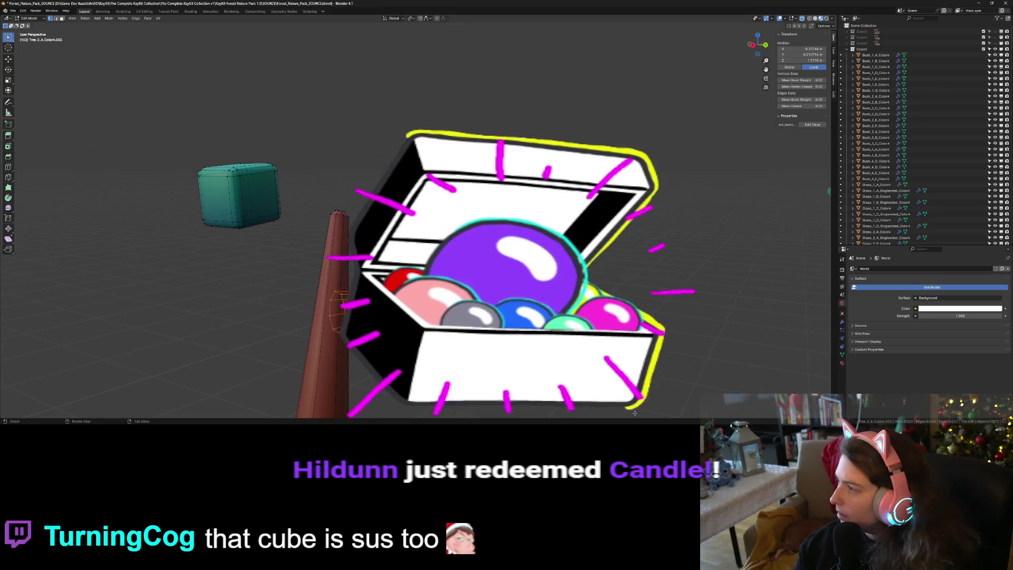
key("s")
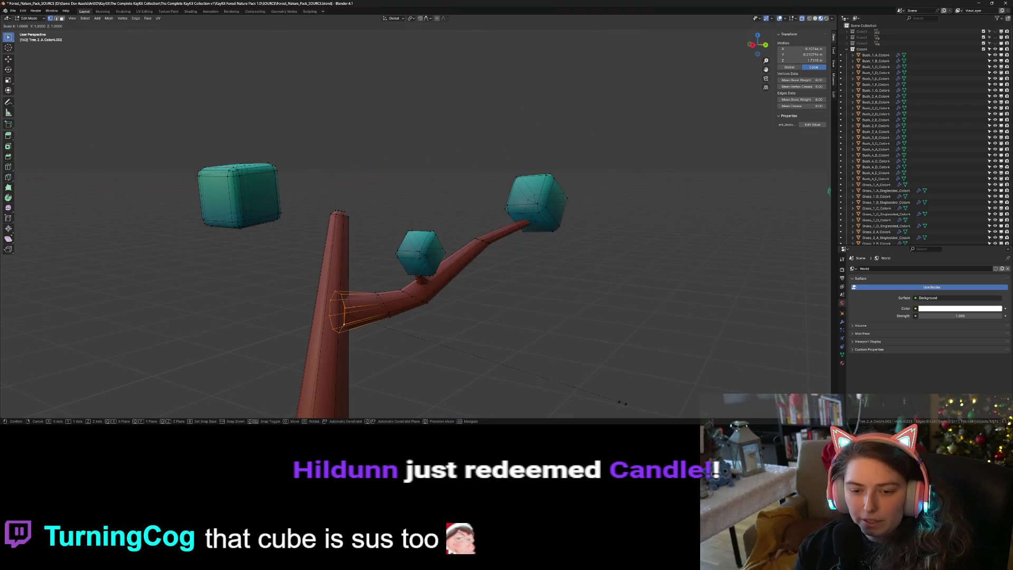
key("Return")
middle_click_drag(422, 211, 369, 211)
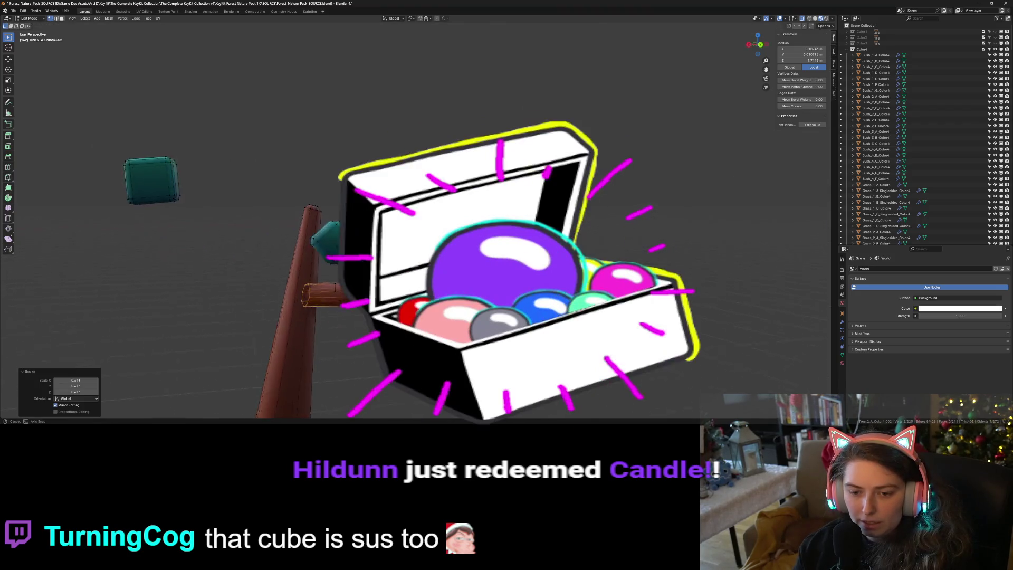
key("Tab")
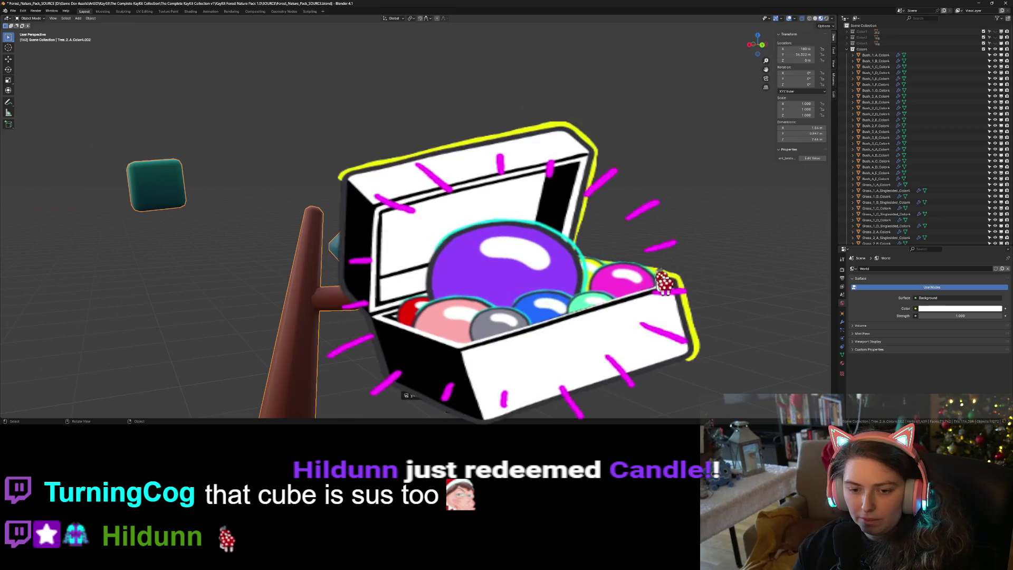
- Orbit and zoom close to the tree branches in Edit Mode and pick a single vertex
key("KP_7")
mouse_move(477, 333)
middle_mouse_down()
mouse_move(586, 282)
mouse_move(562, 292)
middle_mouse_up()
scroll(557, 295, "up", 2)
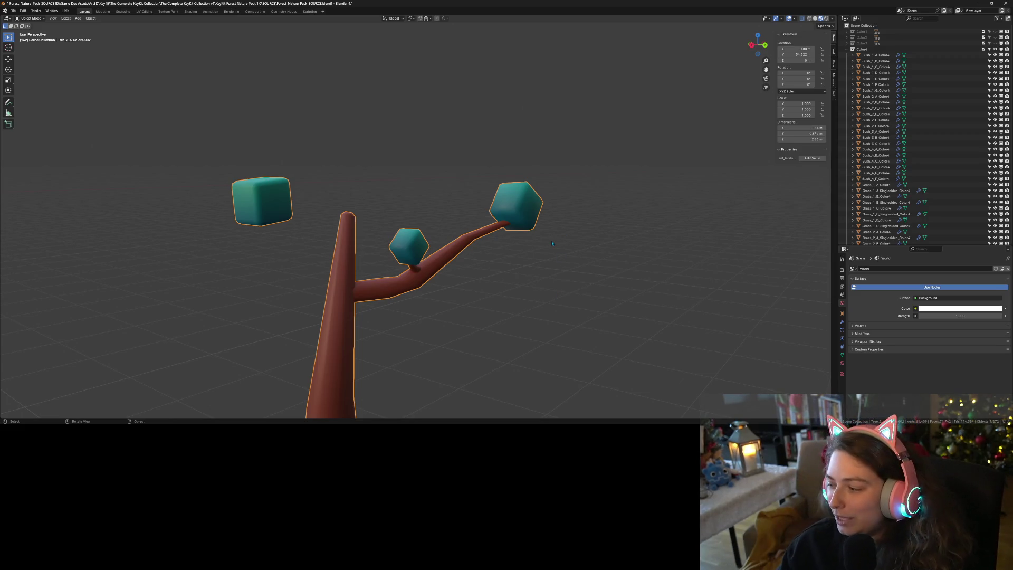
key("Tab")
mouse_move(488, 312)
middle_mouse_down()
mouse_move(482, 294)
mouse_move(434, 317)
mouse_move(423, 335)
mouse_move(448, 312)
mouse_move(449, 322)
mouse_move(400, 323)
mouse_move(410, 344)
mouse_move(423, 317)
mouse_move(359, 249)
mouse_move(285, 259)
mouse_move(147, 169)
middle_mouse_up()
left_click(360, 249)
- Move the left leaf cube down beside the trunk using front and side orthographic views
left_click_drag(147, 170, 252, 277)
key("g")
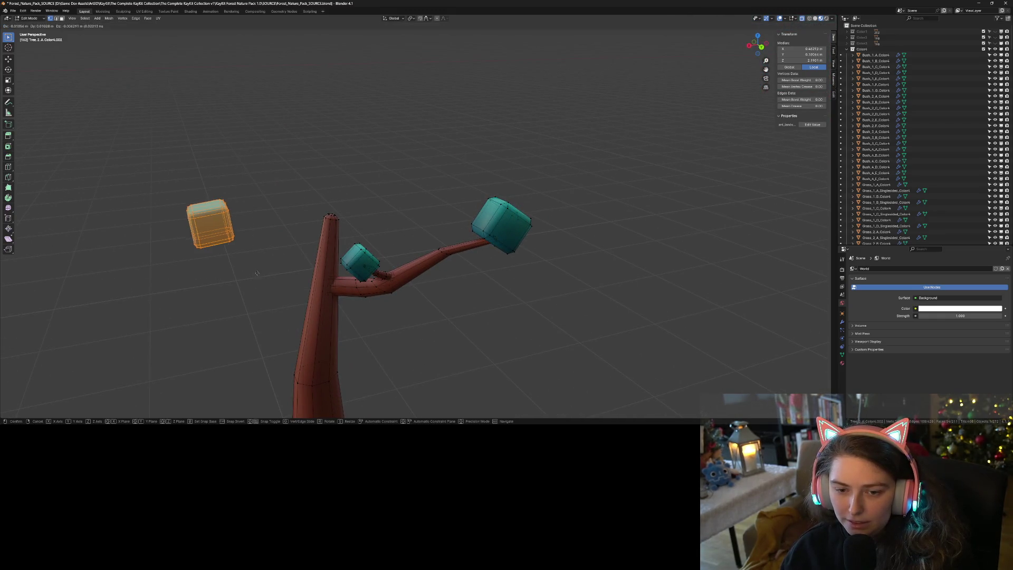
left_click(337, 293)
middle_click_drag(338, 293, 320, 275)
key("KP_5")
key("KP_1")
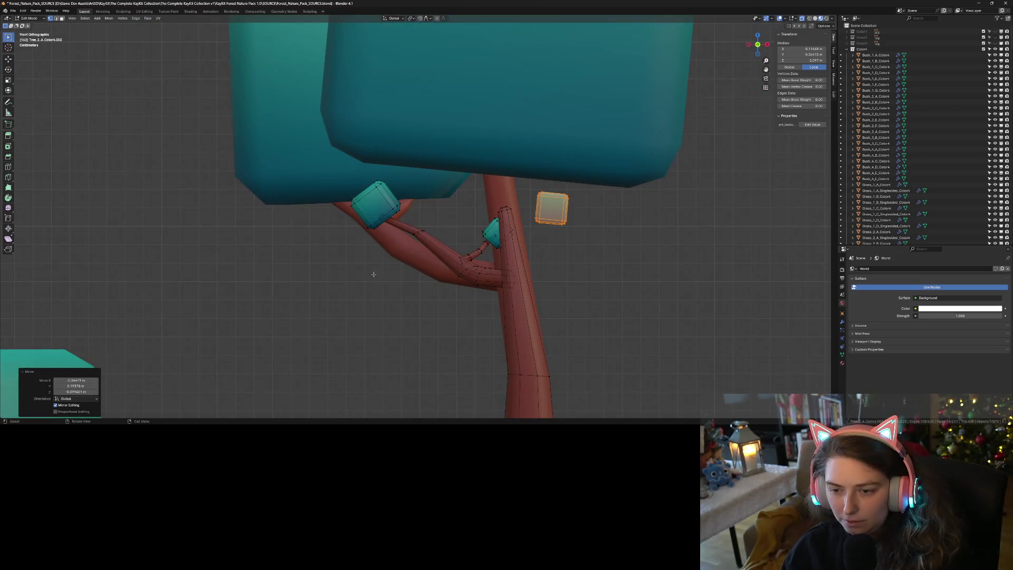
key("g")
left_click(601, 256)
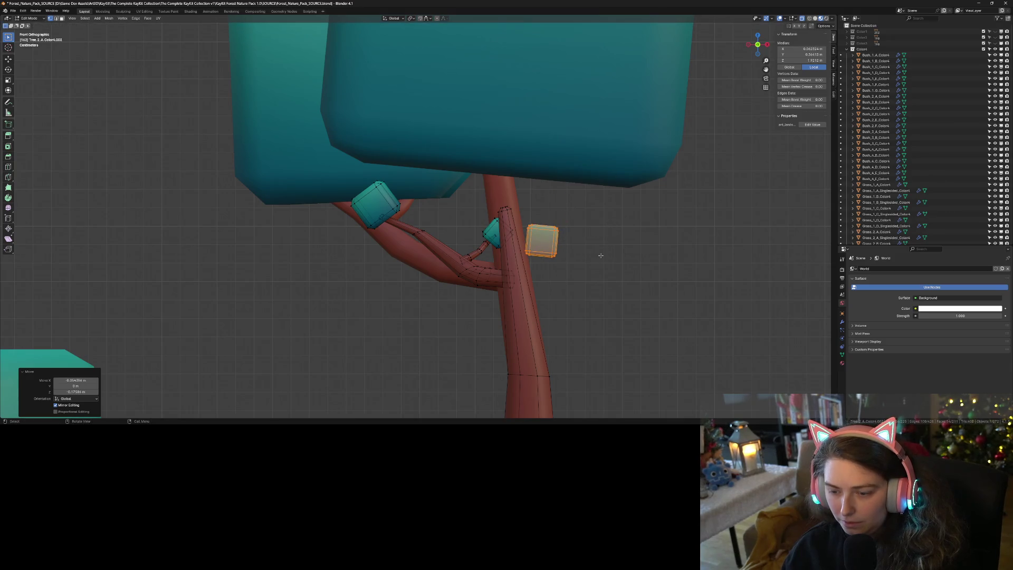
key("KP_3")
key("g")
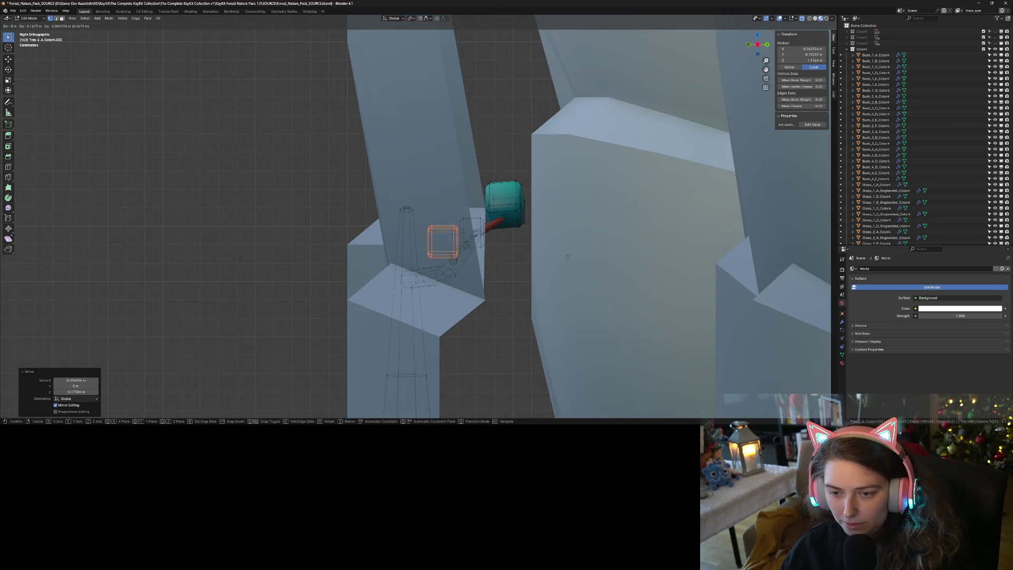
left_click(498, 259)
mouse_move(498, 259)
middle_mouse_down()
mouse_move(532, 333)
mouse_move(629, 336)
middle_mouse_up()
- Rotate the leaf cube around Z to a tilt, adjust it further, and exit to Object Mode
key("r")
key("z")
left_click(561, 344)
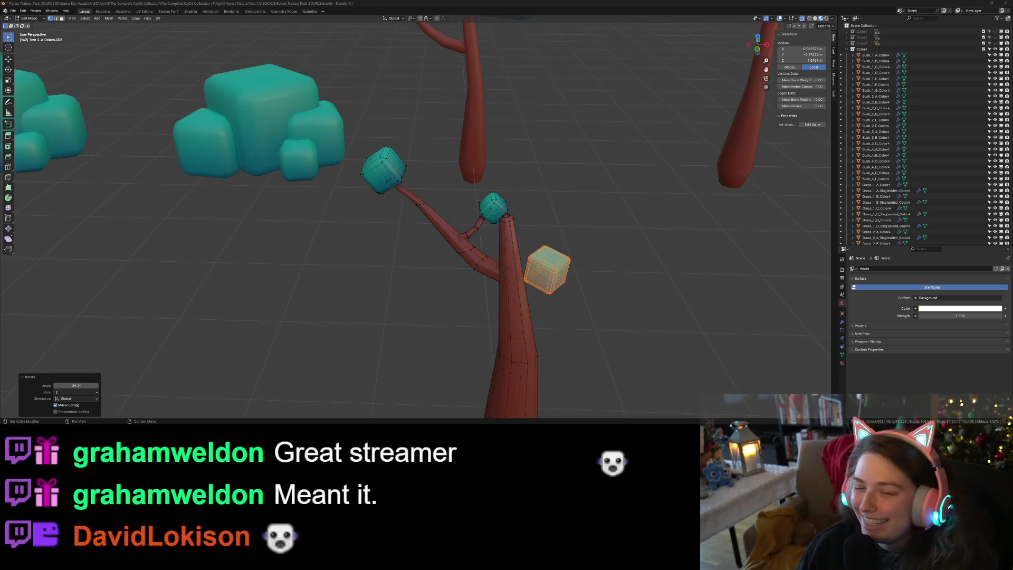
mouse_move(657, 376)
middle_mouse_down()
mouse_move(621, 303)
mouse_move(633, 325)
mouse_move(654, 317)
middle_mouse_up()
key("r")
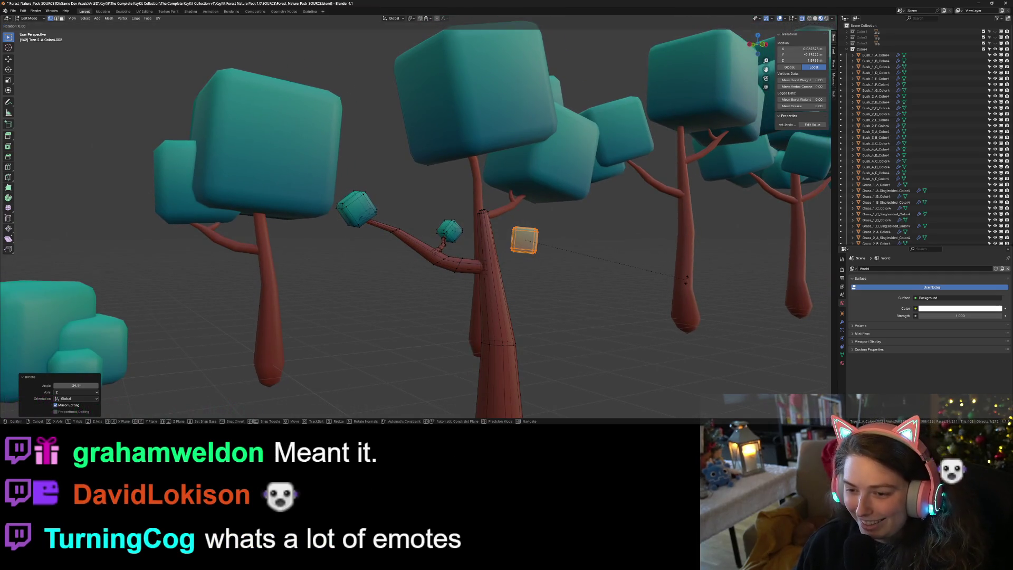
left_click(657, 332)
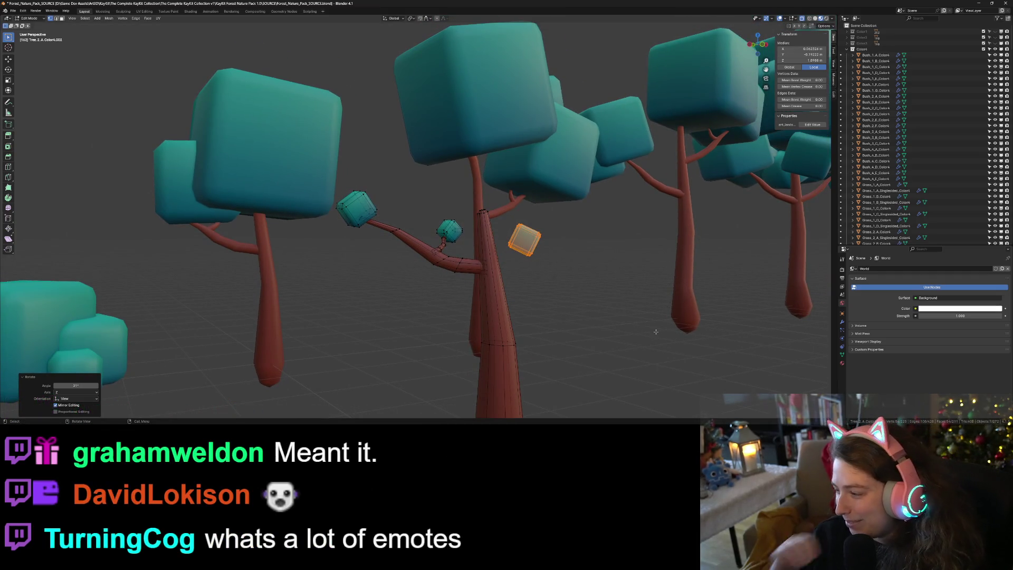
key("Tab")
scroll(647, 326, "up", 3)
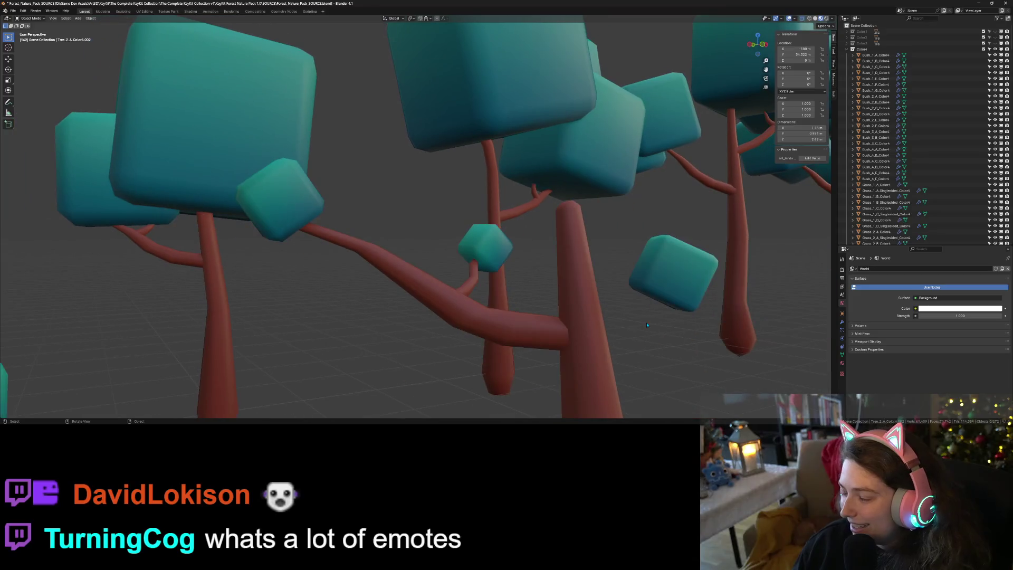
- In Edit Mode, select the small branch's vertices up to its leaf cube
middle_click_drag(638, 324, 637, 359)
key("Tab")
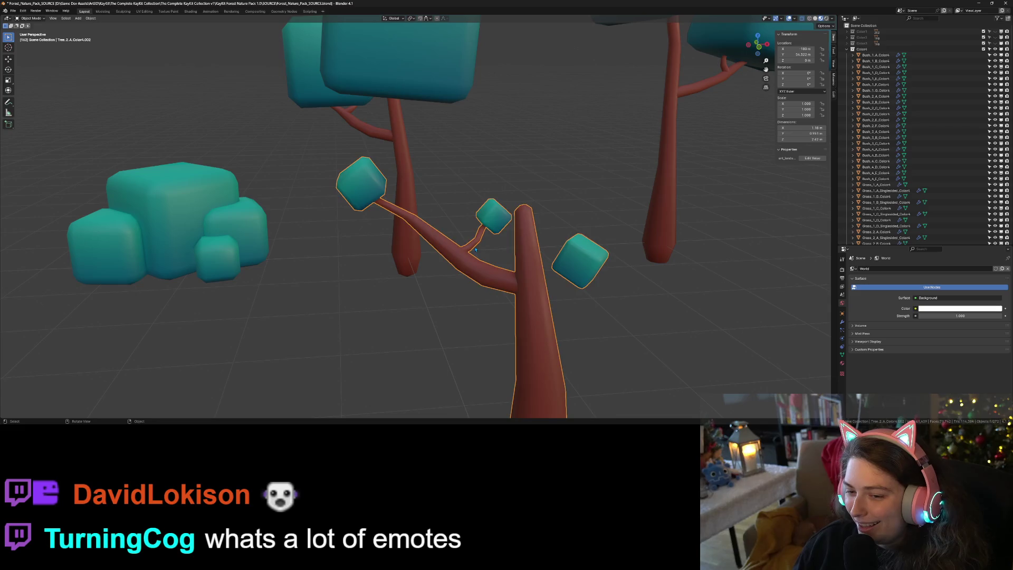
scroll(475, 247, "up", 5)
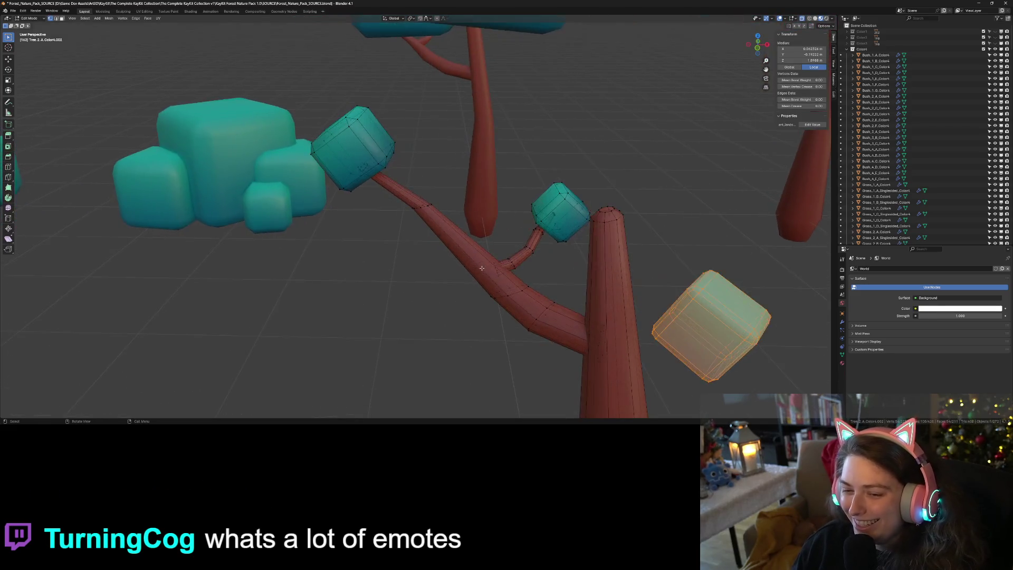
mouse_move(512, 267)
left_mouse_down()
mouse_move(588, 305)
mouse_move(551, 253)
left_mouse_up()
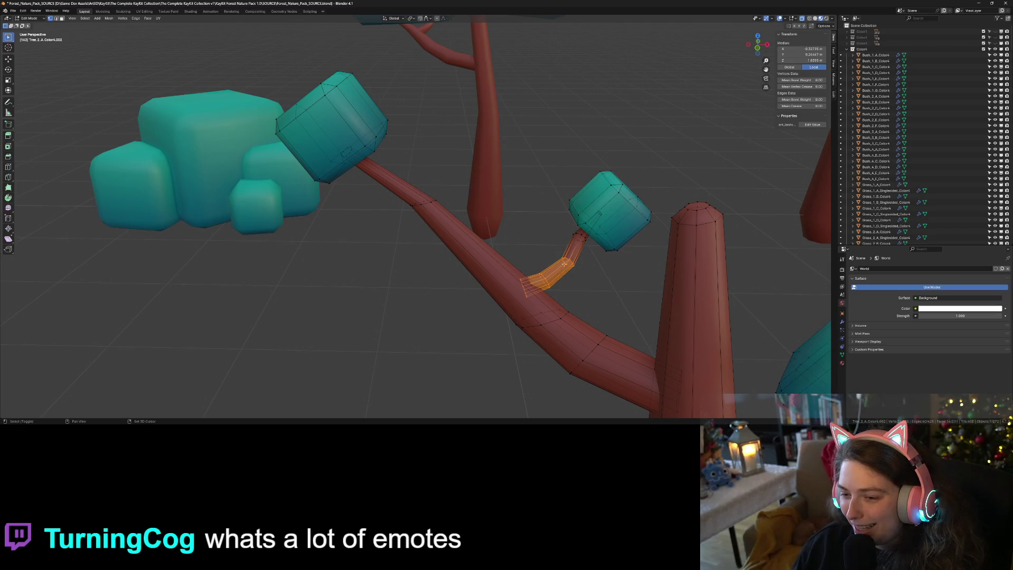
middle_click_drag(599, 299, 599, 300)
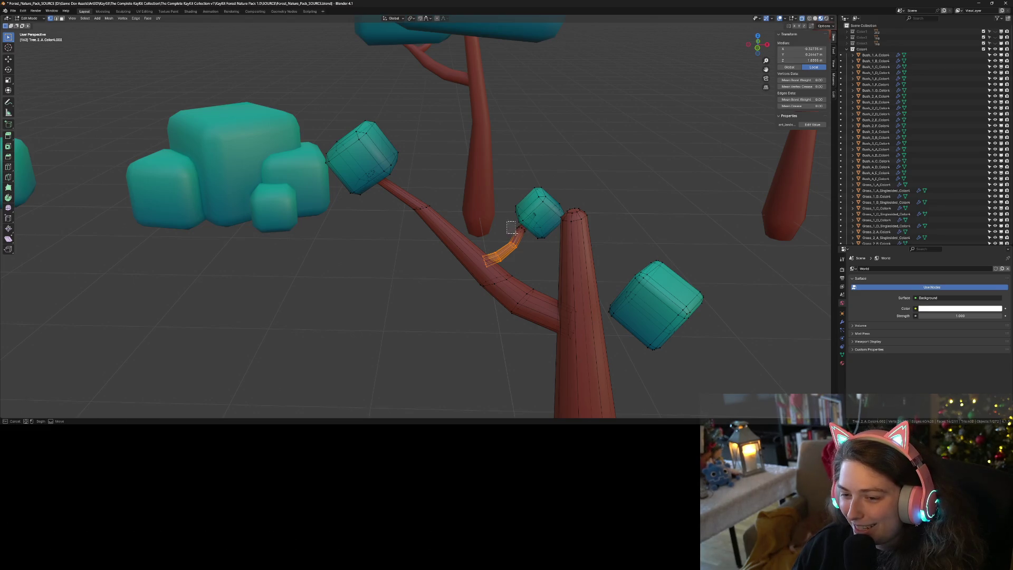
scroll(523, 248, "up", 3)
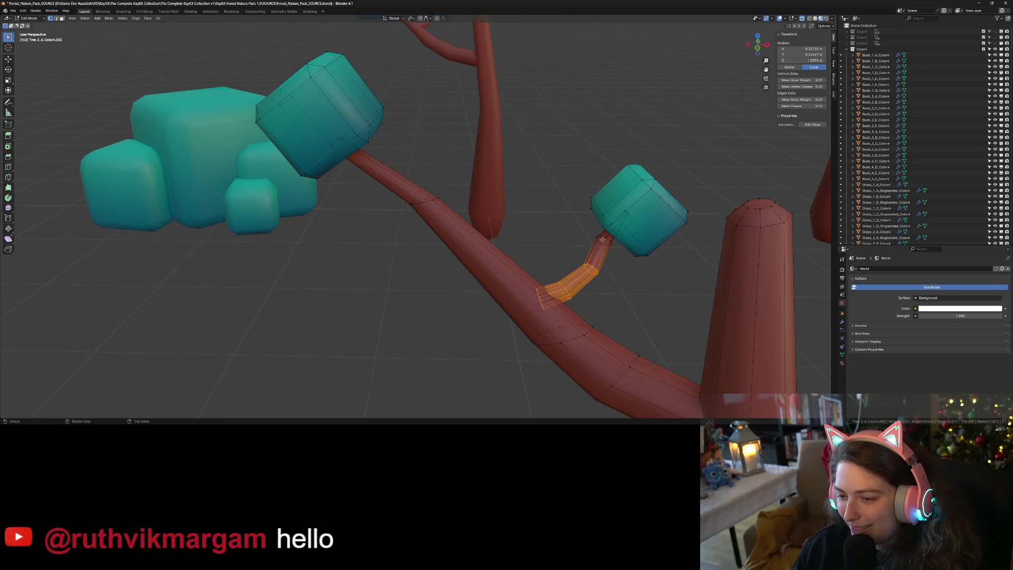
left_click(602, 236, "alt+shift")
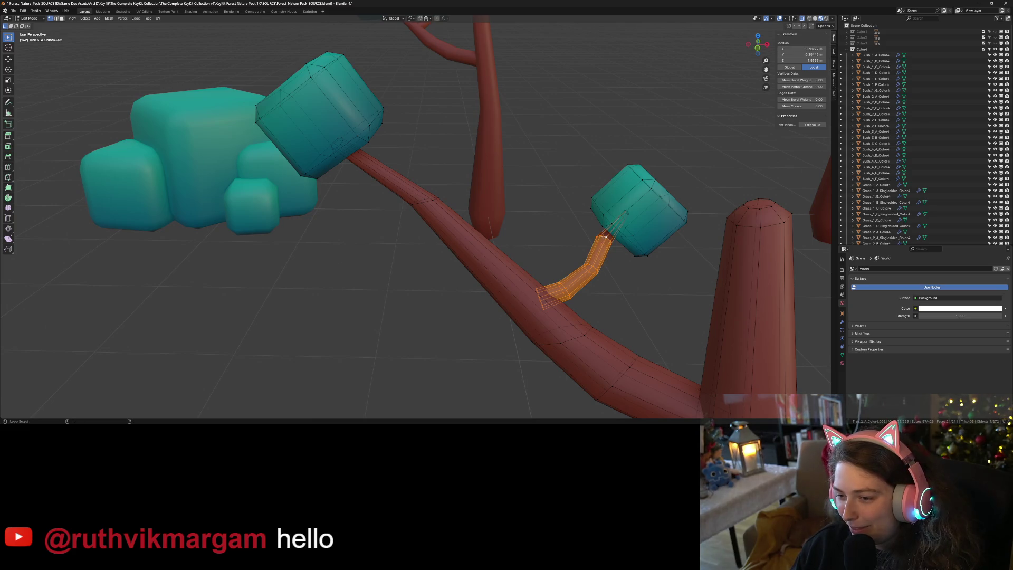
- Duplicate the selected branch with Shift+D and drop the copy beside the trunk
mouse_move(637, 221)
middle_mouse_down()
mouse_move(614, 228)
mouse_move(649, 248)
mouse_move(679, 307)
mouse_move(662, 279)
middle_mouse_up()
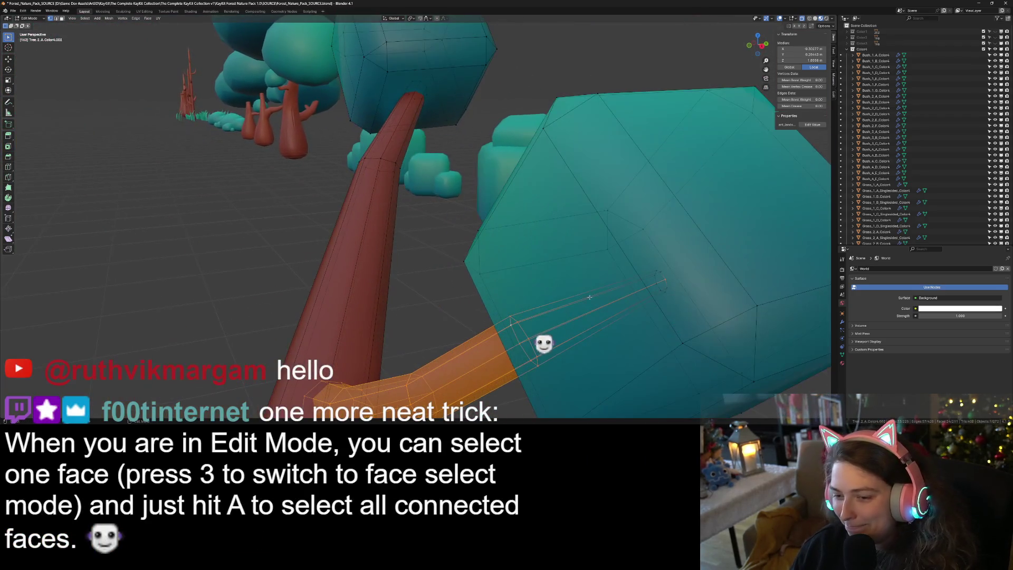
scroll(663, 279, "down", 5)
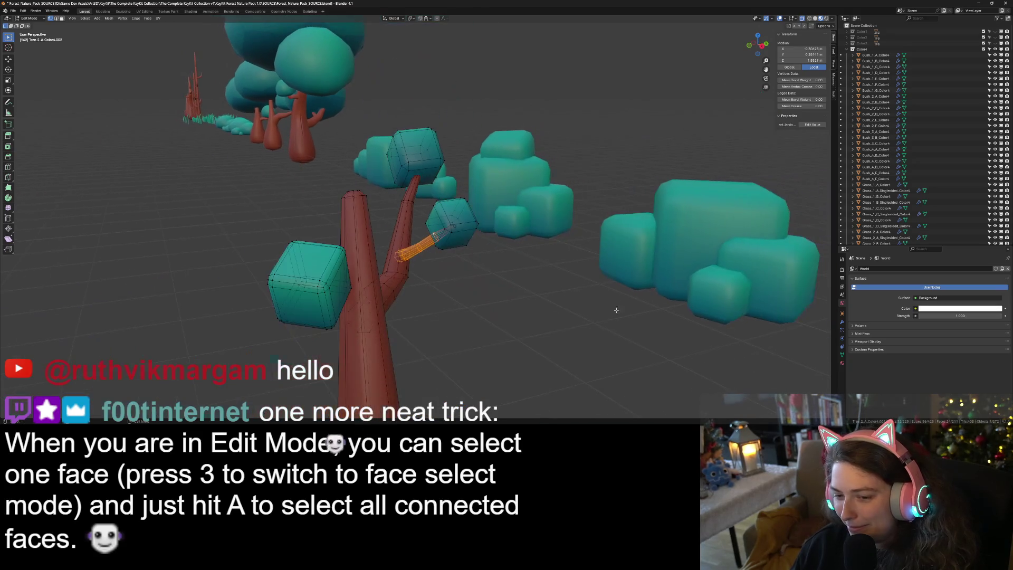
scroll(600, 308, "up", 5)
scroll(600, 307, "down", 3)
scroll(664, 277, "up", 2)
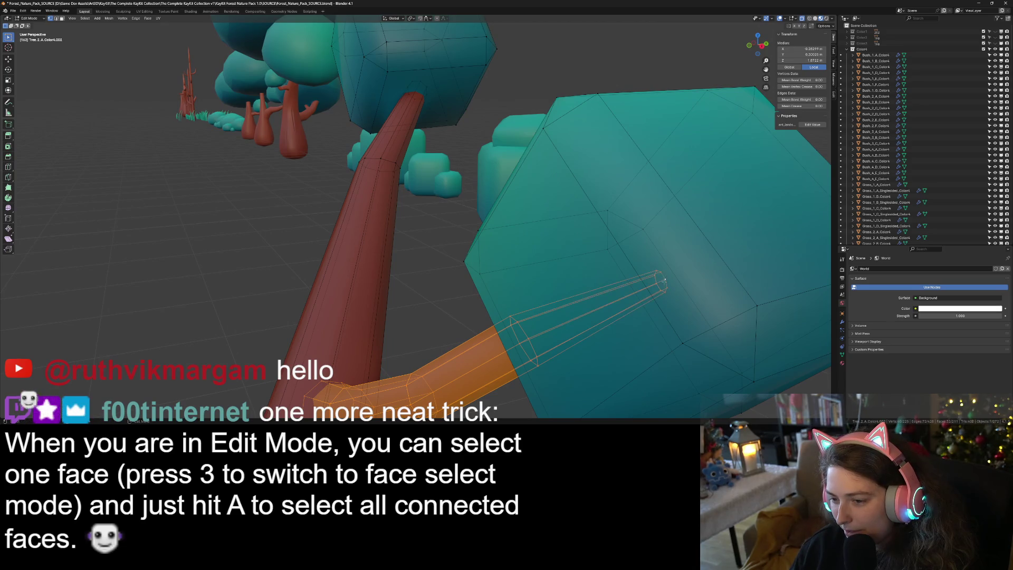
scroll(523, 310, "down", 4)
middle_click_drag(522, 311, 572, 329)
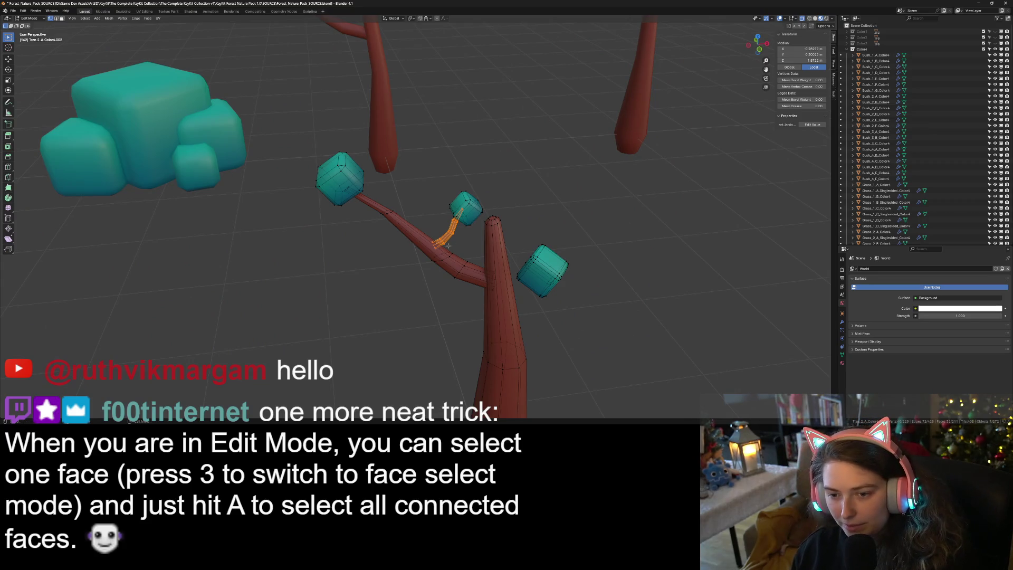
key("shift+d")
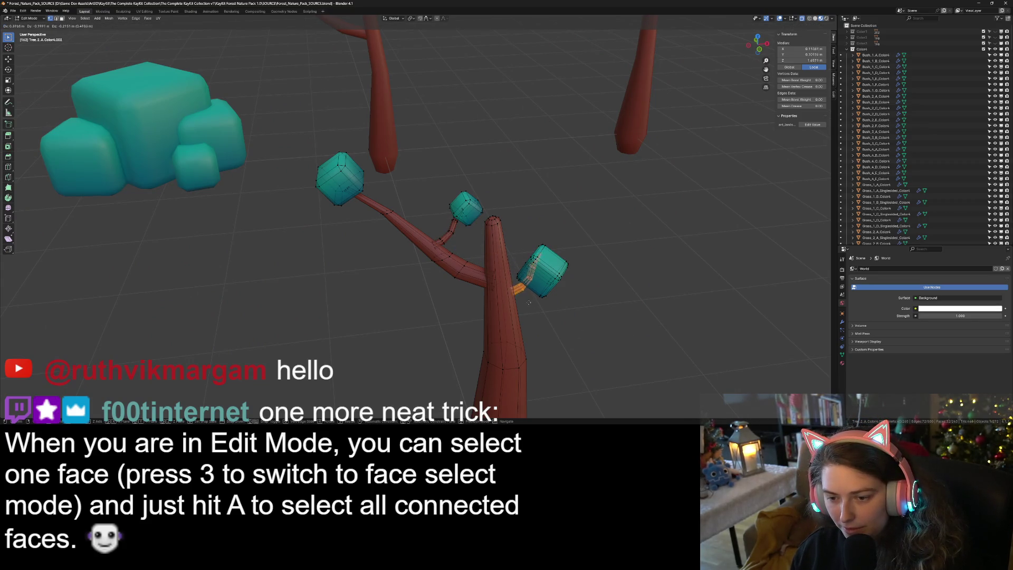
left_click(527, 299)
middle_click_drag(567, 322, 494, 306)
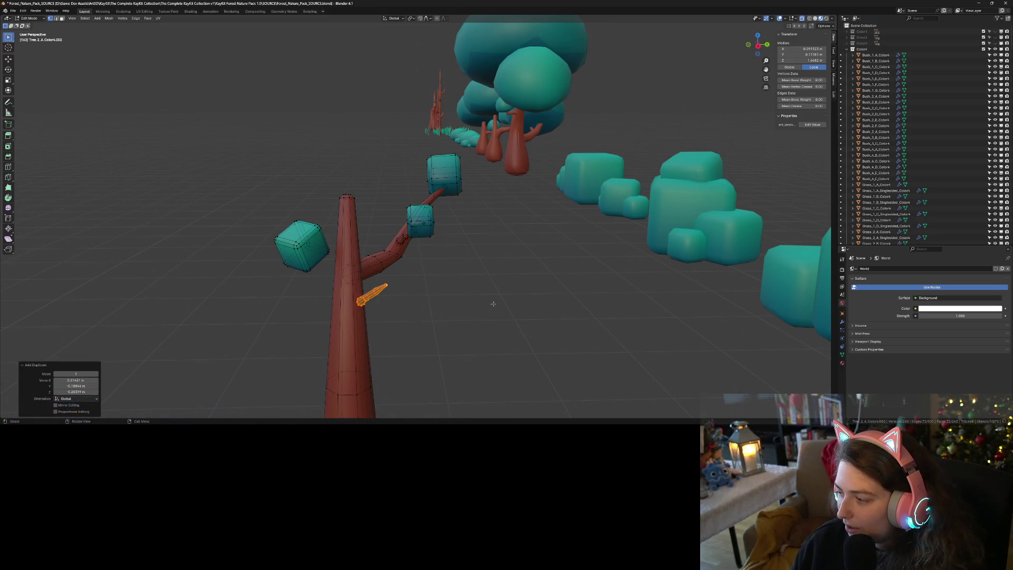
- In top view, move and rotate the branch copy toward the third leaf cube
mouse_move(444, 285)
middle_mouse_down()
mouse_move(521, 311)
mouse_move(509, 346)
mouse_move(494, 338)
mouse_move(474, 291)
middle_mouse_up()
scroll(518, 328, "down", 3)
key("KP_7")
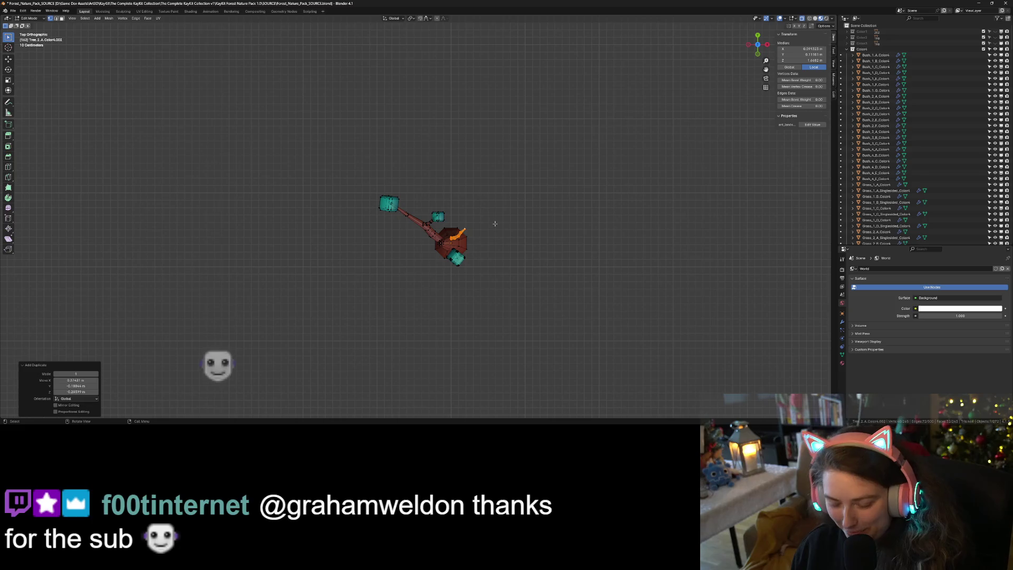
key("g")
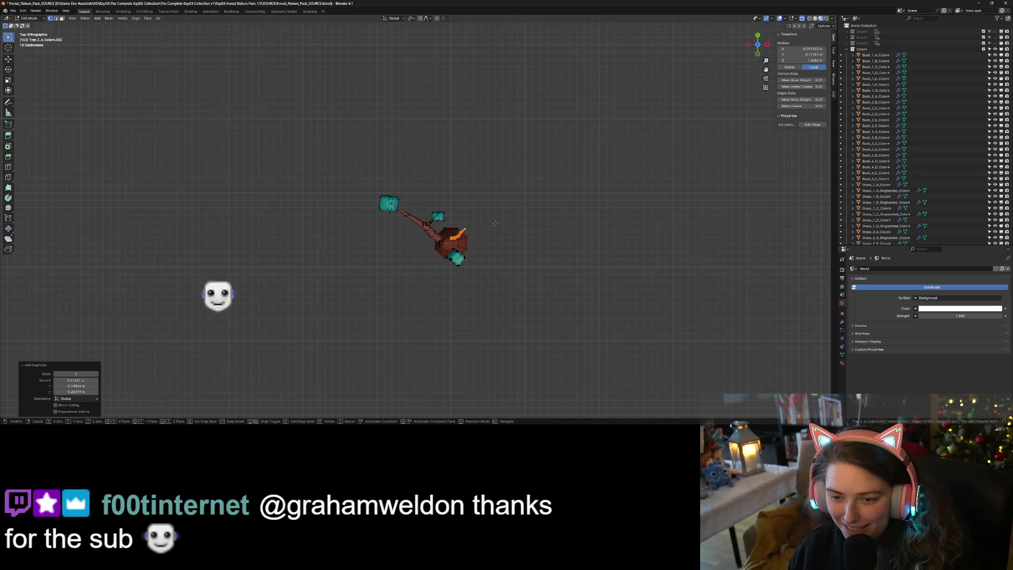
left_click(498, 233)
key("r")
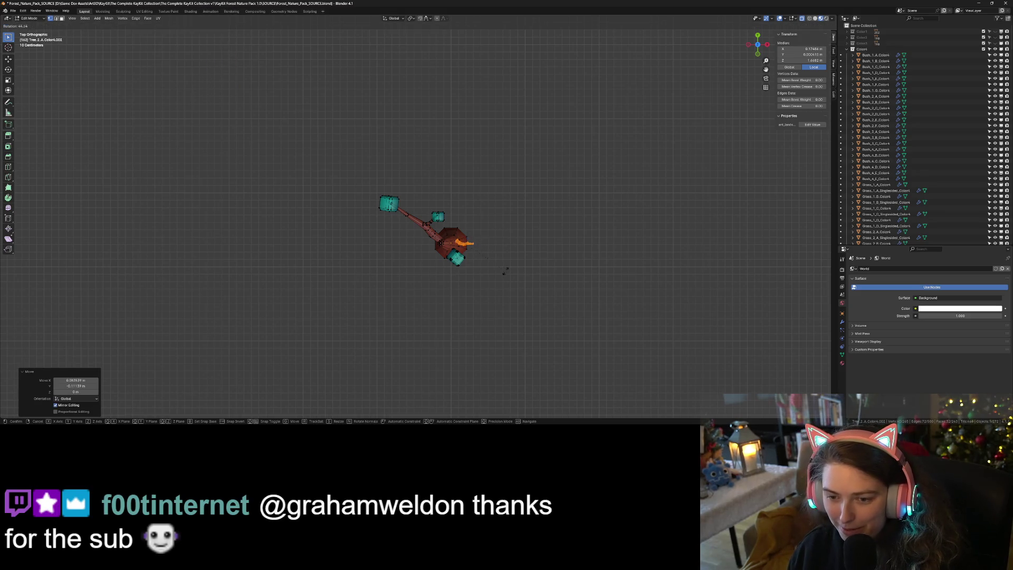
left_click(486, 287)
key("g")
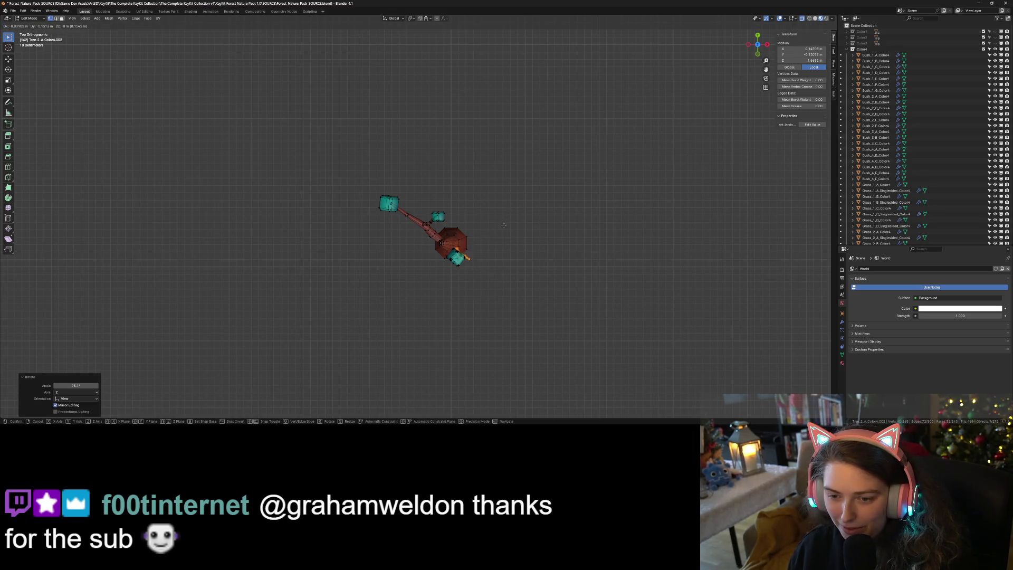
left_click(496, 223)
mouse_move(495, 222)
middle_mouse_down()
mouse_move(506, 253)
mouse_move(521, 229)
middle_mouse_up()
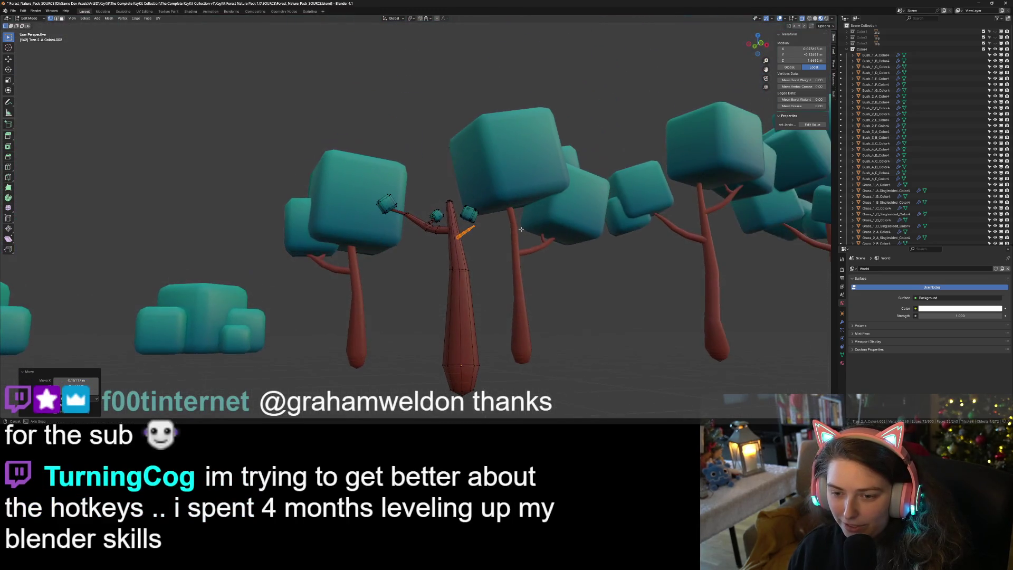
- Raise the branch copy up the trunk in front view and begin a Z rotation
key("KP_1")
key("g")
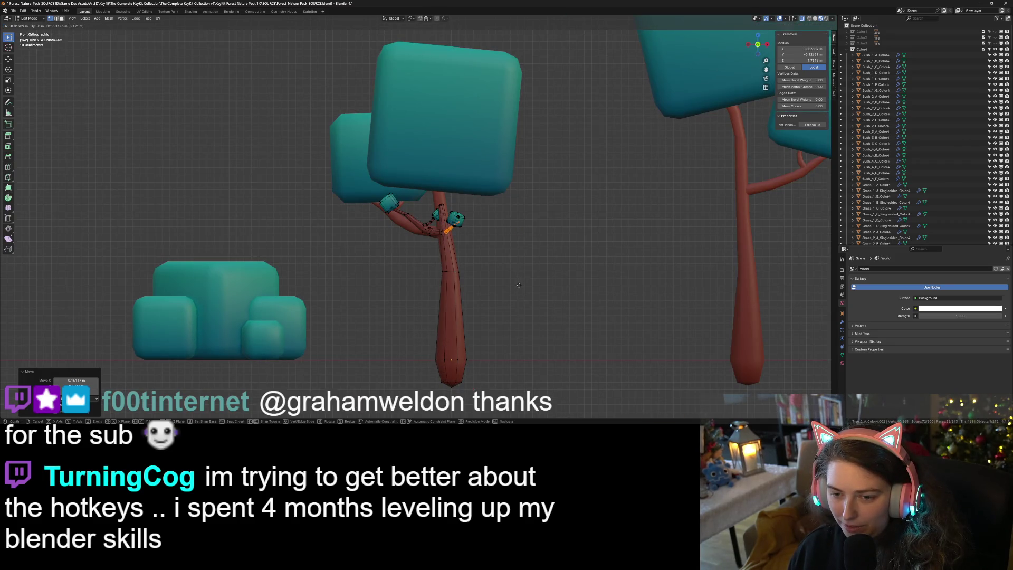
left_click(517, 284)
middle_click_drag(516, 283, 603, 324)
scroll(566, 315, "up", 1)
scroll(535, 326, "up", 5)
key("r")
key("z")
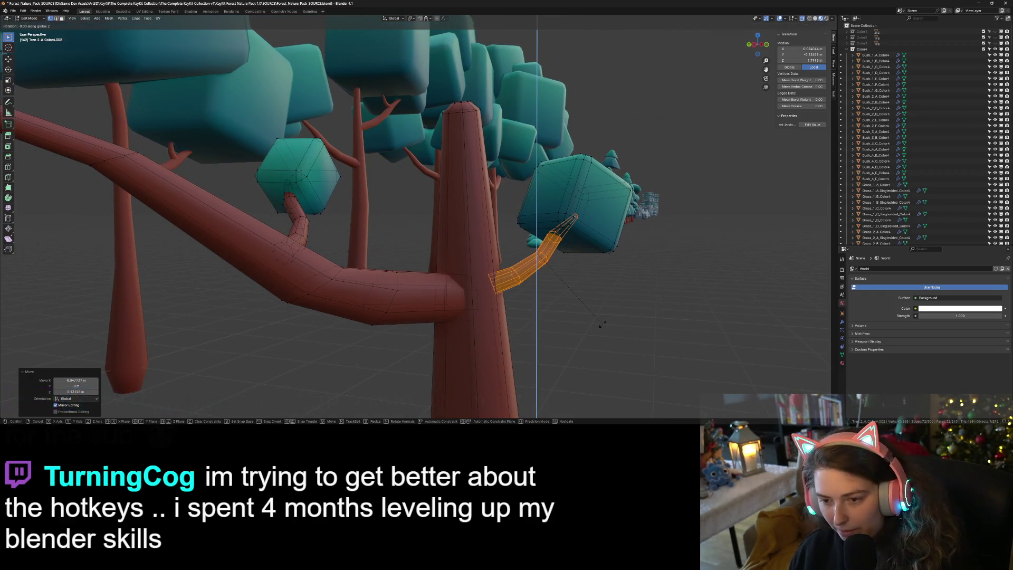
- Confirm the branch copy's angle toward the leaf cube and return to Object Mode
left_click(571, 344)
key("Tab")
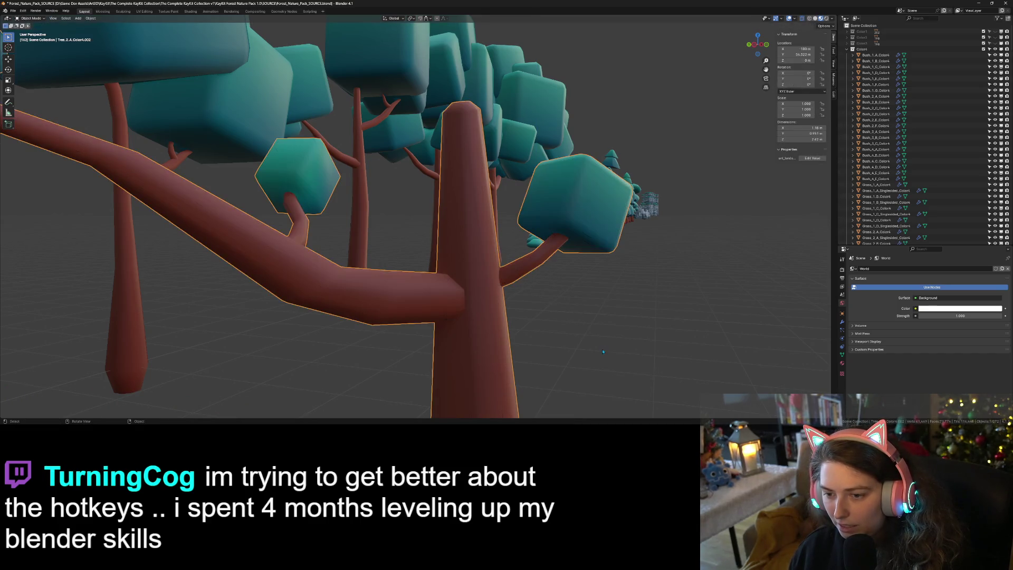
scroll(570, 332, "down", 5)
scroll(568, 323, "down", 3)
middle_click_drag(568, 323, 570, 326)
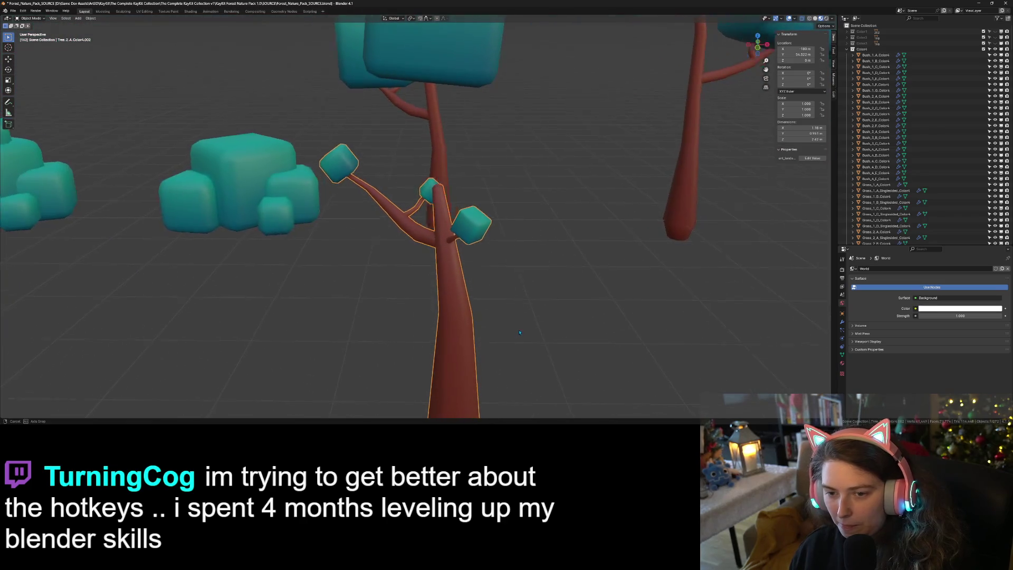
- Look over the finished tree, then enter Edit Mode on it at a lower, level angle
scroll(570, 325, "down", 3)
scroll(571, 325, "up", 6)
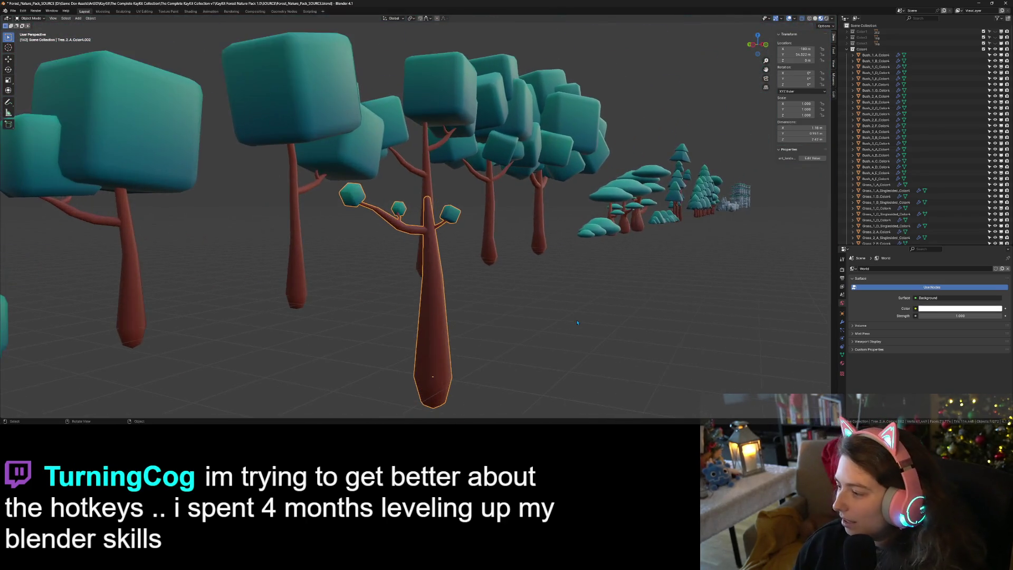
mouse_move(584, 319)
middle_mouse_down()
mouse_move(607, 330)
mouse_move(541, 118)
mouse_move(584, 325)
middle_mouse_up()
scroll(585, 324, "down", 4)
scroll(485, 336, "up", 5)
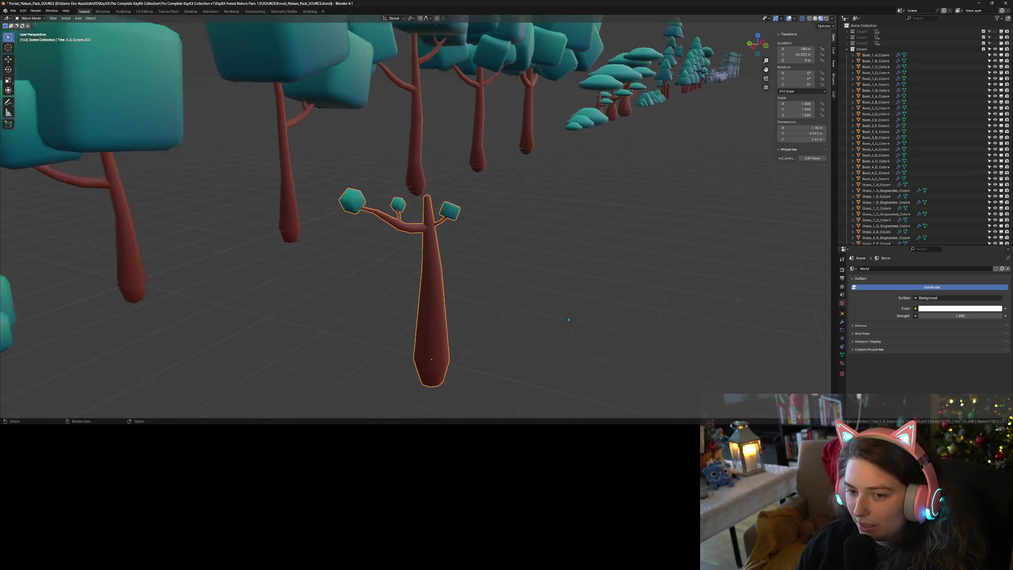
key("Tab")
mouse_move(485, 335)
middle_mouse_down()
mouse_move(498, 356)
mouse_move(505, 317)
middle_mouse_up()
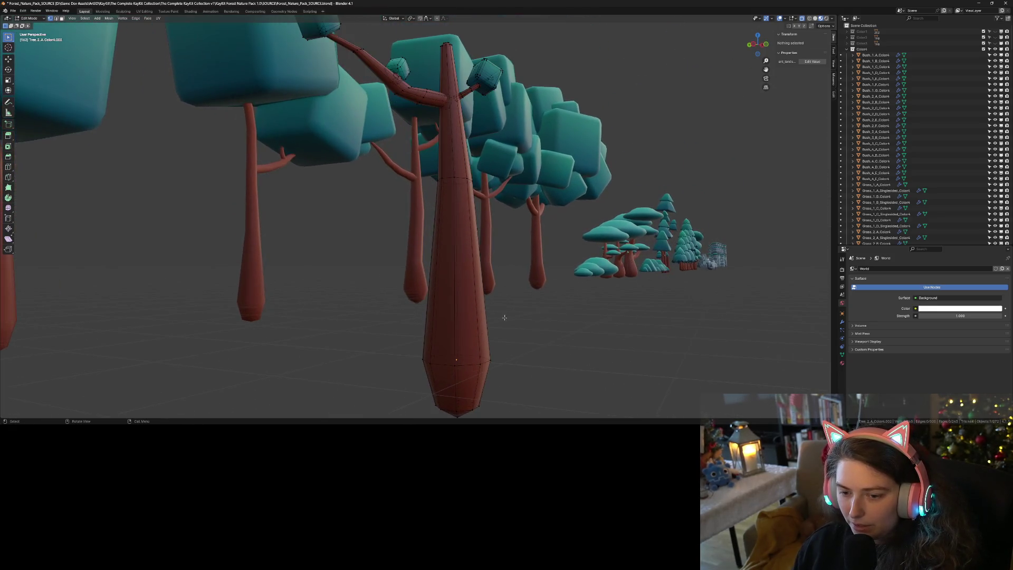
- Scale an upper trunk loop to 0.745 and the lower trunk loop to 0.632
left_click(450, 178, "alt")
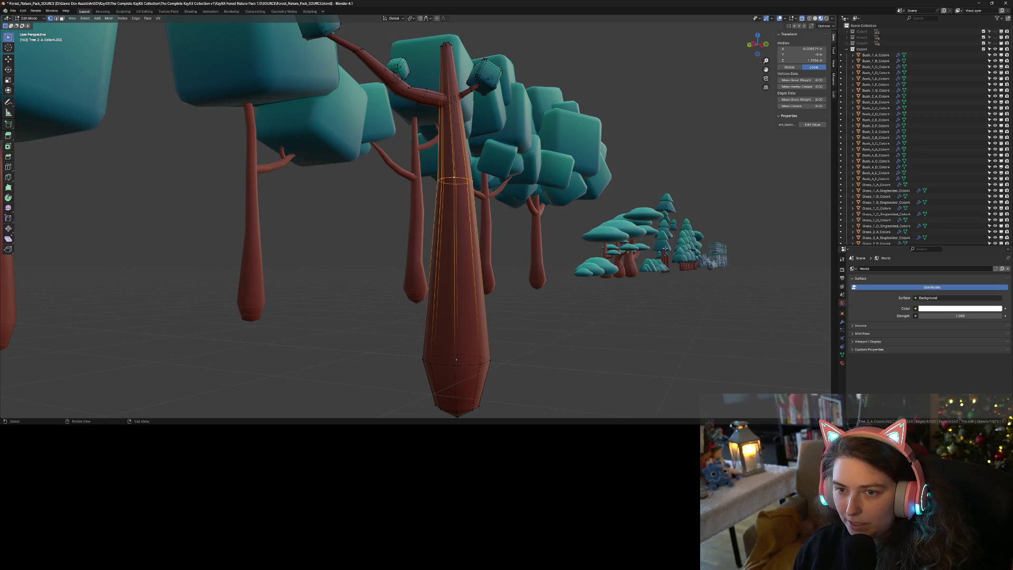
key("s")
left_click(544, 321)
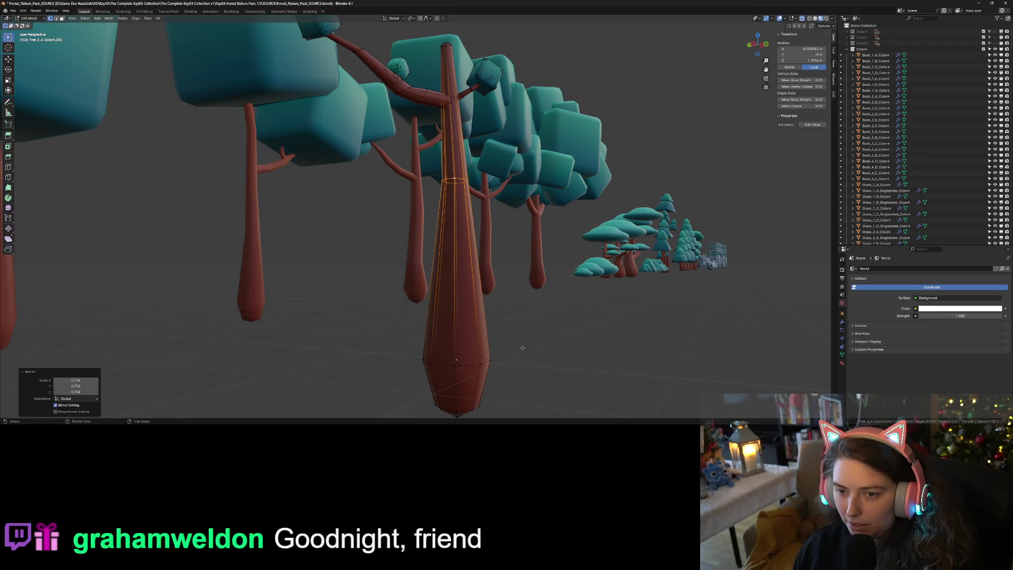
left_click(471, 364, "alt")
key("s")
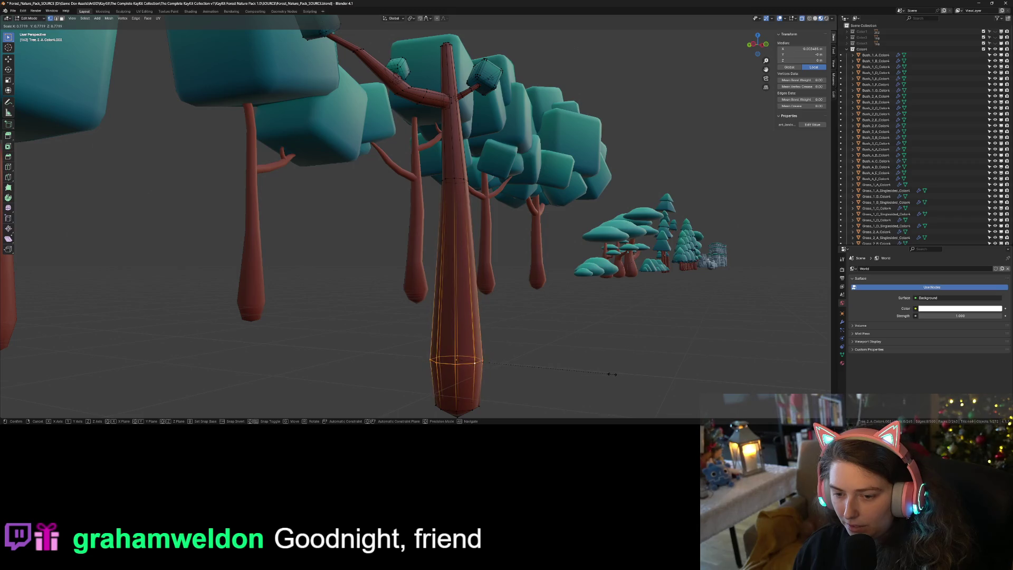
left_click(584, 372)
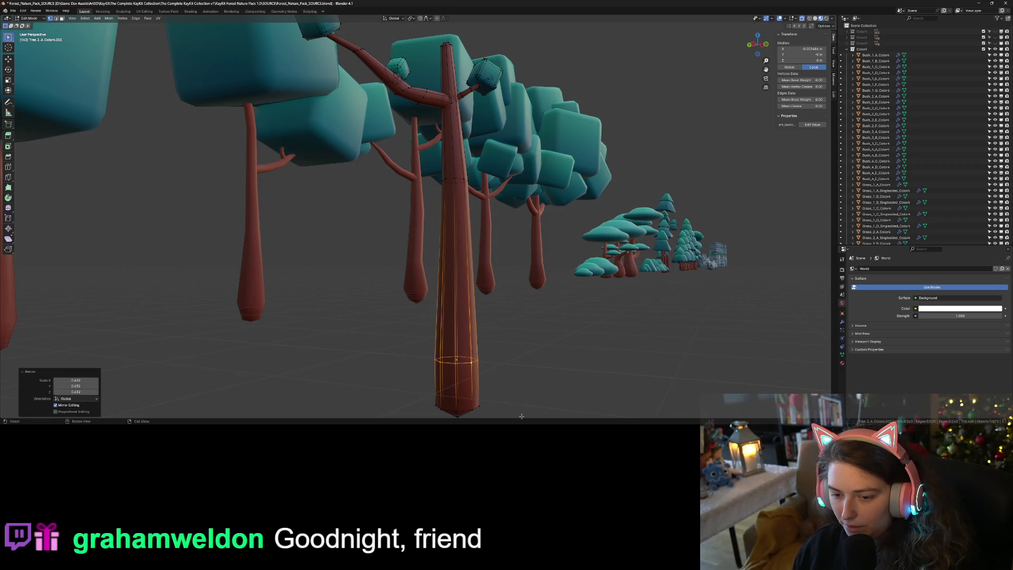
- Shrink the trunk's bottom tip to 0.8, rescale the trunk edges, and exit Edit Mode
left_click(467, 413, "alt")
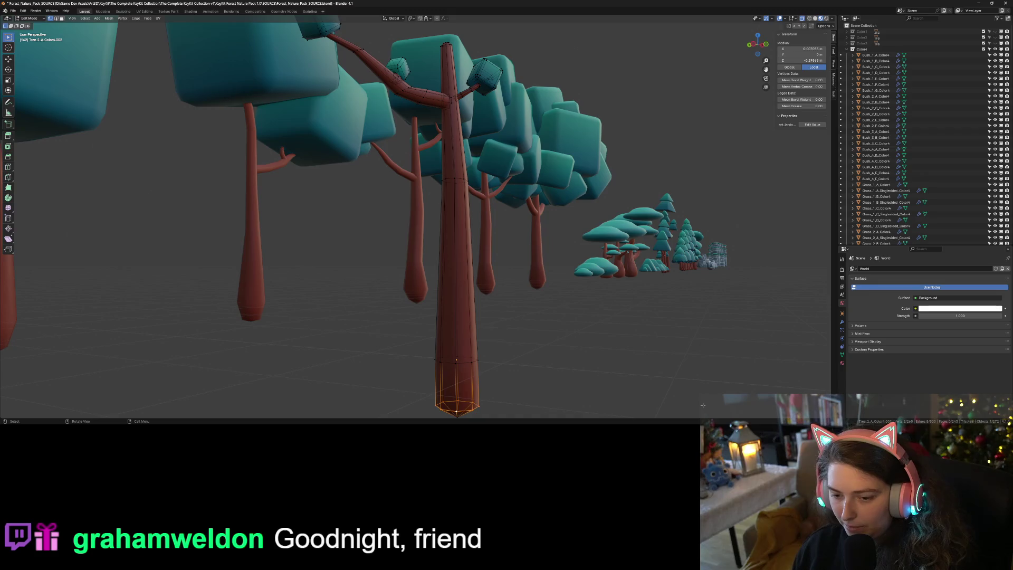
type("s.8")
key("Return")
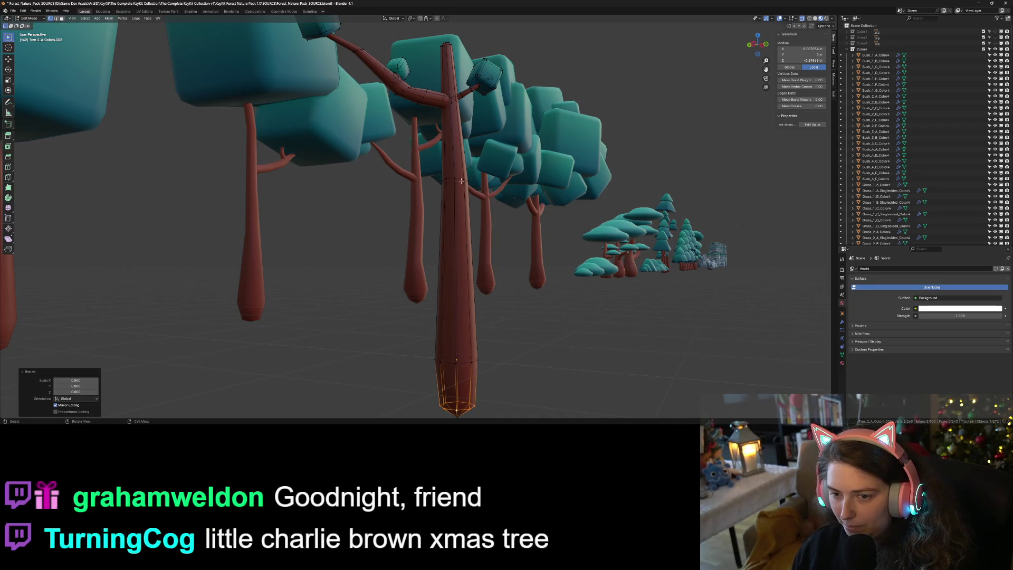
left_click(462, 181, "alt")
key("s")
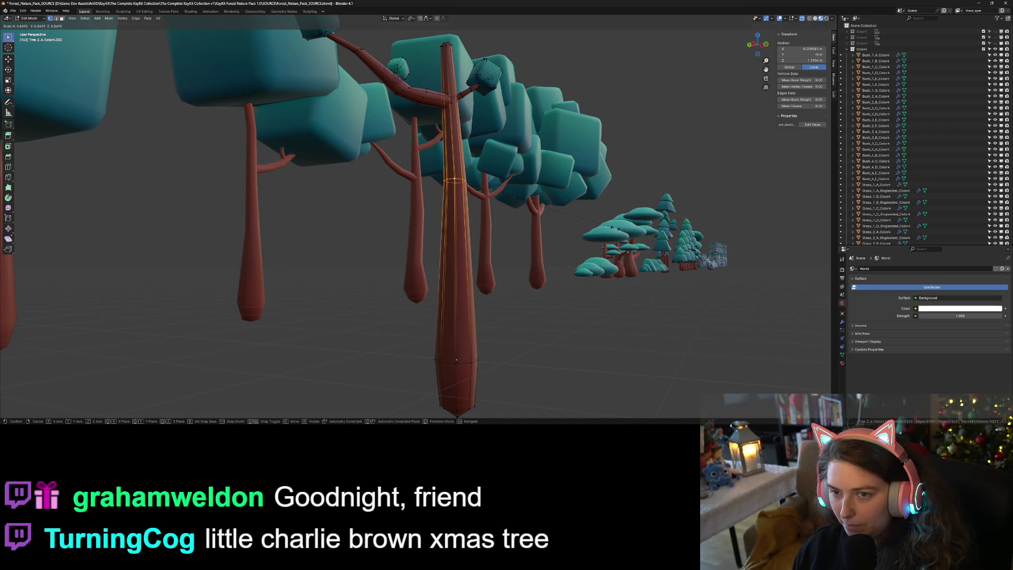
key("Return")
key("Tab")
scroll(600, 320, "down", 4)
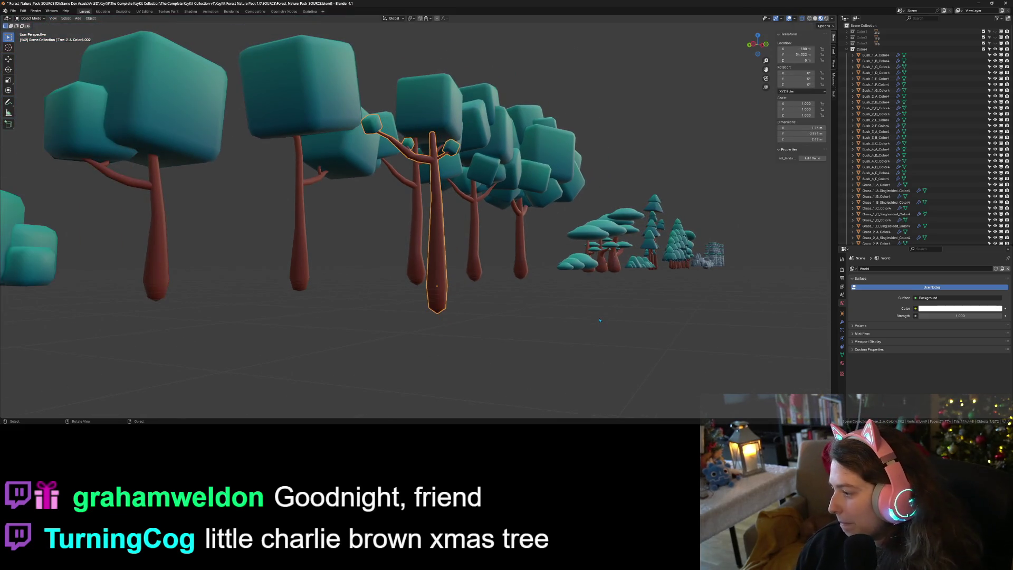
scroll(599, 318, "down", 2)
middle_click_drag(600, 317, 551, 322)
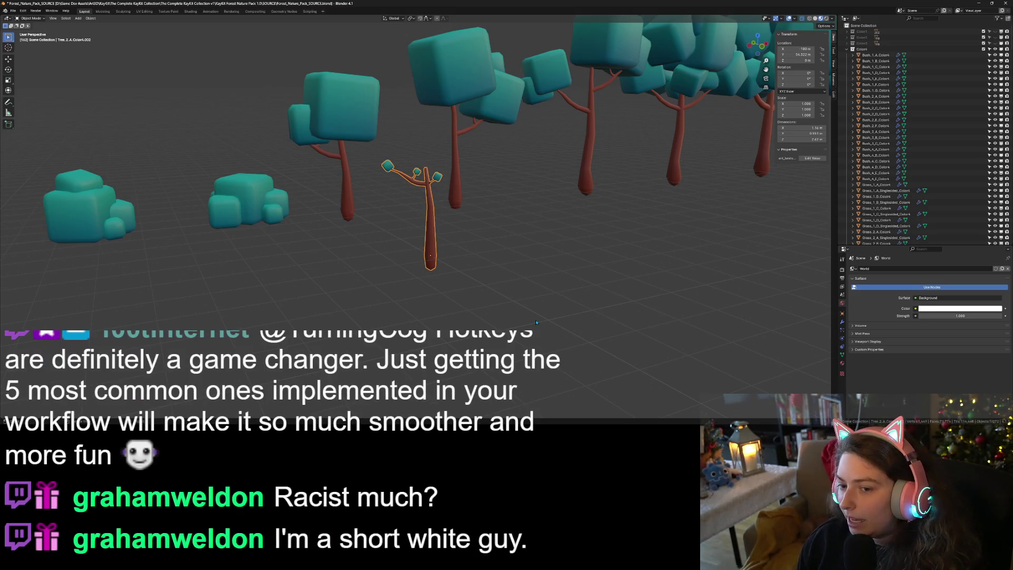
- Frame the trunk and narrow its top loop to 0.784 in front orthographic view
key("Tab")
key("KP_Decimal")
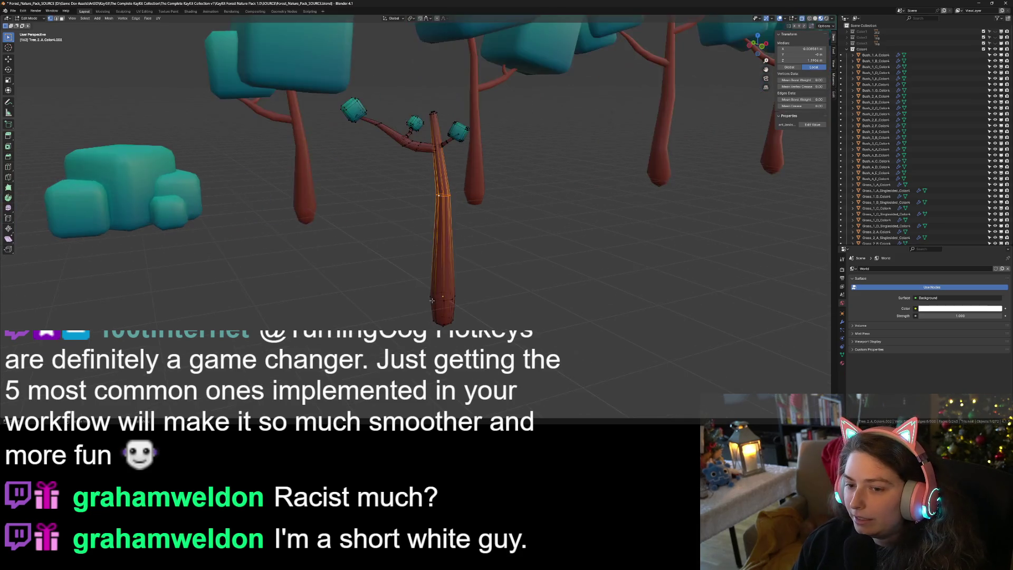
key("s")
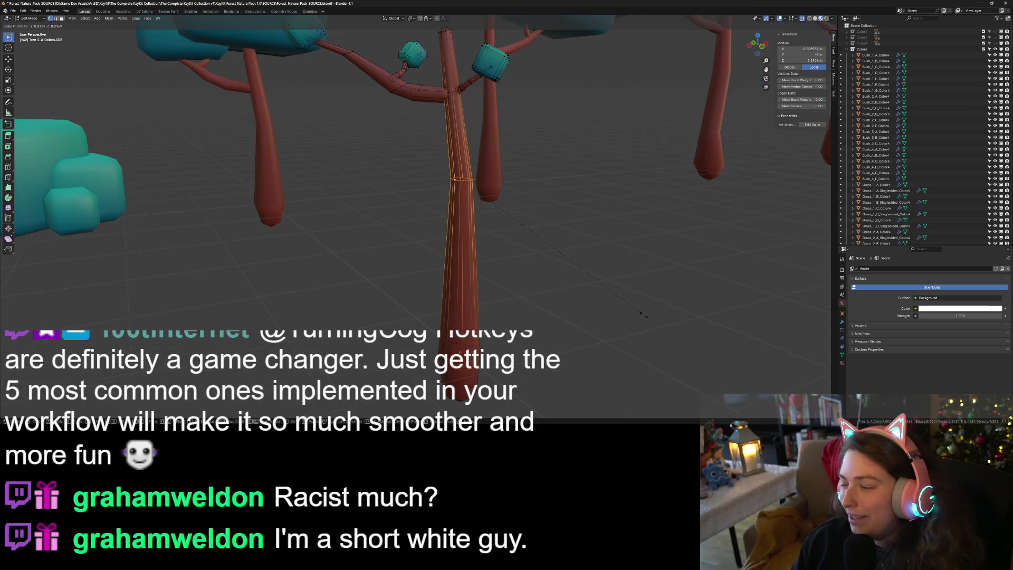
left_click(644, 315)
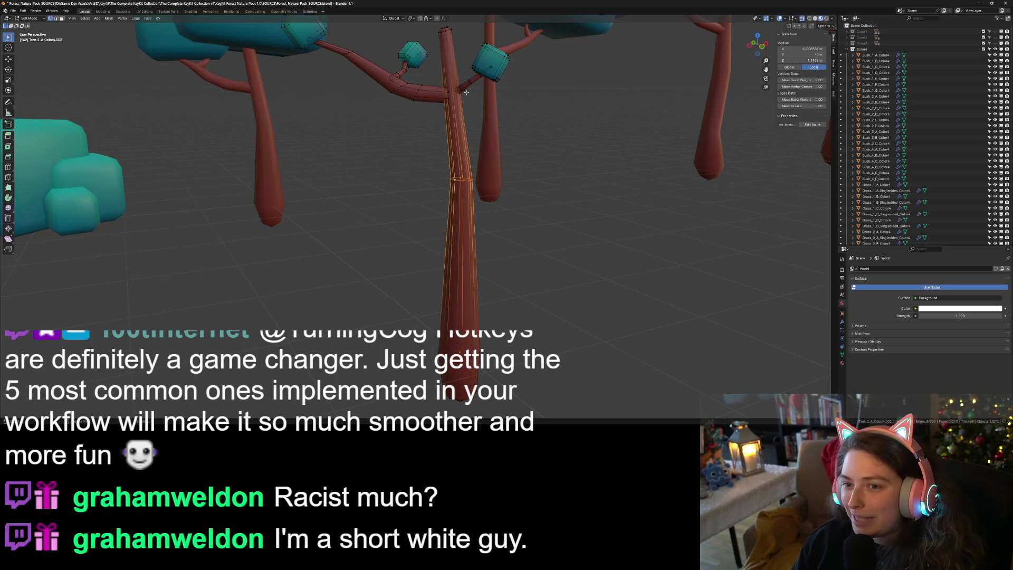
key("KP_1")
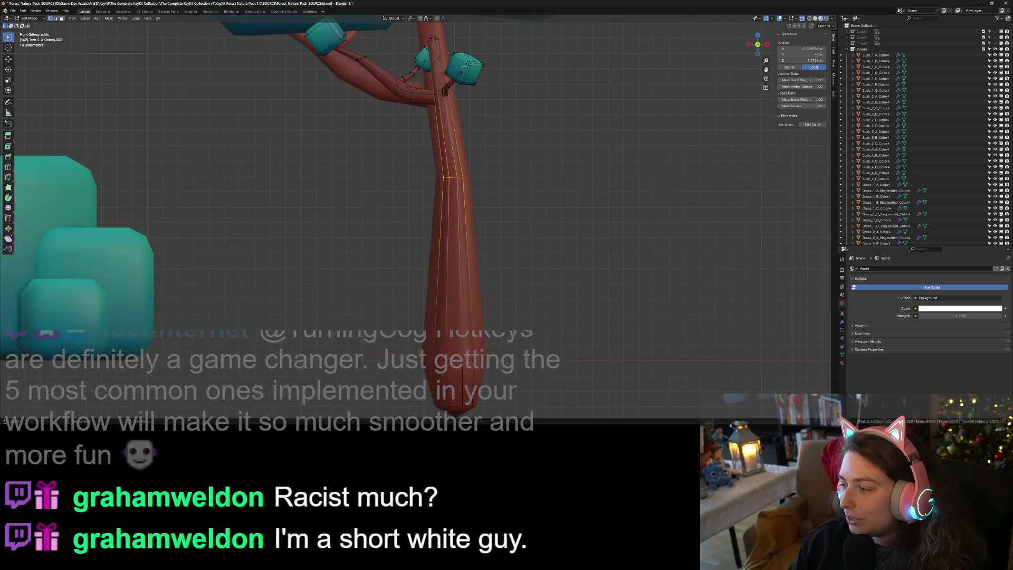
scroll(465, 67, "up", 4)
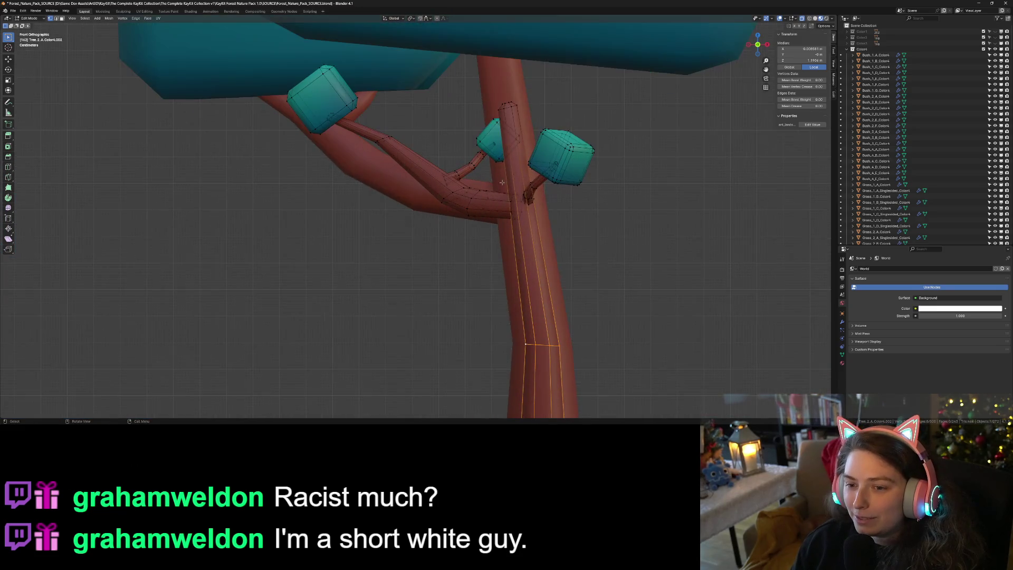
scroll(514, 120, "up", 3, "shift")
left_click(510, 138)
key("s")
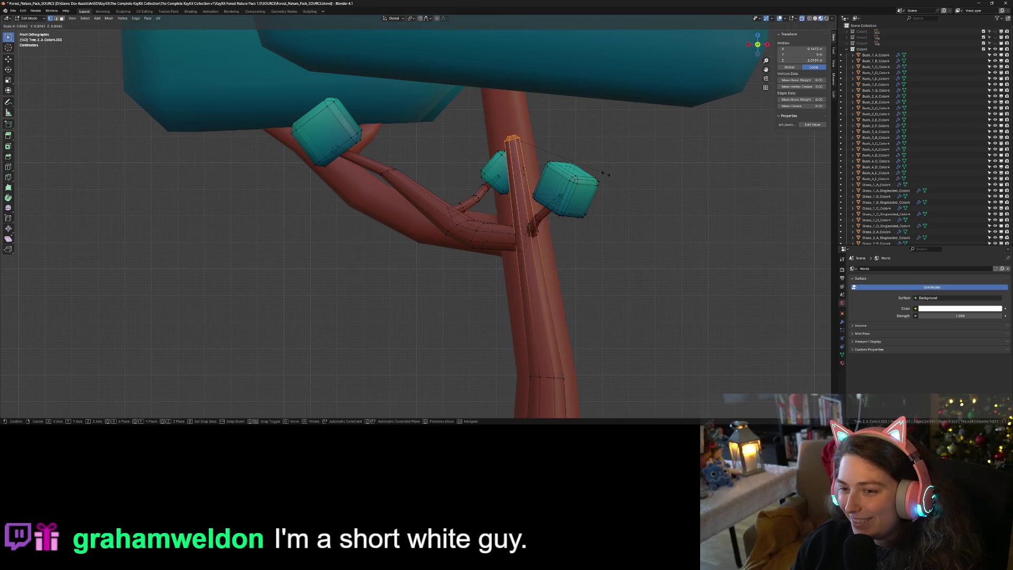
left_click(604, 174)
- Back in Edit Mode, scale the lower trunk loop to 0.850
key("Tab")
scroll(612, 219, "down", 6)
mouse_move(612, 219)
middle_mouse_down()
mouse_move(630, 279)
mouse_move(664, 278)
mouse_move(658, 319)
mouse_move(618, 267)
middle_mouse_up()
key("Tab")
scroll(641, 310, "up", 5)
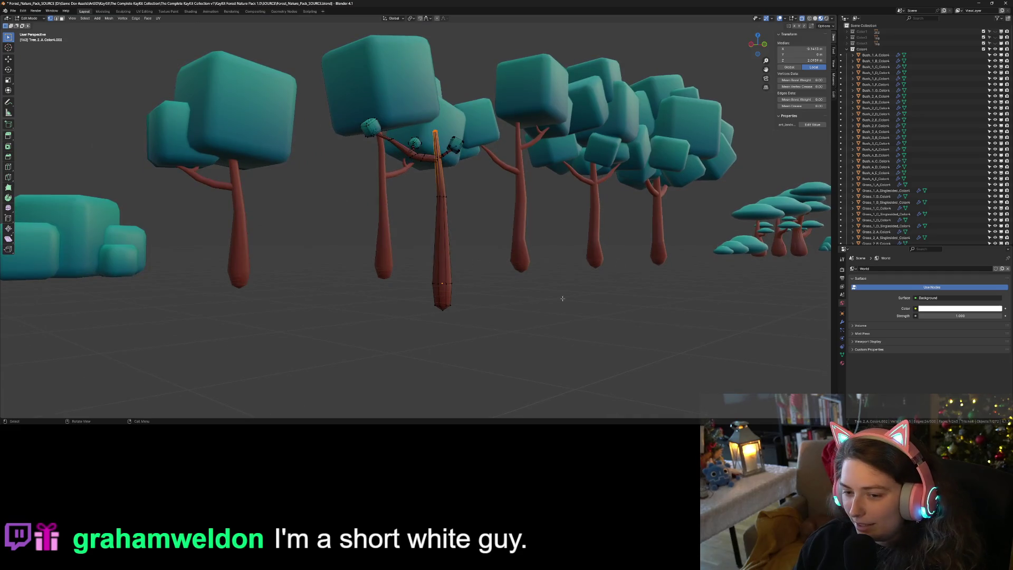
scroll(564, 298, "up", 2)
left_click(454, 313, "shift")
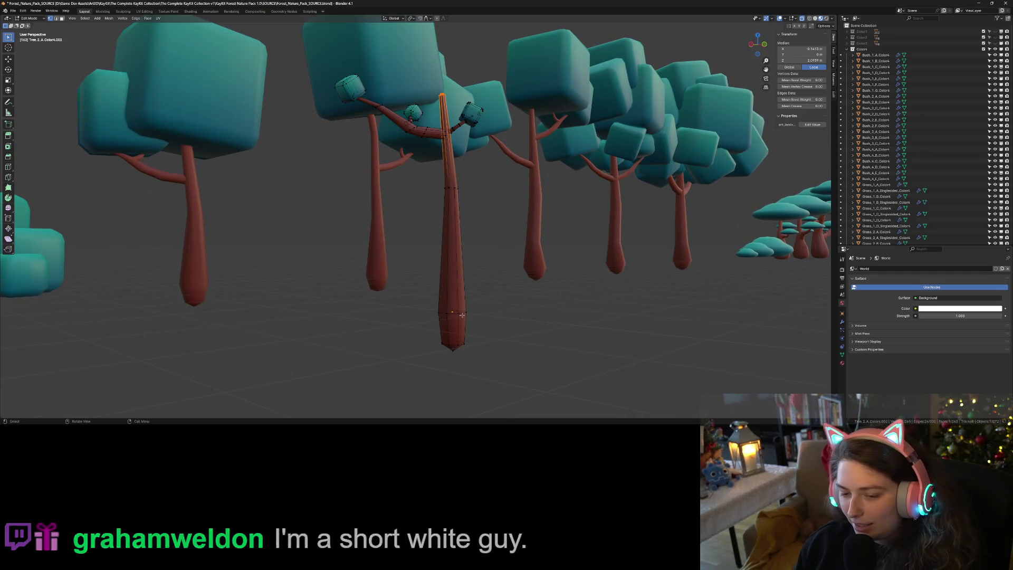
left_click(463, 314, "shift")
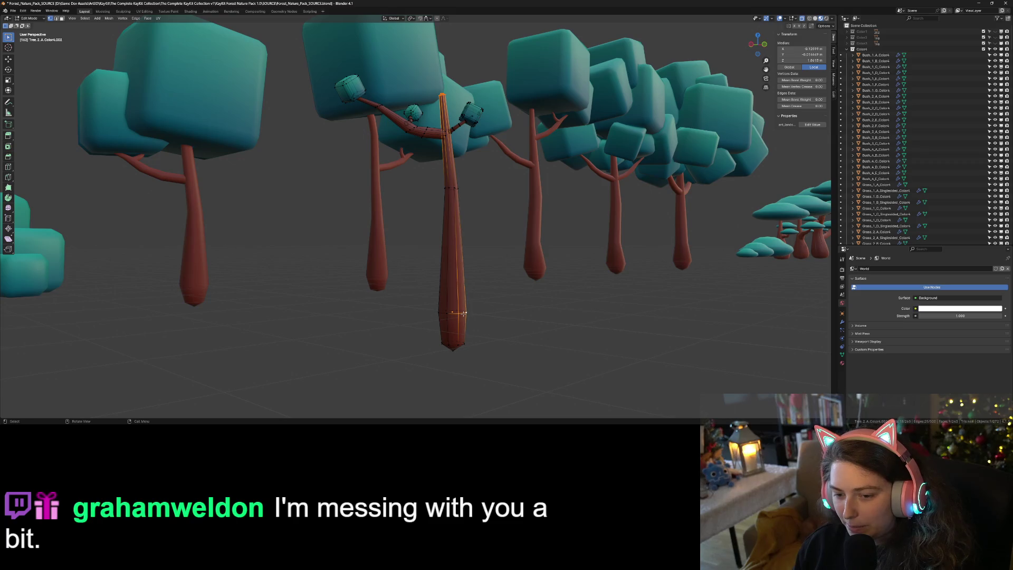
left_click(448, 312, "alt")
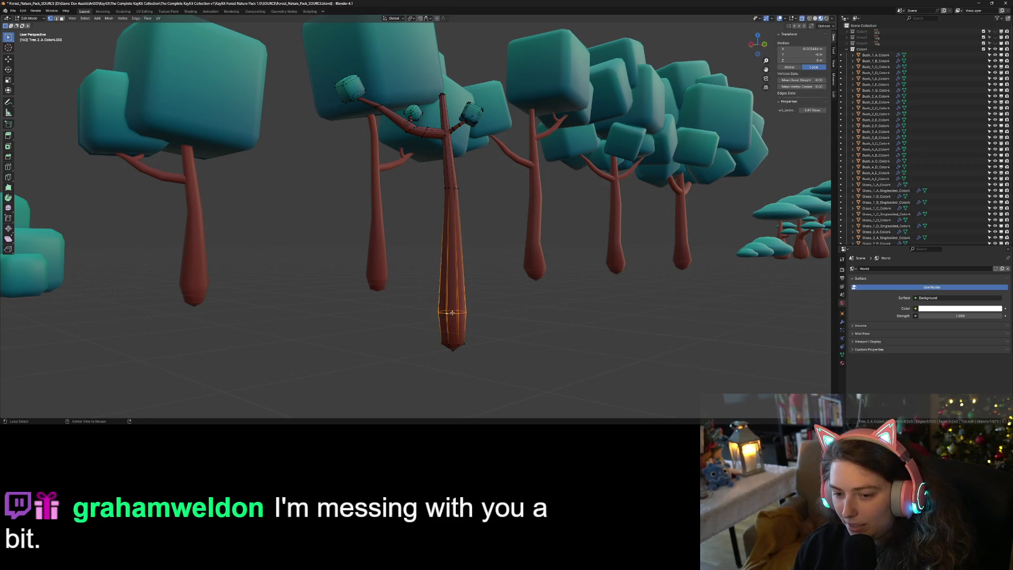
key("s")
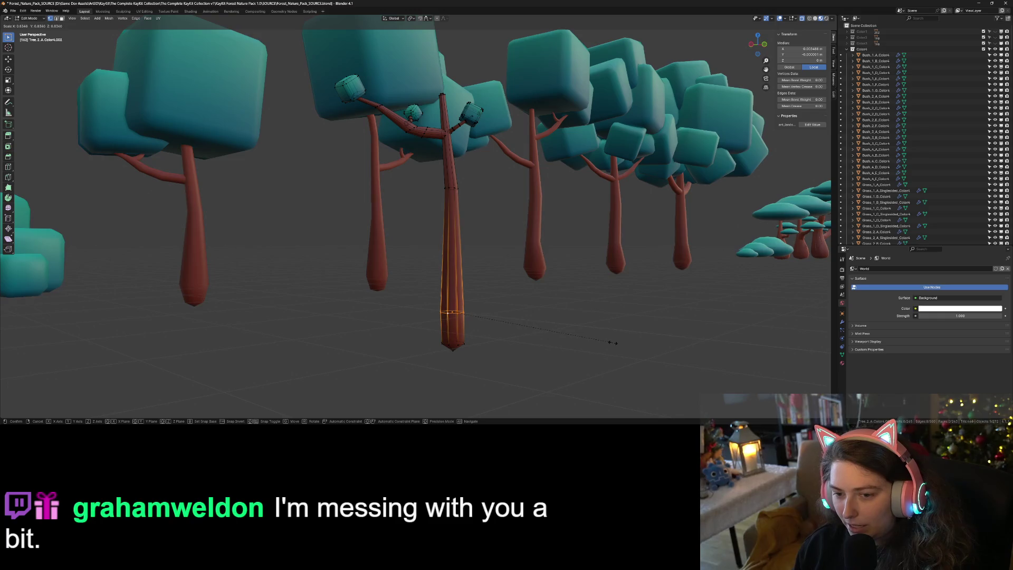
left_click(616, 343)
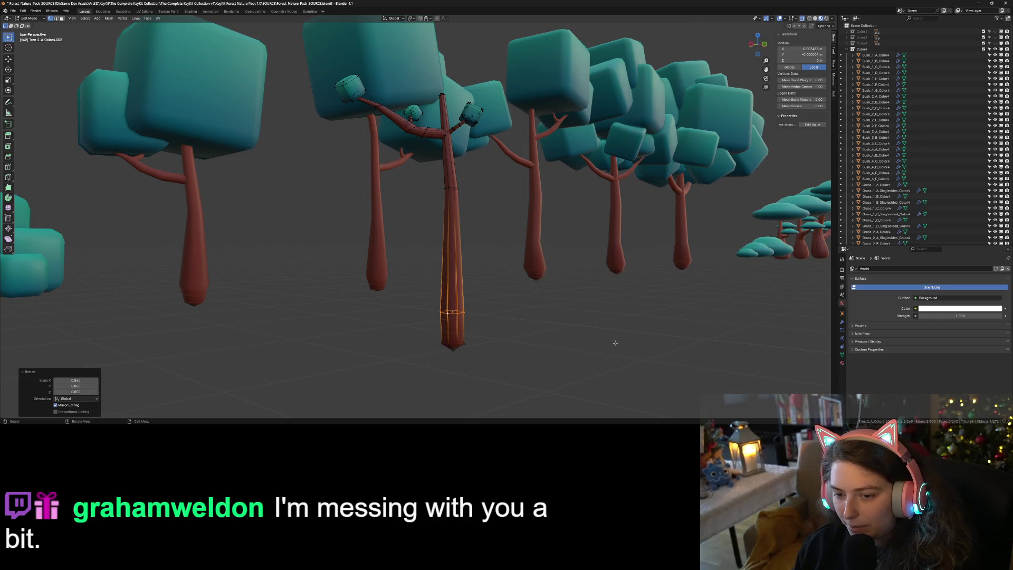
- Add the bottom tip vertex, then reselect the small branched tree and reopen Edit Mode
left_click(453, 348, "shift")
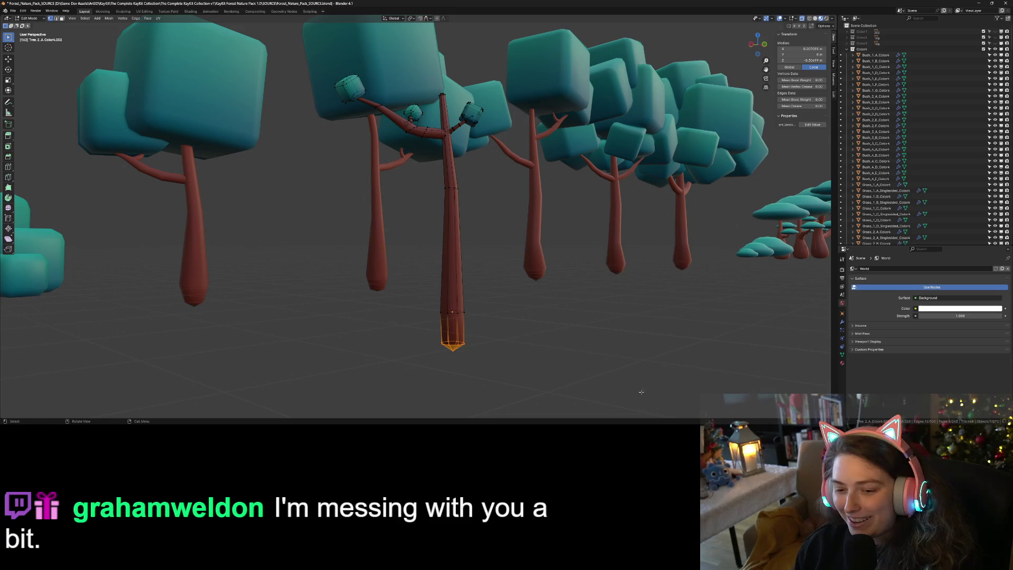
key("Tab")
middle_click_drag(602, 376, 567, 354)
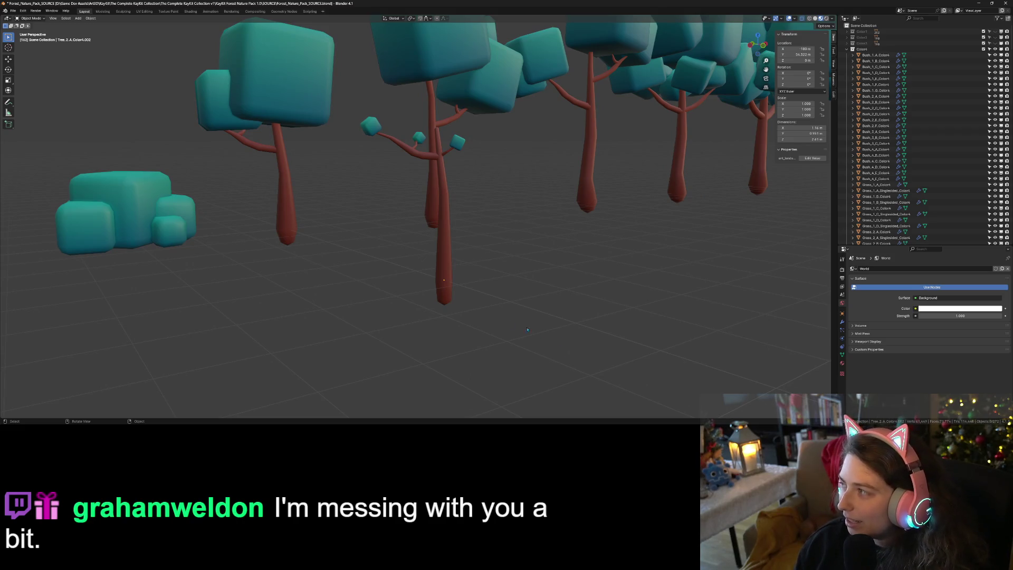
left_click(446, 263)
scroll(454, 262, "up", 6)
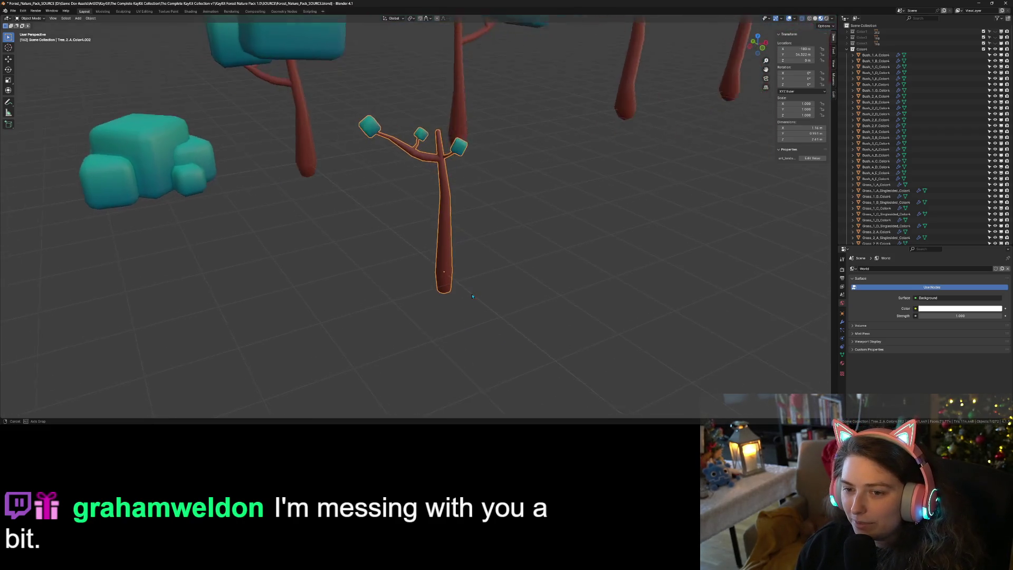
scroll(480, 227, "down", 4)
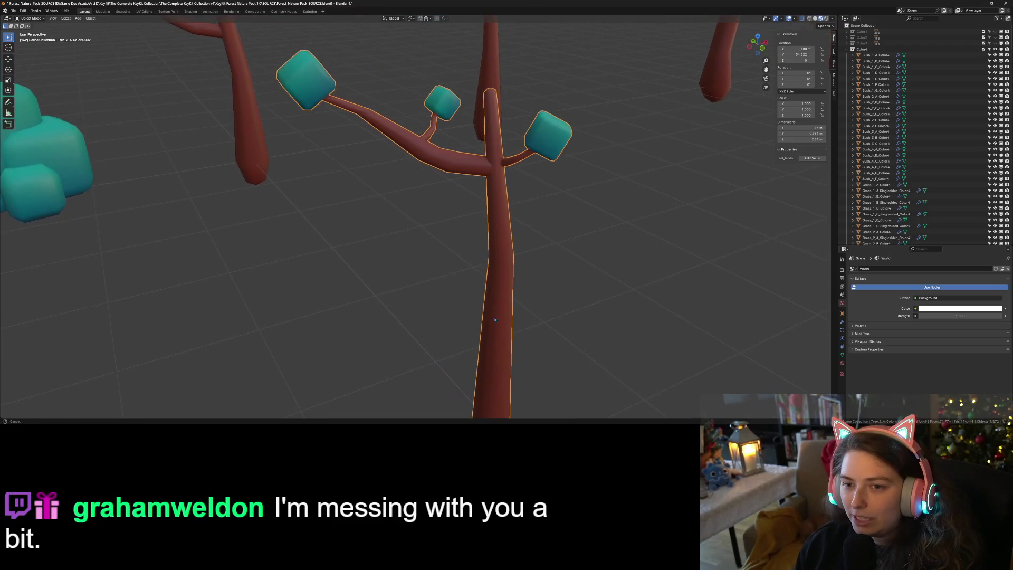
key("Tab")
- Scale down two successive edge rings on the left branch to thin it
left_click(451, 171)
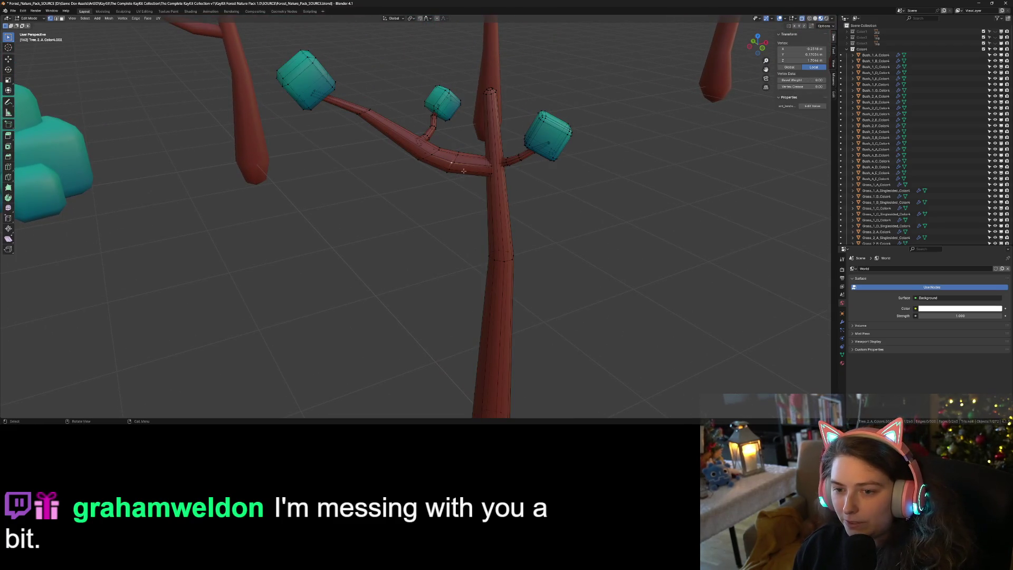
left_click(453, 166, "alt")
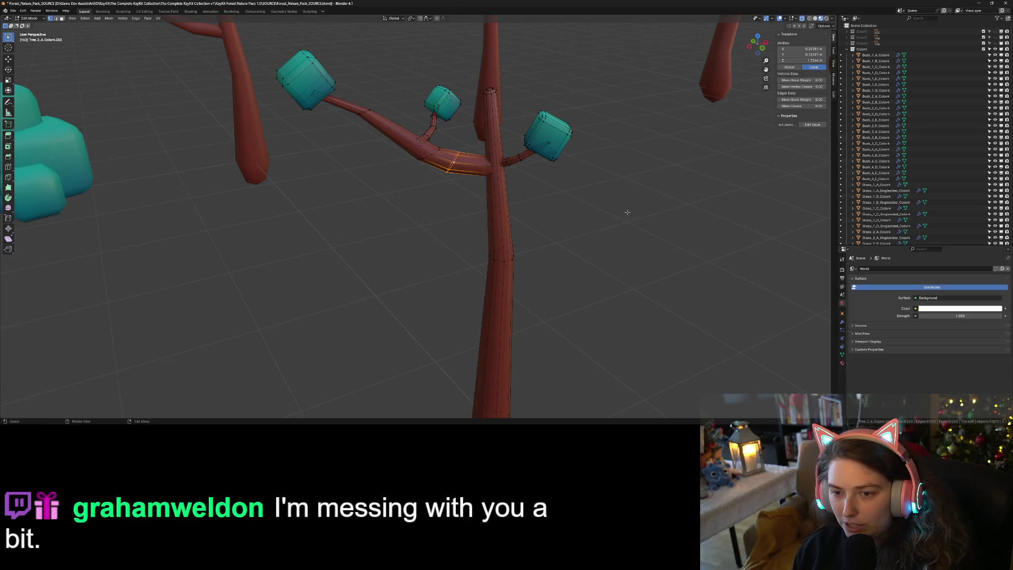
key("s")
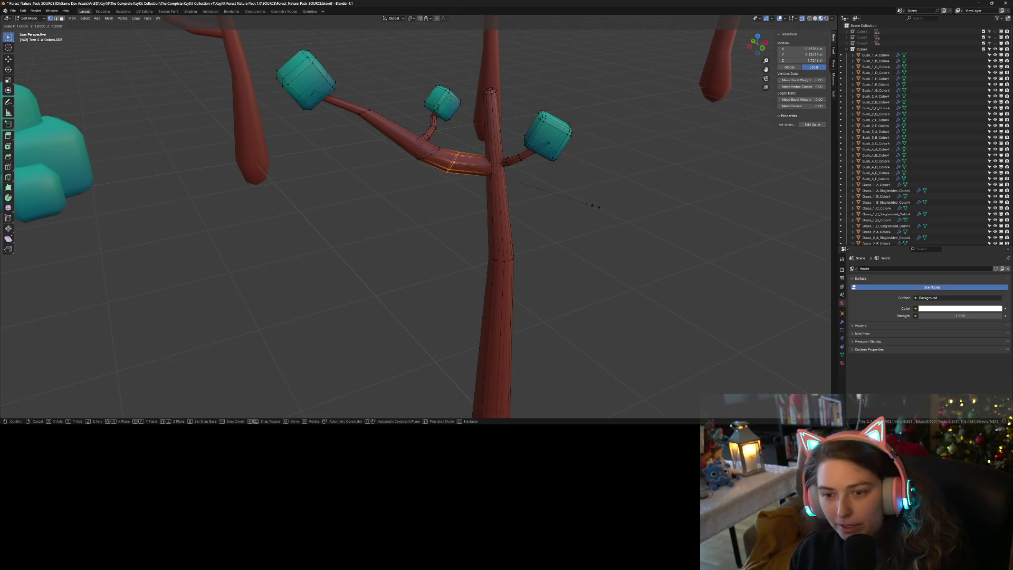
left_click(567, 201)
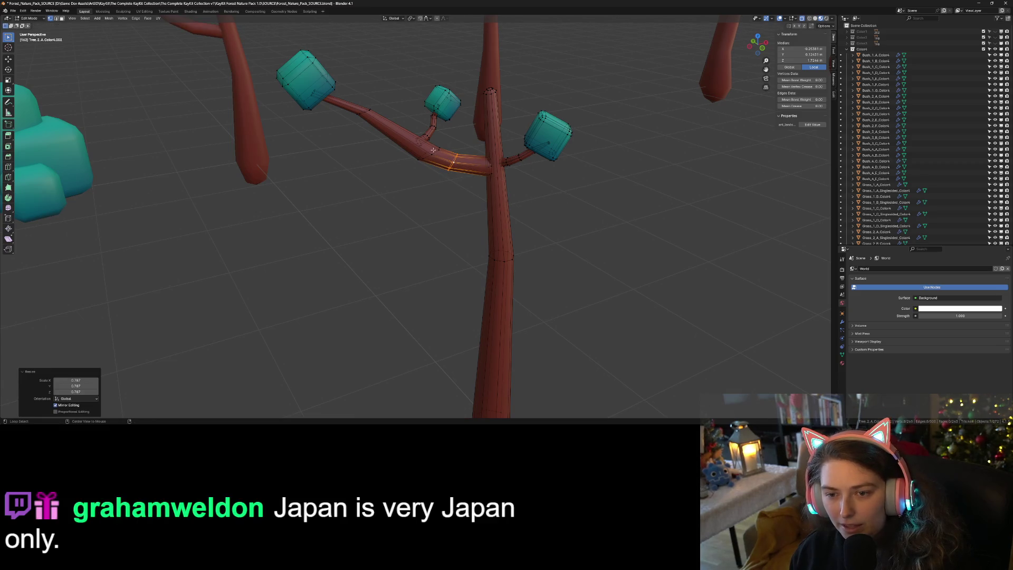
left_click(434, 152, "alt")
key("s")
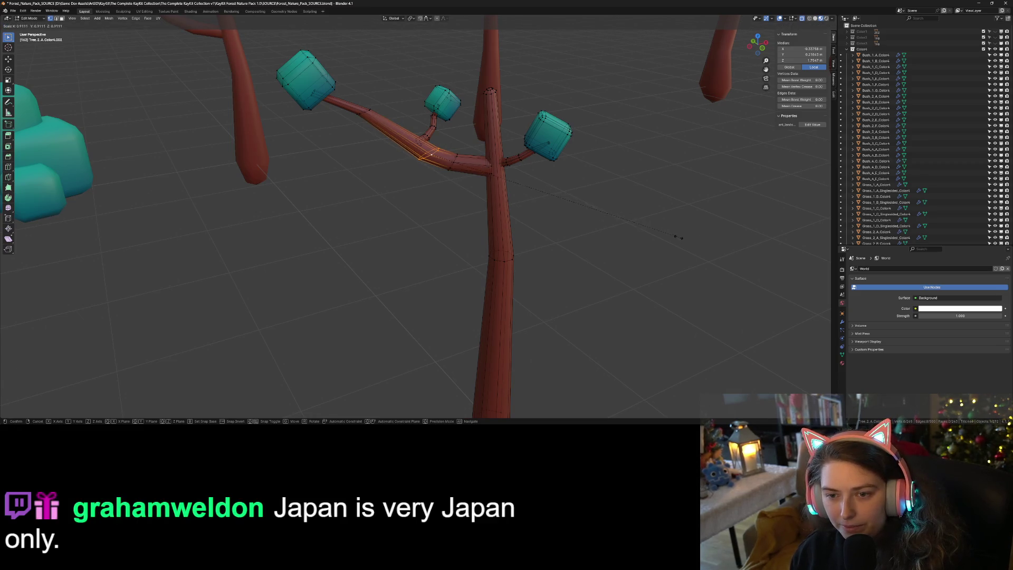
left_click(654, 233)
- Shrink the selected branch ring further to 0.860 scale
key("Tab")
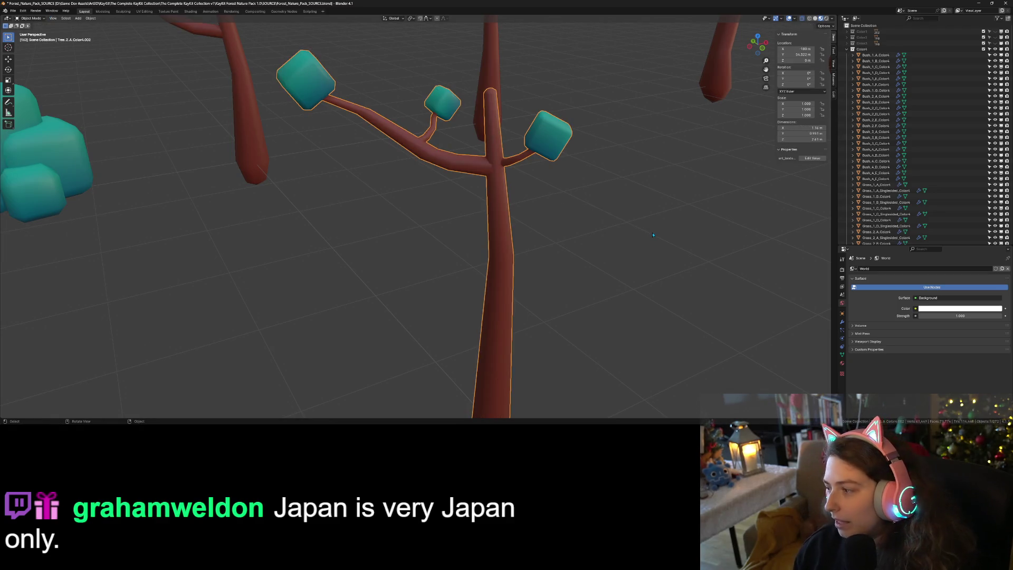
key("Tab")
key("s")
left_click(629, 221)
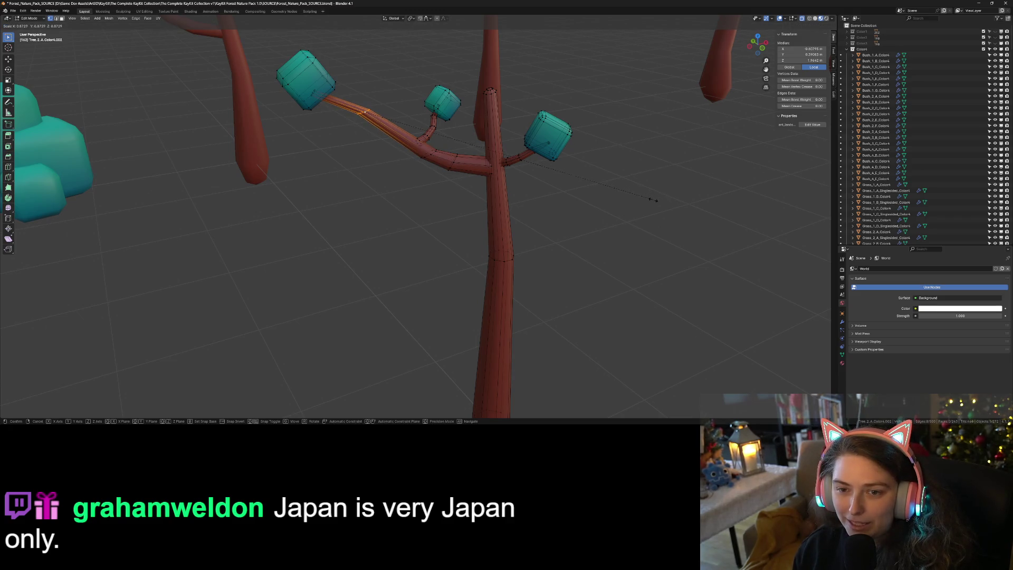
key("Tab")
- Tilt a ring on the long left branch by -9.08°
middle_click_drag(631, 230, 606, 238)
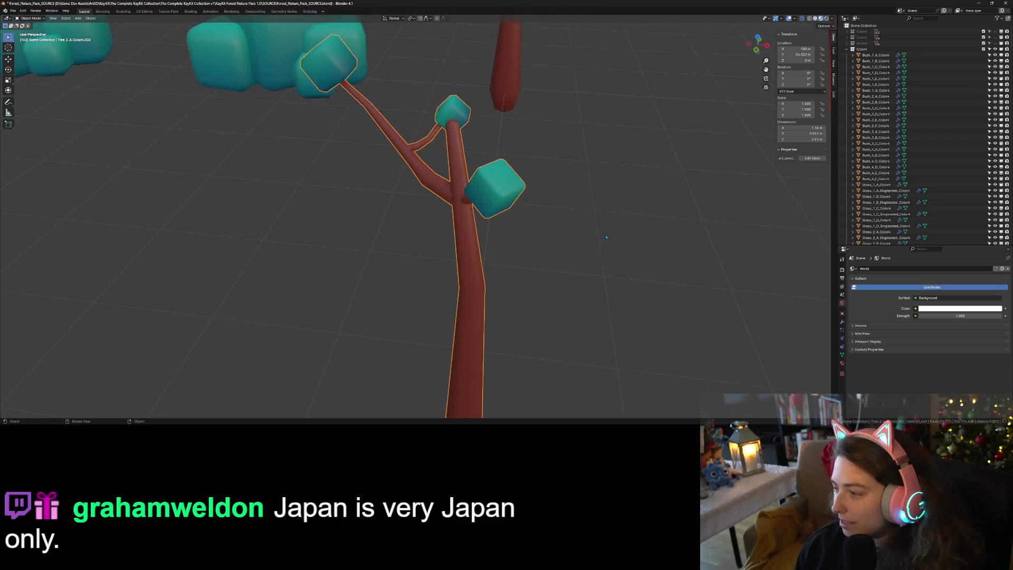
scroll(613, 237, "down", 6)
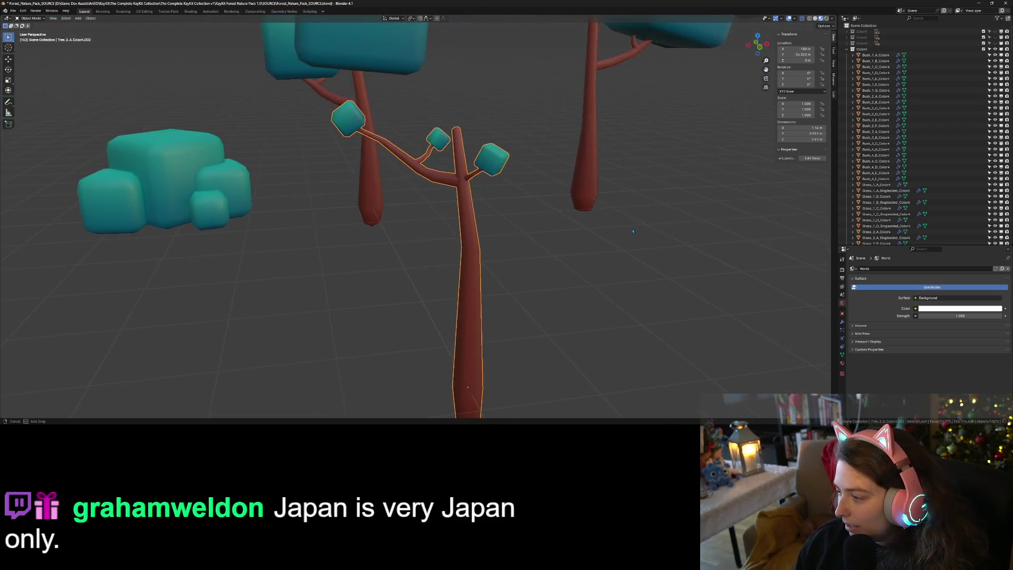
scroll(626, 243, "up", 5)
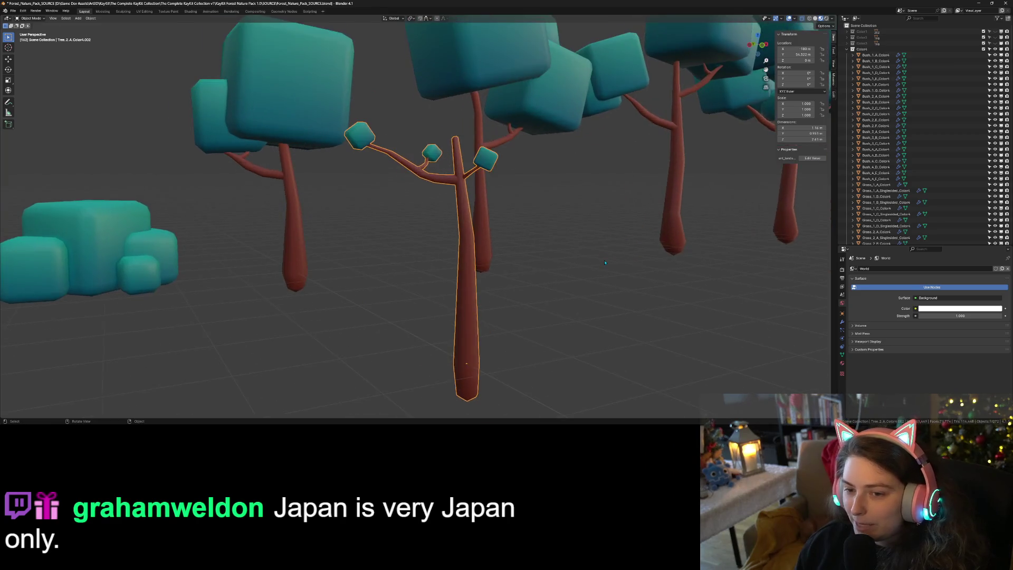
middle_click_drag(471, 233, 406, 158)
key("Tab")
left_click(386, 137, "alt")
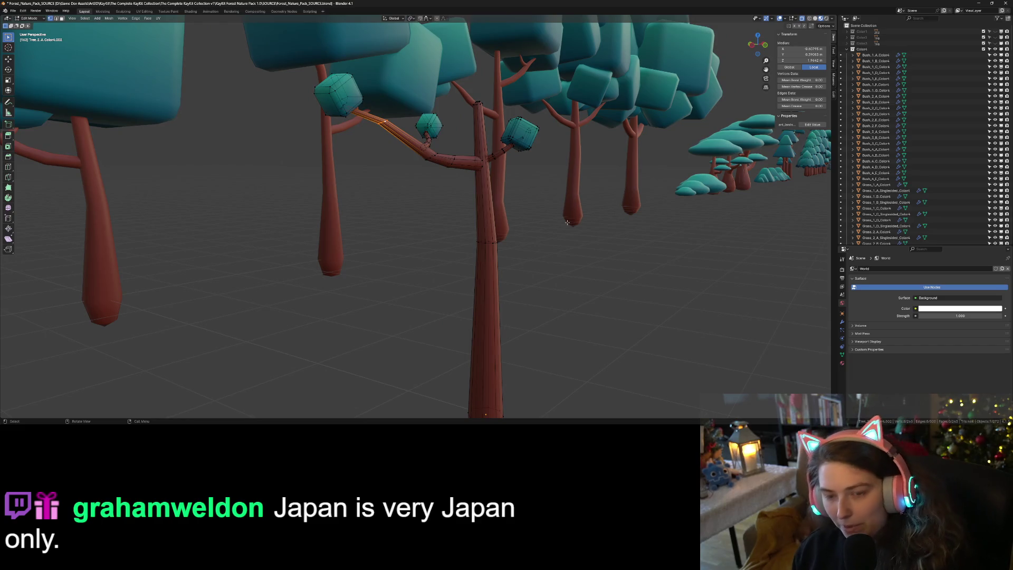
key("r")
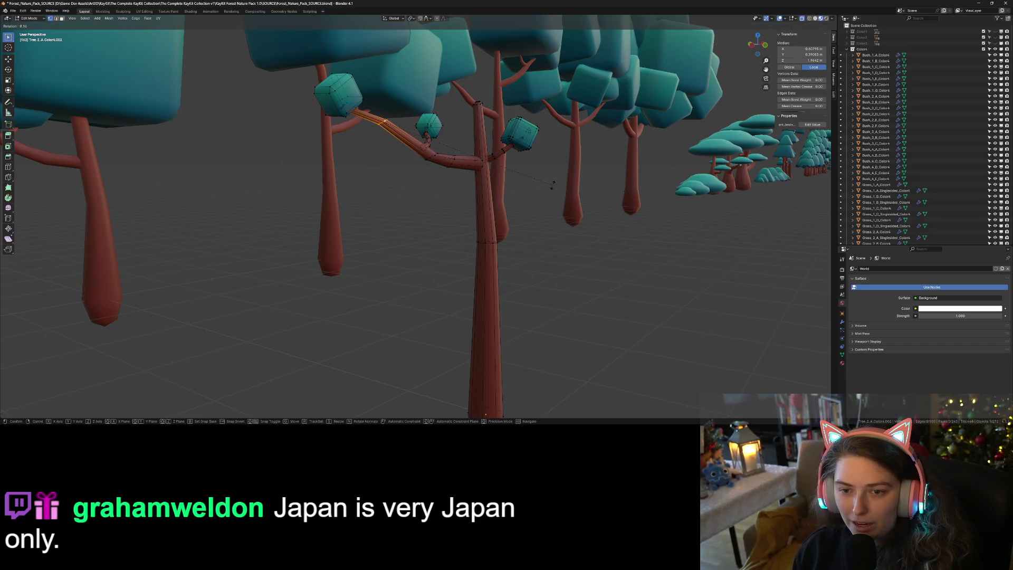
left_click(551, 181)
- Shrink the tilted ring to 0.832, adjust its rotation, and return to Object Mode
key("s")
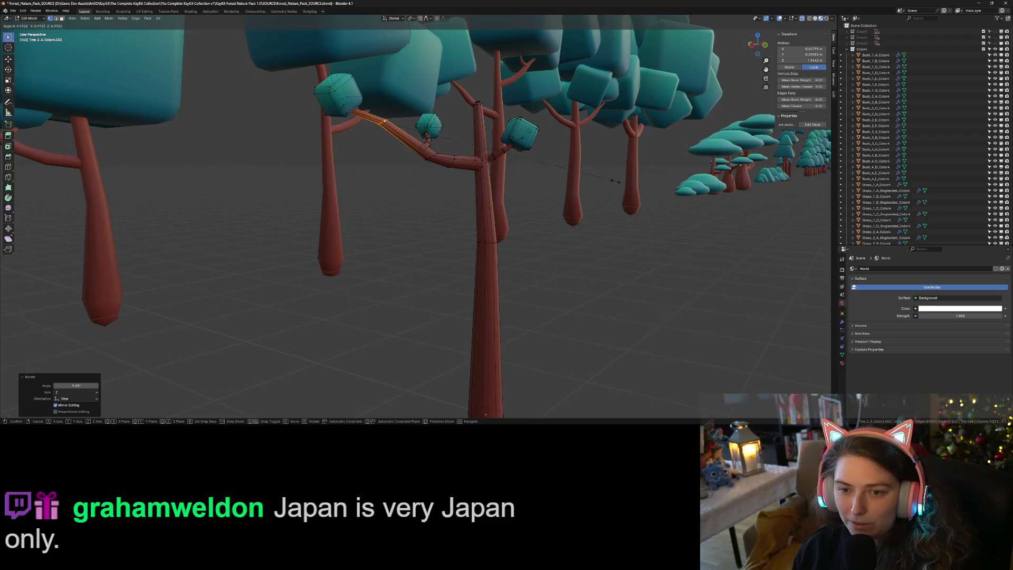
left_click(598, 177)
key("r")
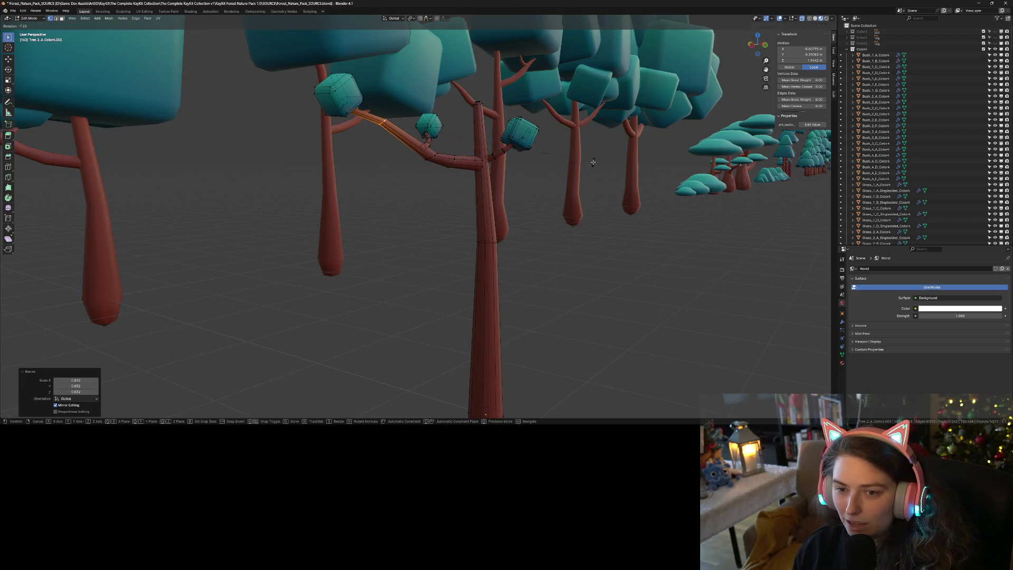
left_click(577, 183)
key("Tab")
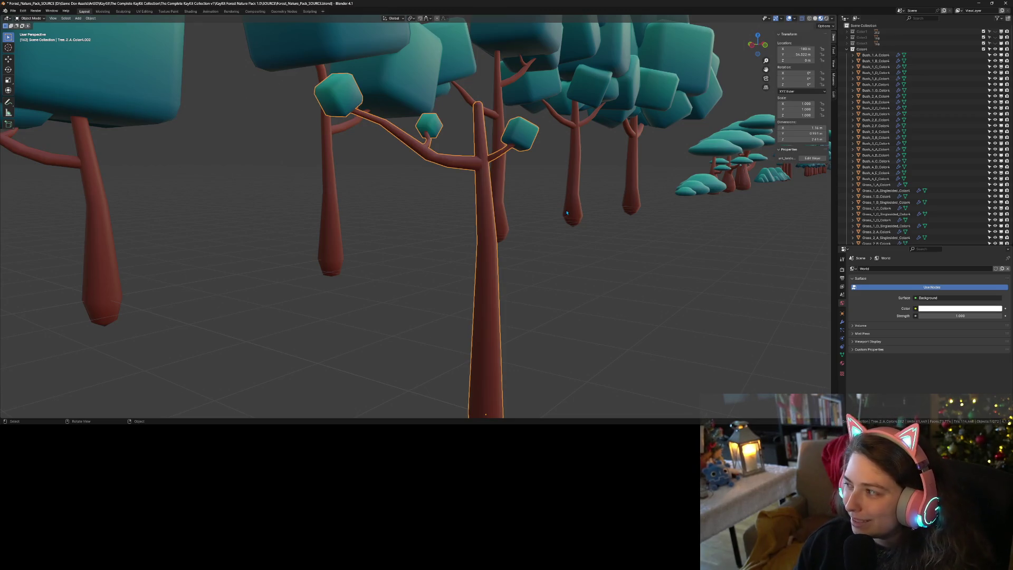
scroll(515, 274, "down", 5)
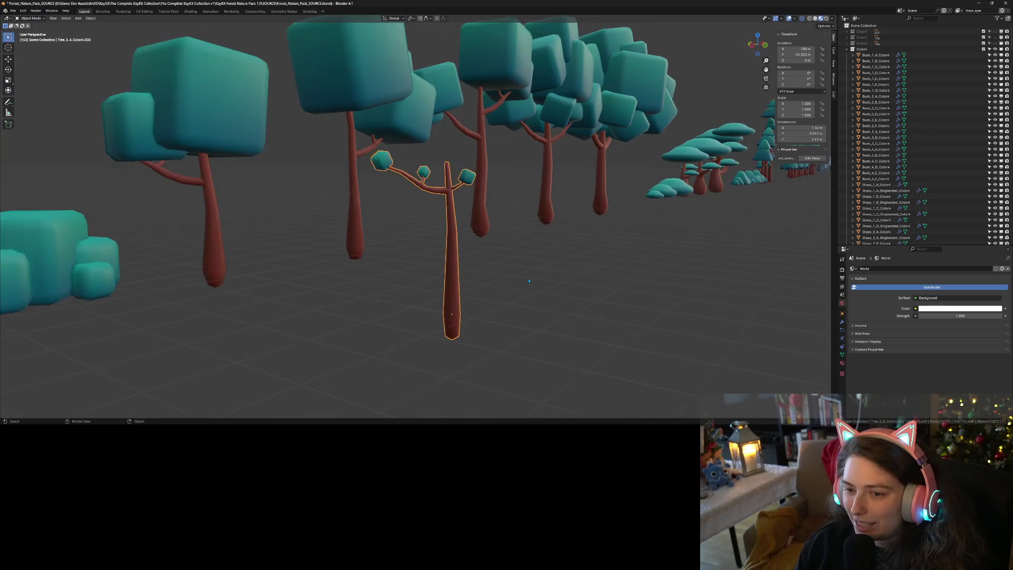
- Box-select the trunk's top vertices and scale them to 0.646 to taper the trunk
middle_click_drag(515, 274, 499, 261)
scroll(481, 243, "up", 7)
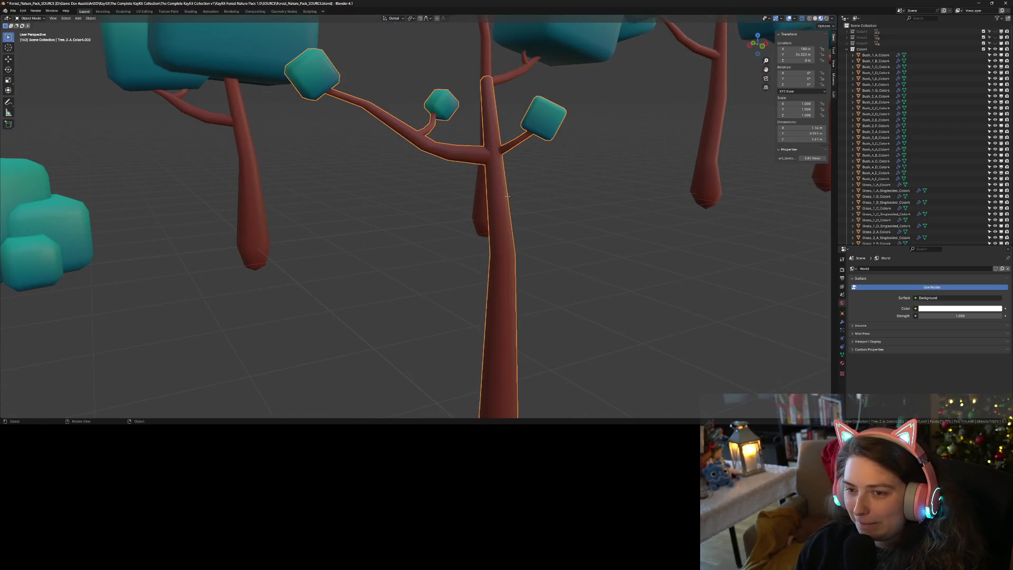
key("Tab")
left_click_drag(472, 64, 531, 103)
key("s")
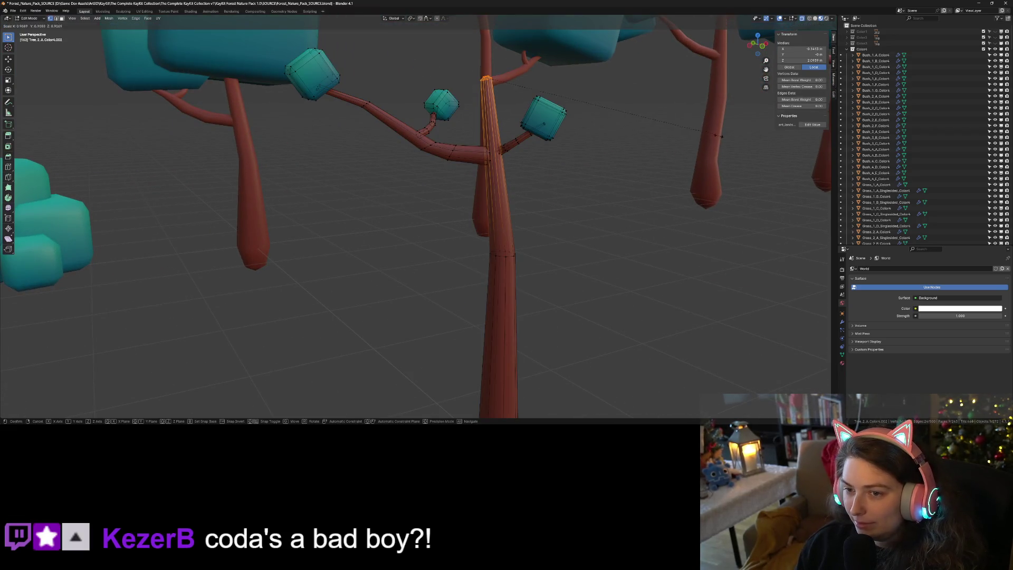
left_click(651, 122)
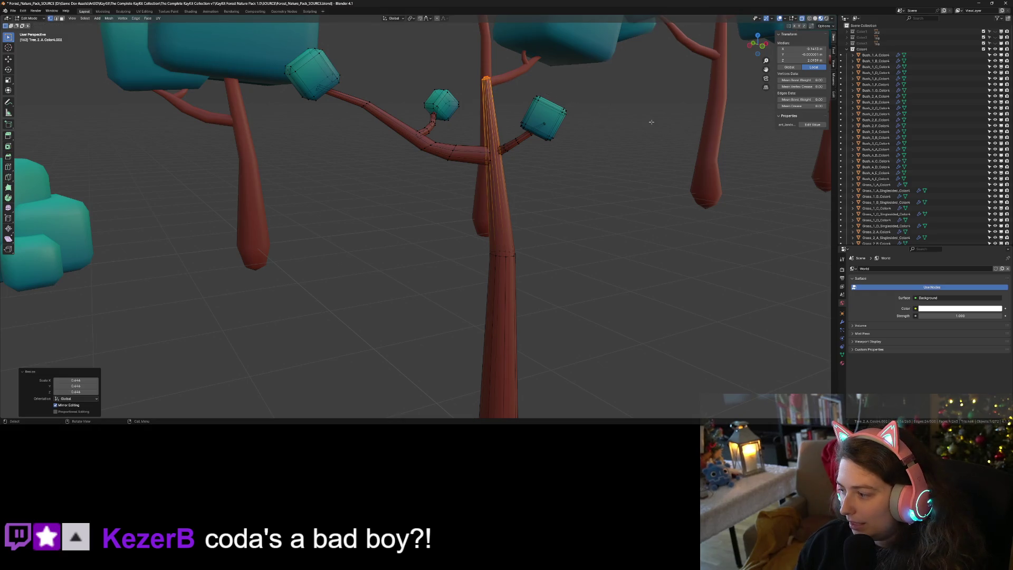
key("alt+a")
middle_click_drag(606, 153, 599, 125)
scroll(595, 232, "up", 3)
middle_click_drag(595, 232, 586, 222)
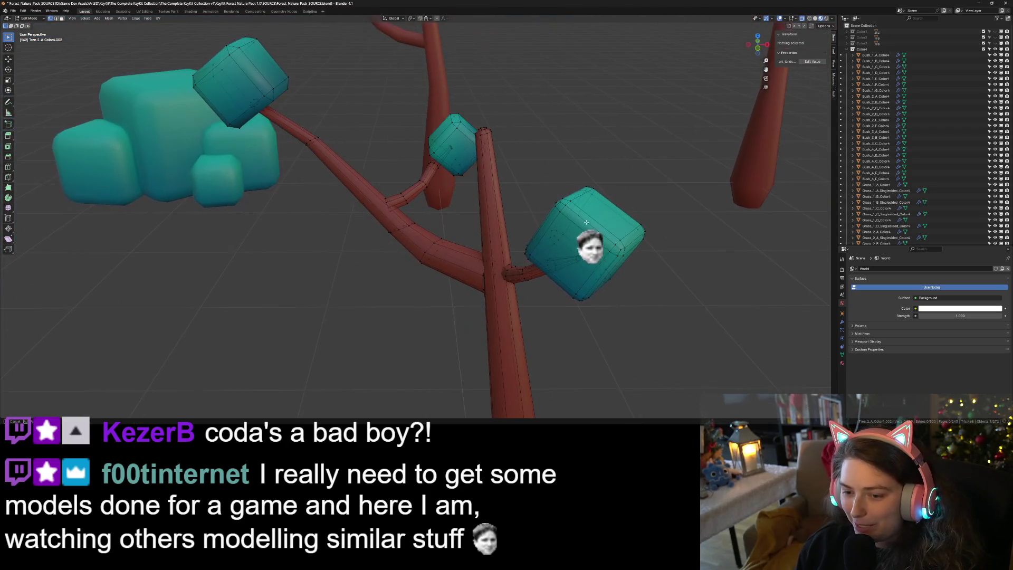
- Narrow the branch ring near the trunk, nudge it right, and scale it to 0.856
left_click(485, 281, "alt")
key("s")
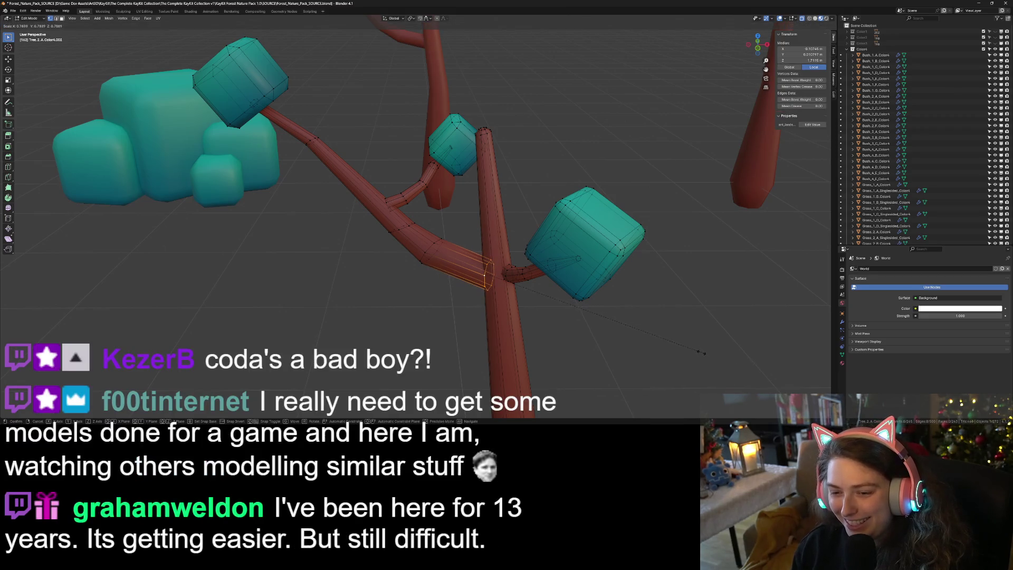
left_click(702, 353)
mouse_move(702, 353)
middle_mouse_down()
mouse_move(687, 394)
mouse_move(538, 291)
middle_mouse_up()
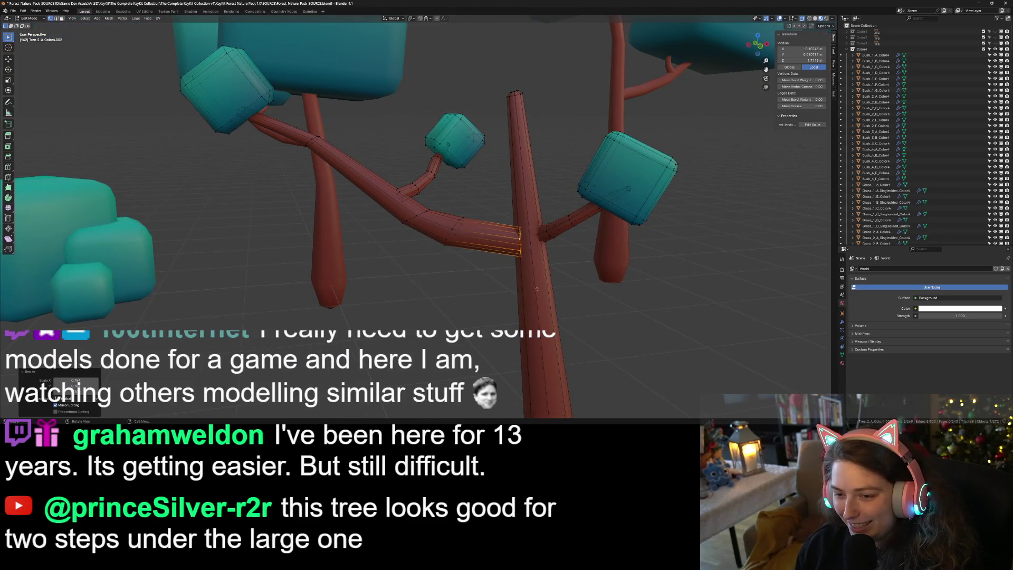
key("g")
left_click(545, 284)
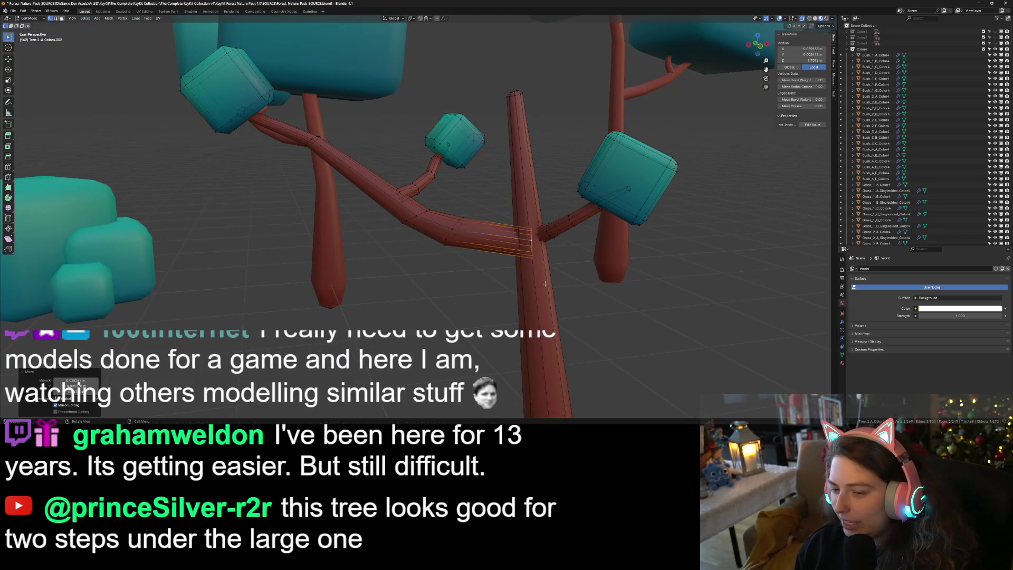
mouse_move(549, 299)
middle_mouse_down()
mouse_move(499, 314)
mouse_move(601, 305)
middle_mouse_up()
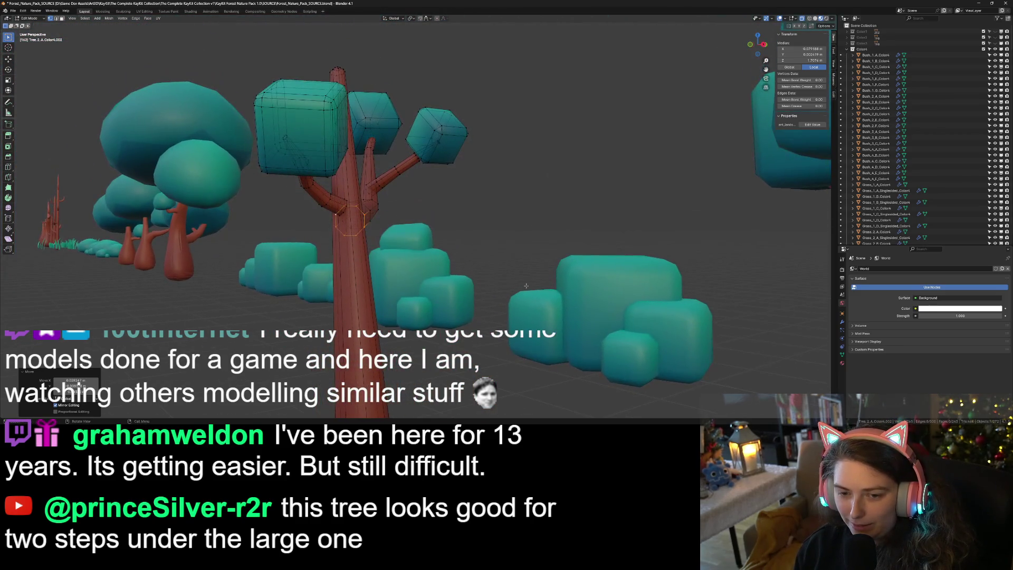
key("g")
key("s")
left_click(603, 314)
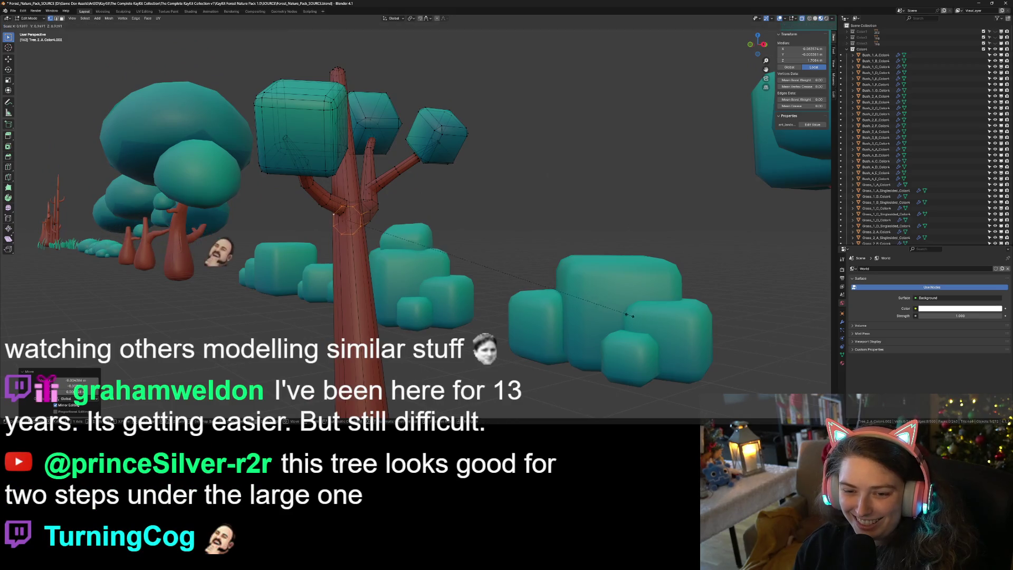
- Narrow the next ring along the branch and return to Object Mode
scroll(491, 234, "up", 6)
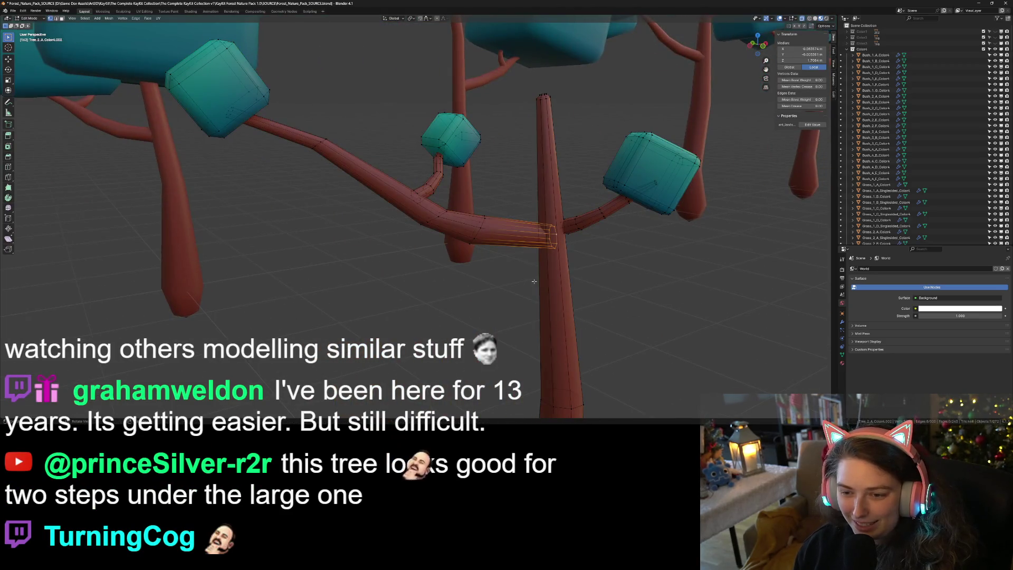
left_click(483, 233, "alt")
key("s")
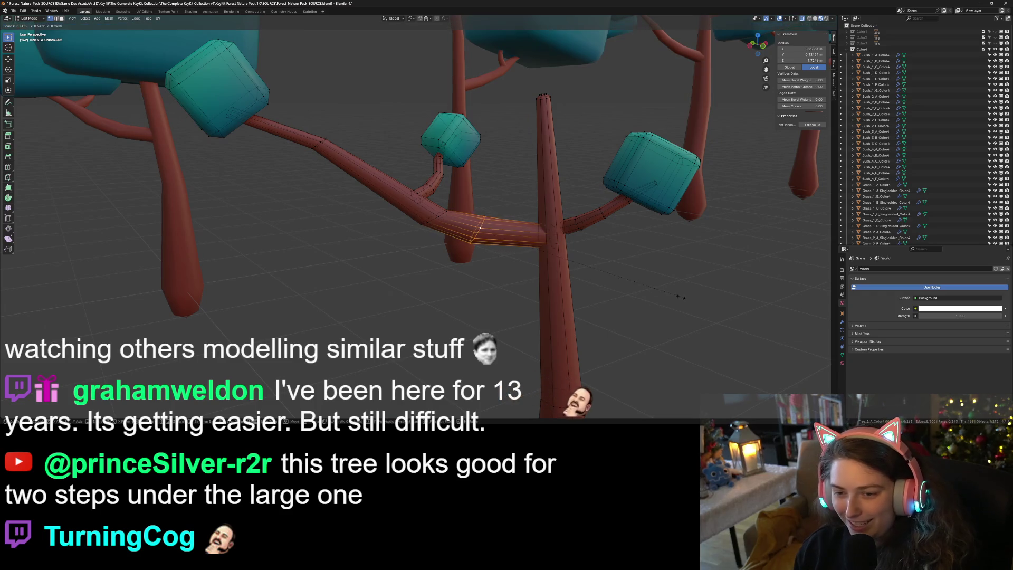
left_click(640, 290)
key("Tab")
scroll(633, 293, "down", 6)
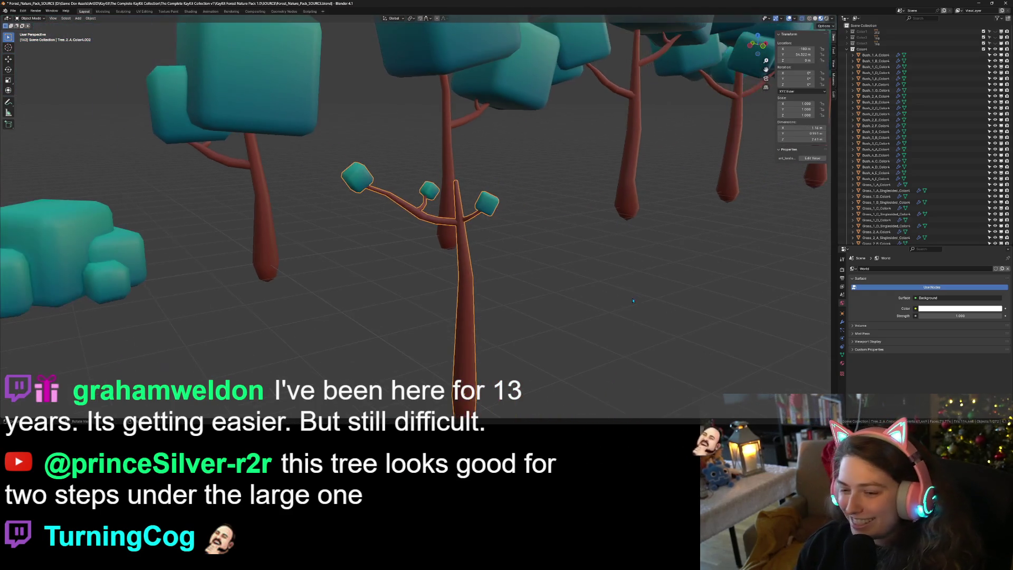
middle_click_drag(626, 298, 626, 297)
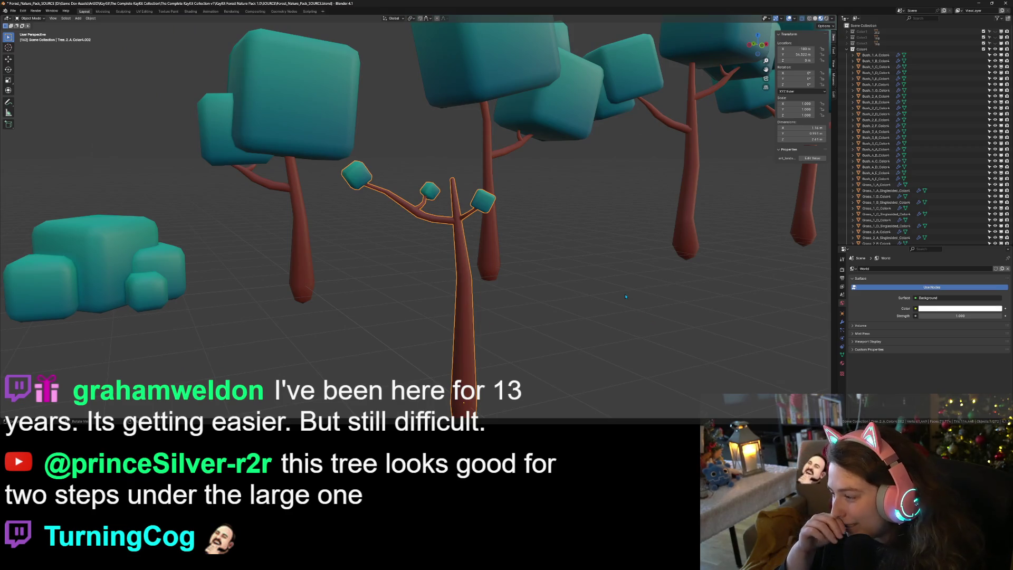
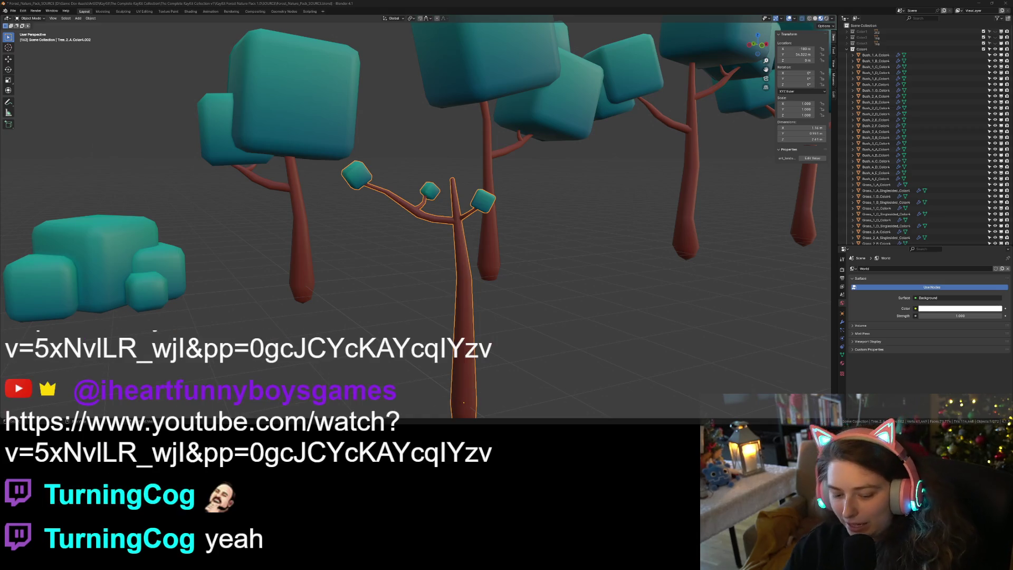
- Select the thin tree Tree_3_A_Colors, zoom in close, and pick a branch edge ring in Edit Mode
left_click(643, 265)
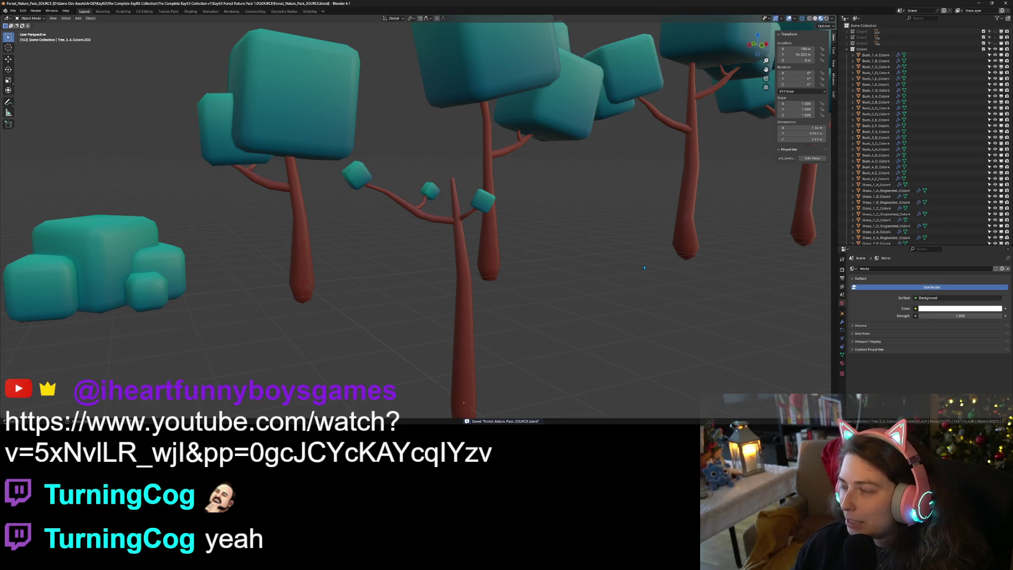
middle_click_drag(643, 268, 517, 322)
left_click(456, 385)
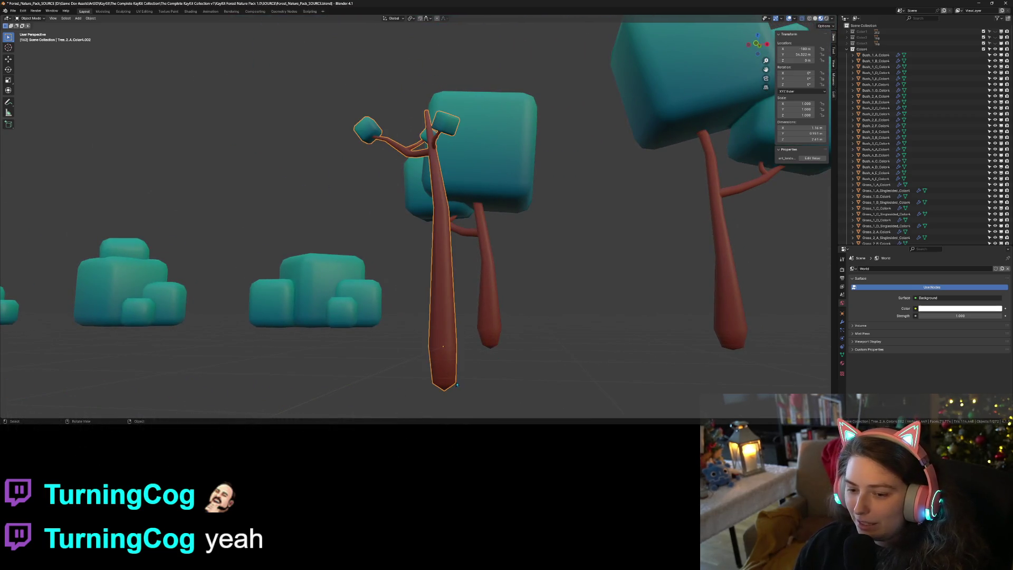
middle_click_drag(526, 387, 517, 384)
scroll(512, 379, "up", 4)
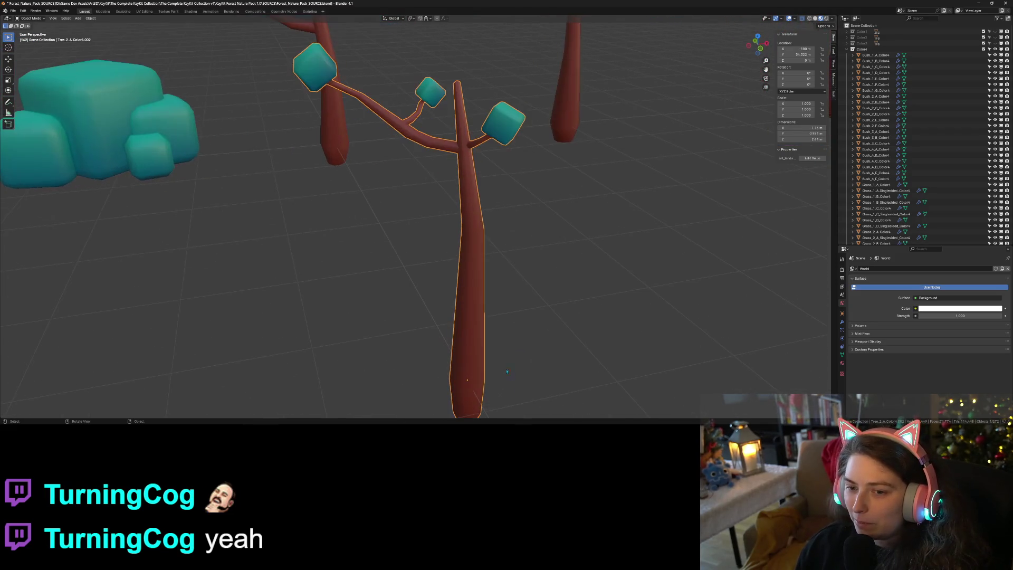
key("Tab")
left_click(459, 157, "alt")
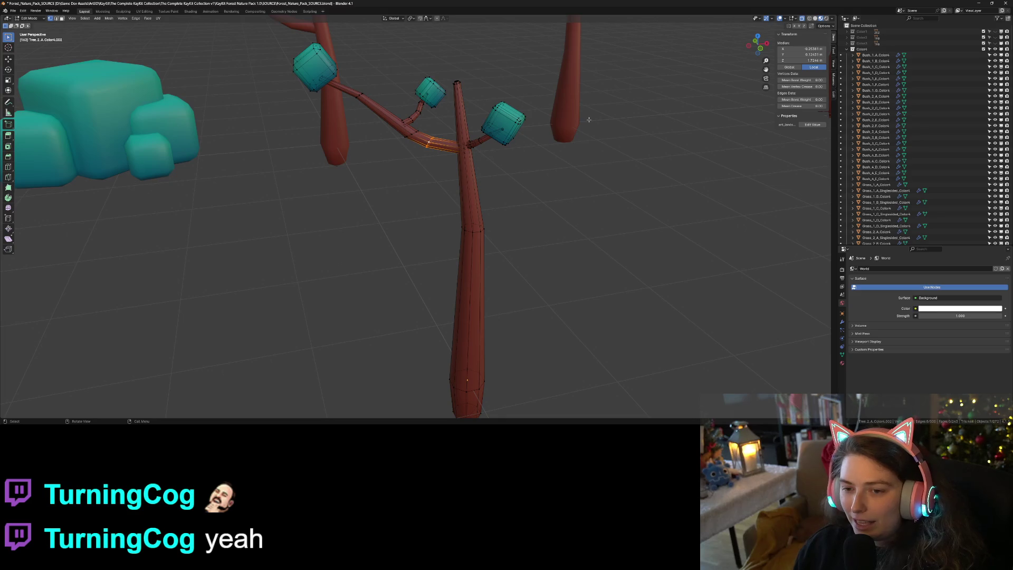
- Scale down three successive edge rings along the branch to thin it
scroll(466, 141, "up", 2)
key("s")
left_click(492, 103)
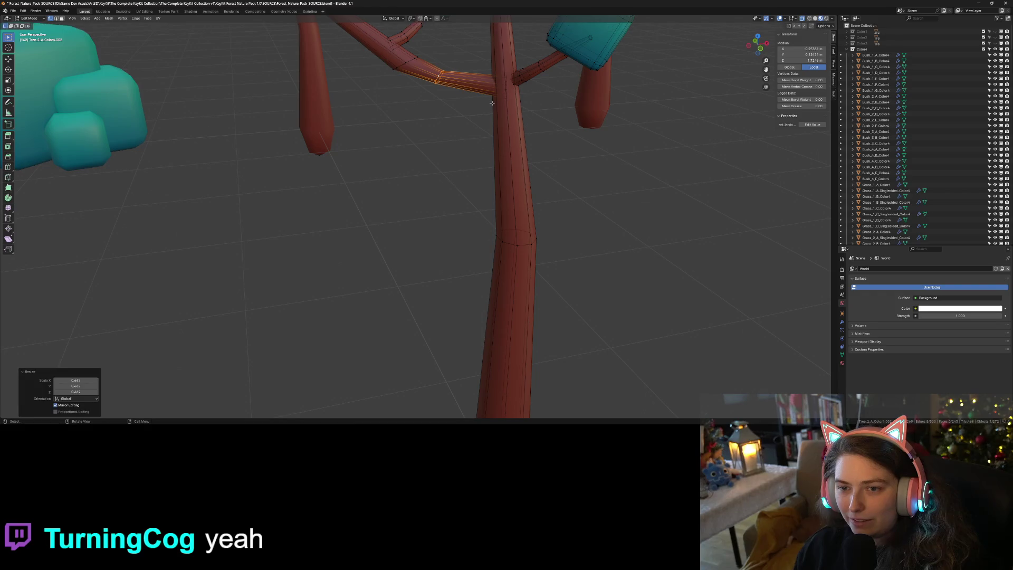
middle_click_drag(408, 81, 412, 87)
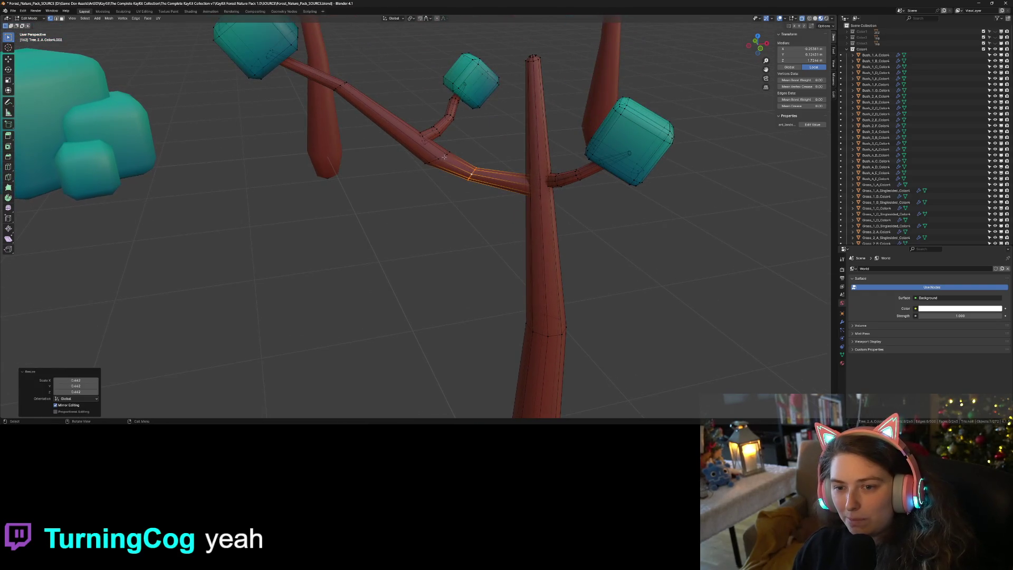
left_click(444, 157, "alt")
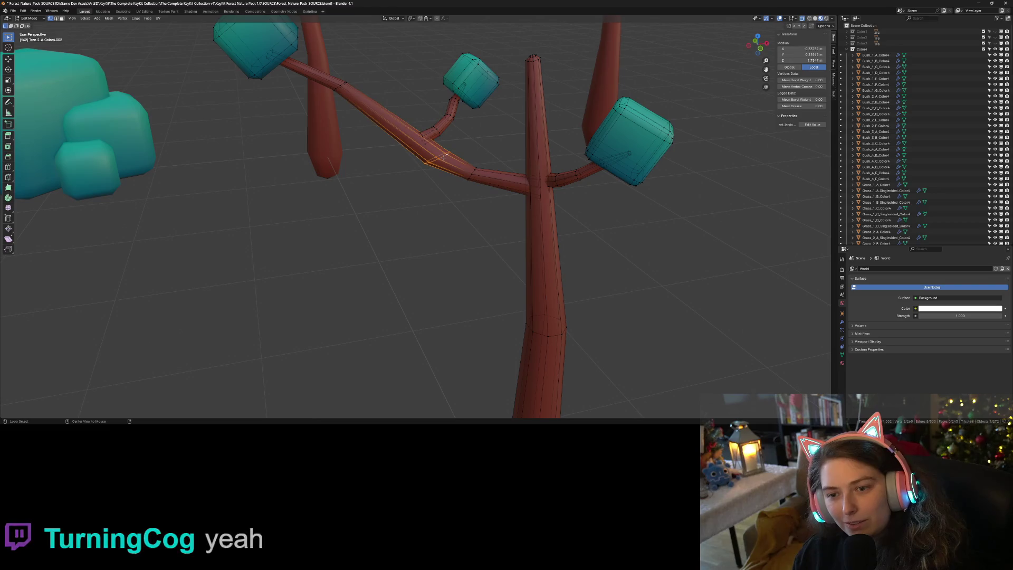
key("s")
left_click(491, 126)
left_click(340, 86, "alt")
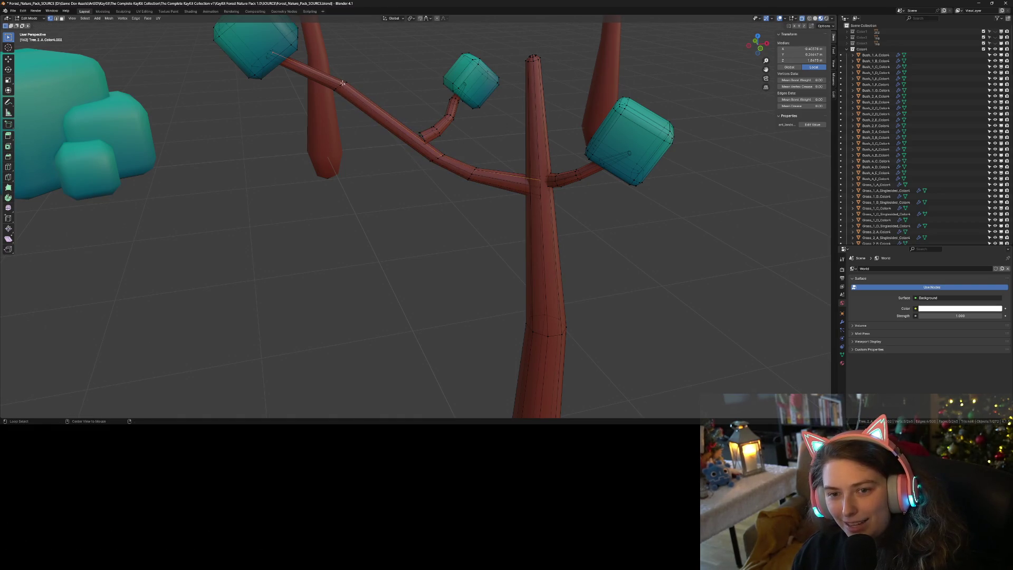
left_click(340, 85, "alt")
left_click(340, 84, "alt")
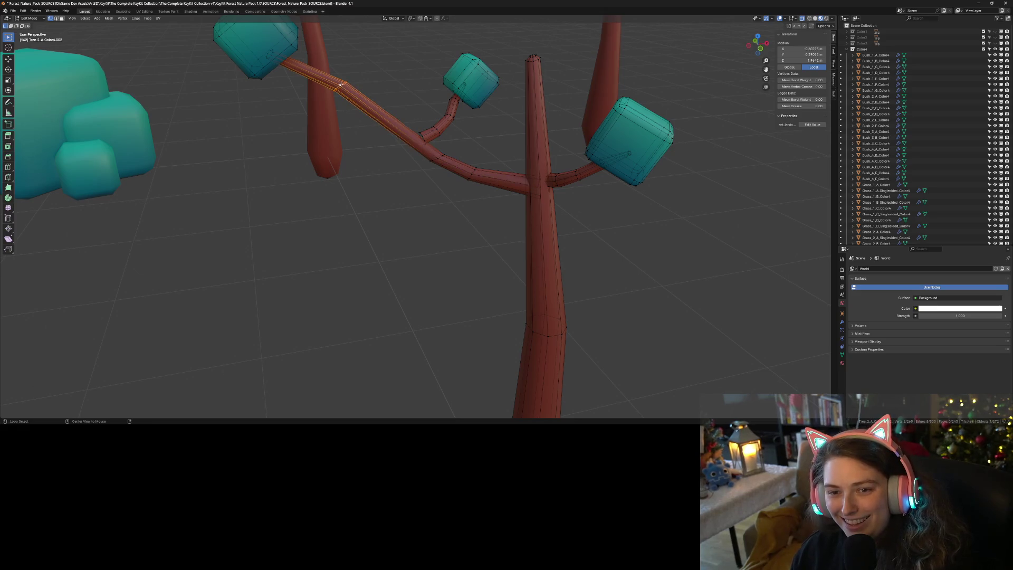
key("s")
left_click(427, 69)
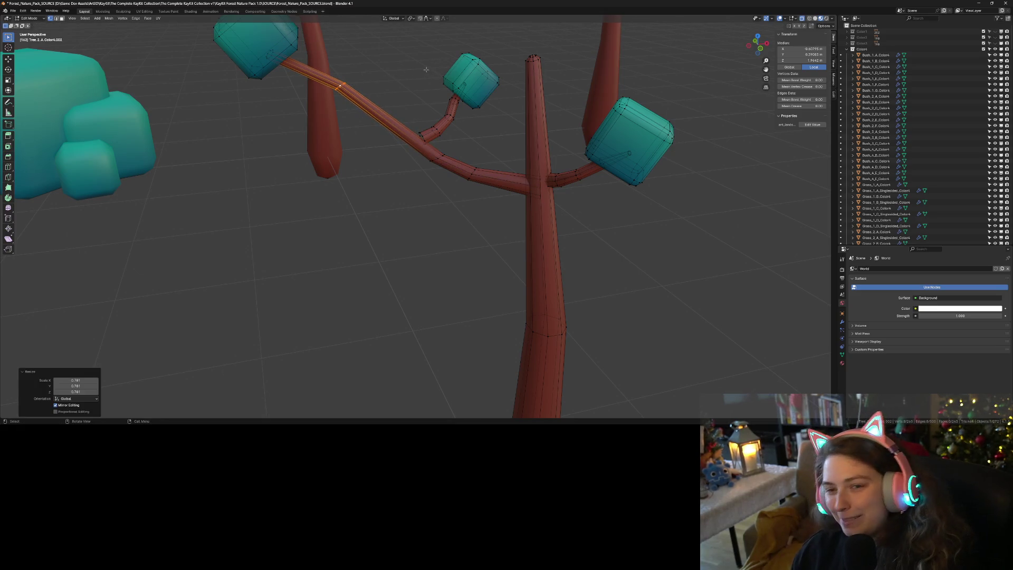
- Shrink the ring at the branch tip and move it to a new position
left_click(272, 55, "alt")
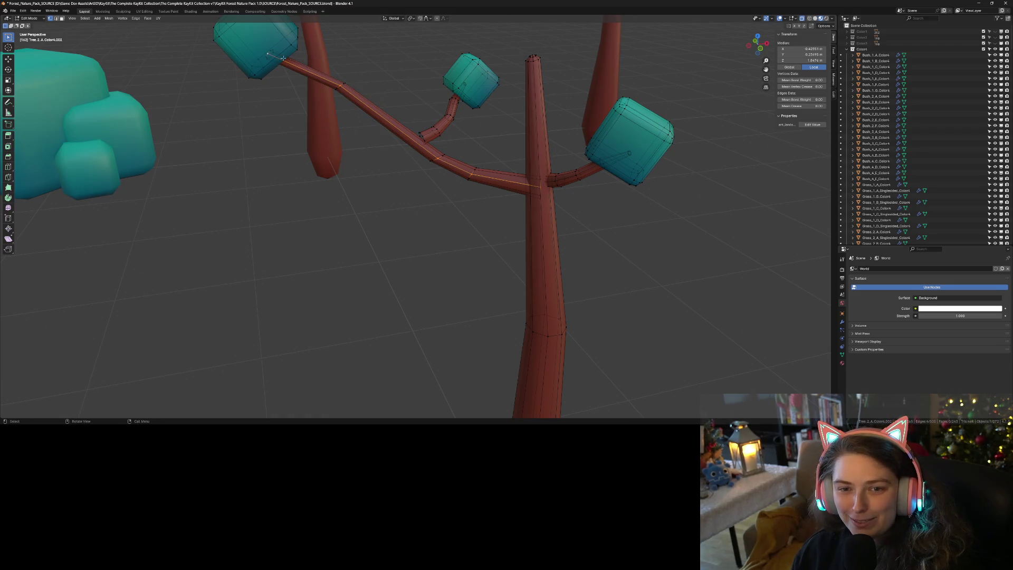
left_click(271, 57, "alt")
key("s")
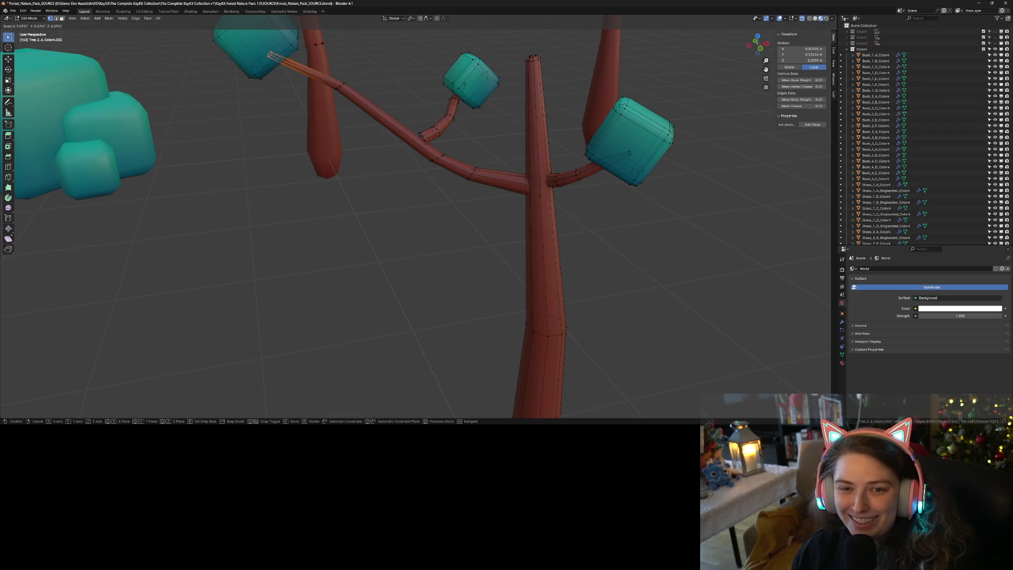
left_click(348, 103)
key("g")
left_click(343, 99)
- Rotate the edge loop at the small branch's base, then scale it up to 2.687
key("Tab")
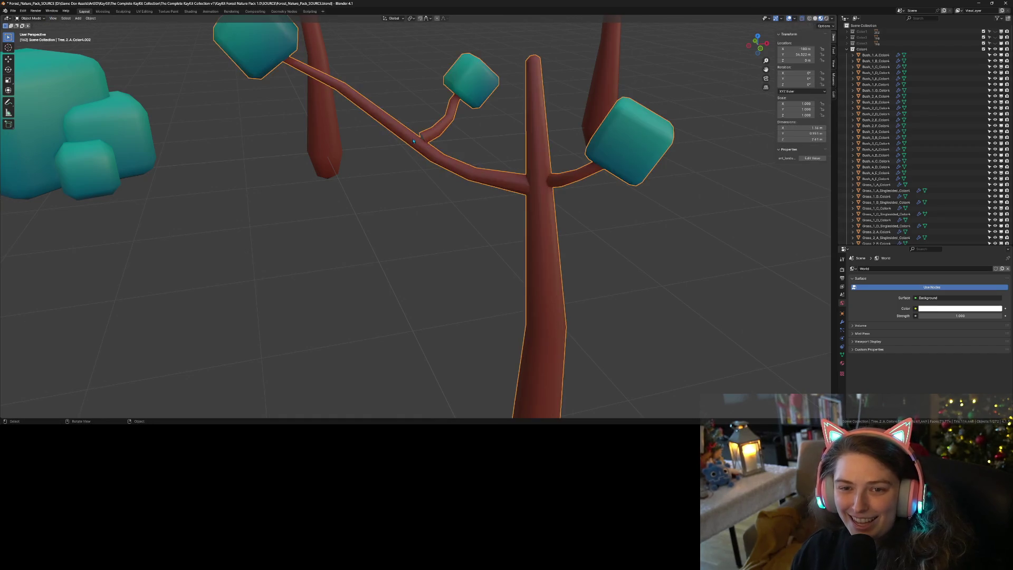
key("Tab")
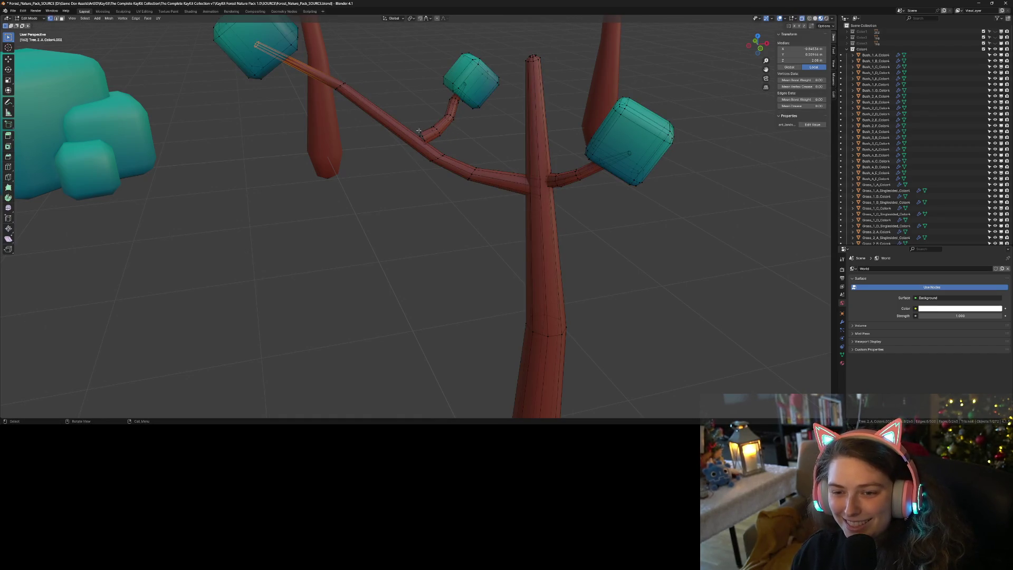
left_click(428, 148, "alt")
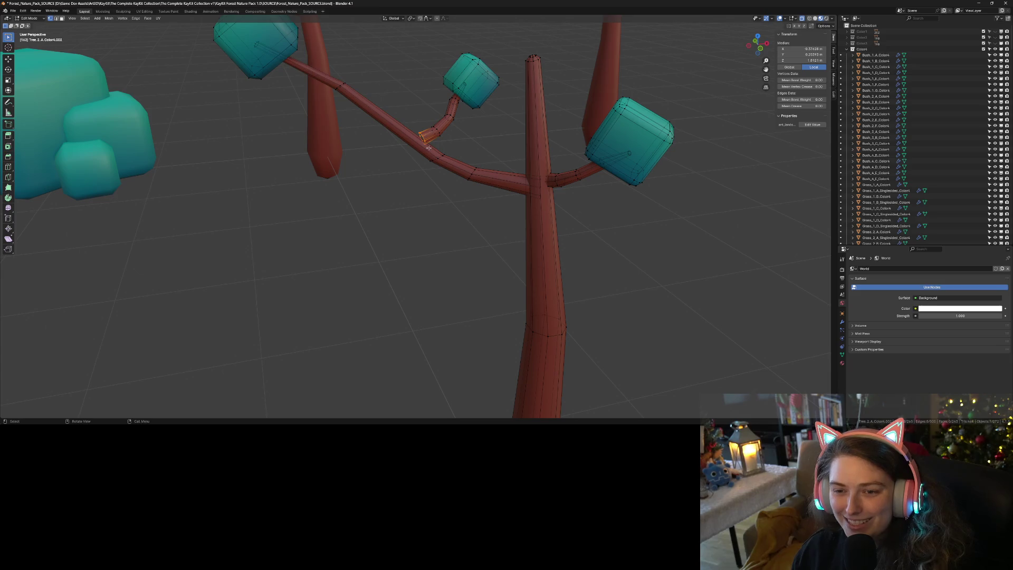
key("r")
left_click(434, 147)
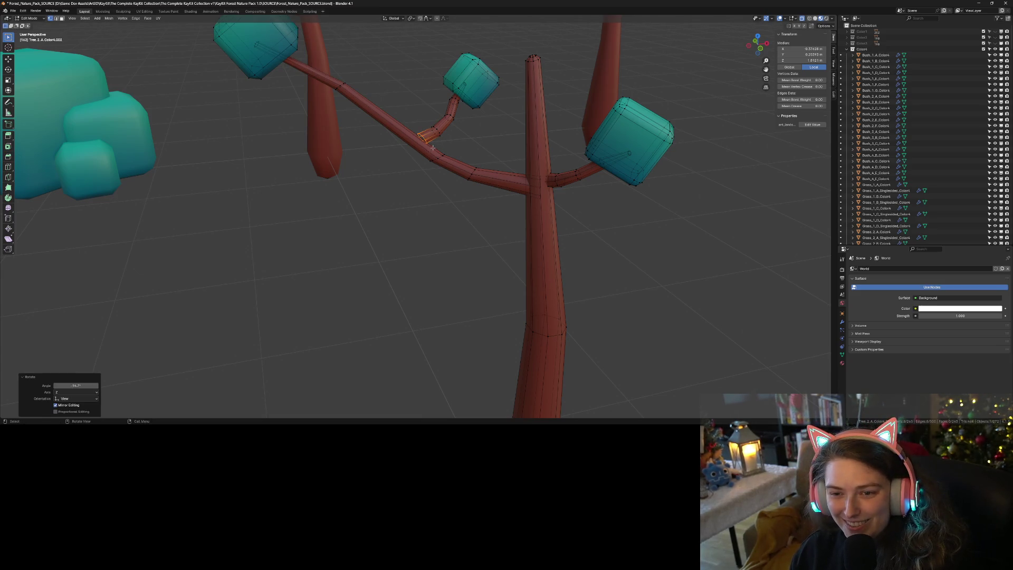
key("Tab")
mouse_move(446, 163)
middle_mouse_down()
mouse_move(465, 159)
mouse_move(475, 174)
mouse_move(449, 180)
mouse_move(556, 185)
mouse_move(560, 204)
mouse_move(533, 190)
mouse_move(484, 194)
middle_mouse_up()
key("Tab")
key("s")
left_click(561, 186)
- Box-select the upper branch ring and scale it down twice
scroll(484, 194, "up", 4)
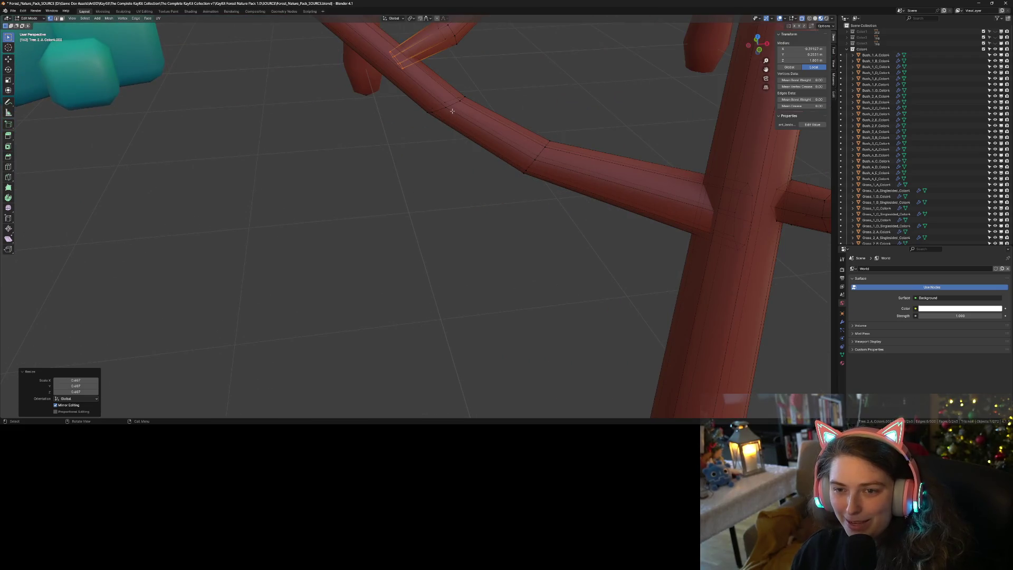
scroll(466, 180, "up", 3)
left_click_drag(442, 110, 488, 168)
key("s")
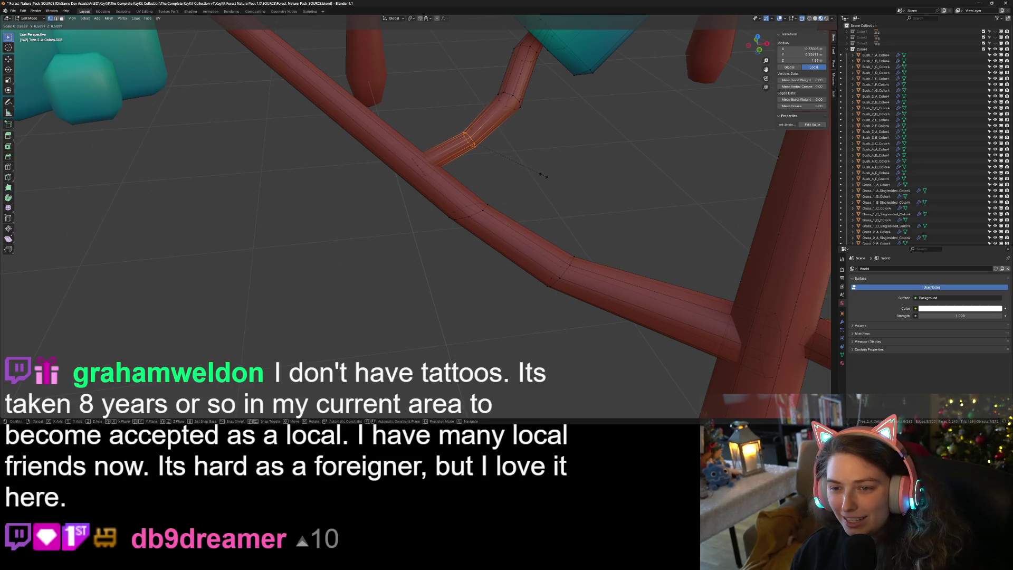
left_click(544, 175)
key("s")
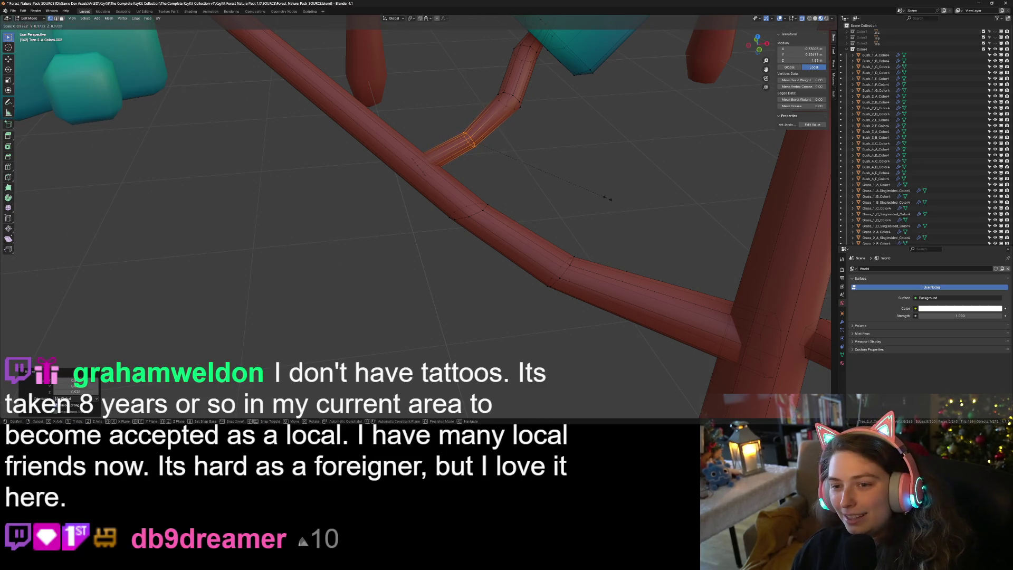
left_click(598, 195)
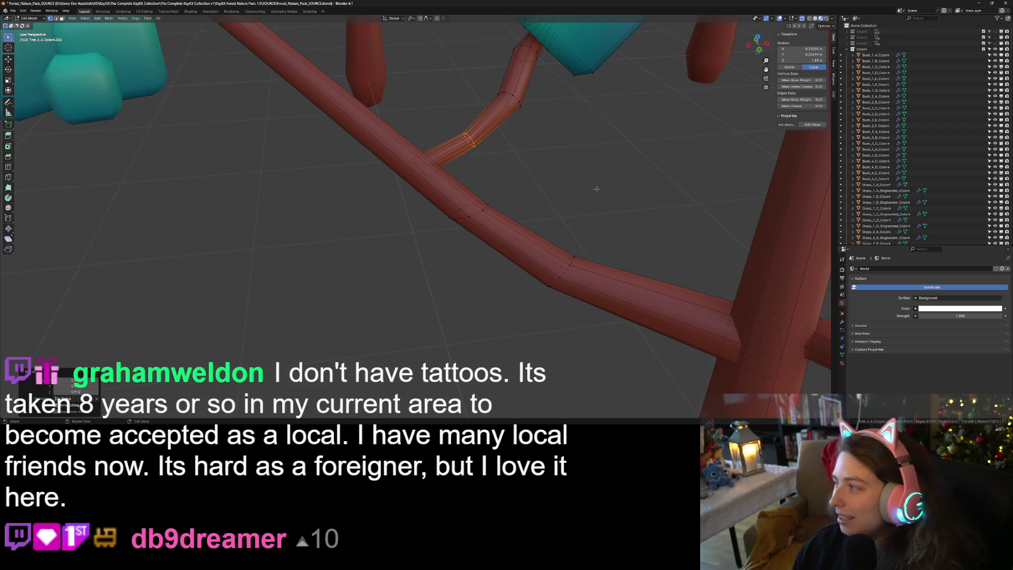
- Shrink the next ring up the branch, select the top ring near the cube, and check in Object Mode
mouse_move(596, 189)
middle_mouse_down()
mouse_move(519, 141)
mouse_move(457, 127)
middle_mouse_up()
left_click_drag(457, 127, 499, 168)
key("s")
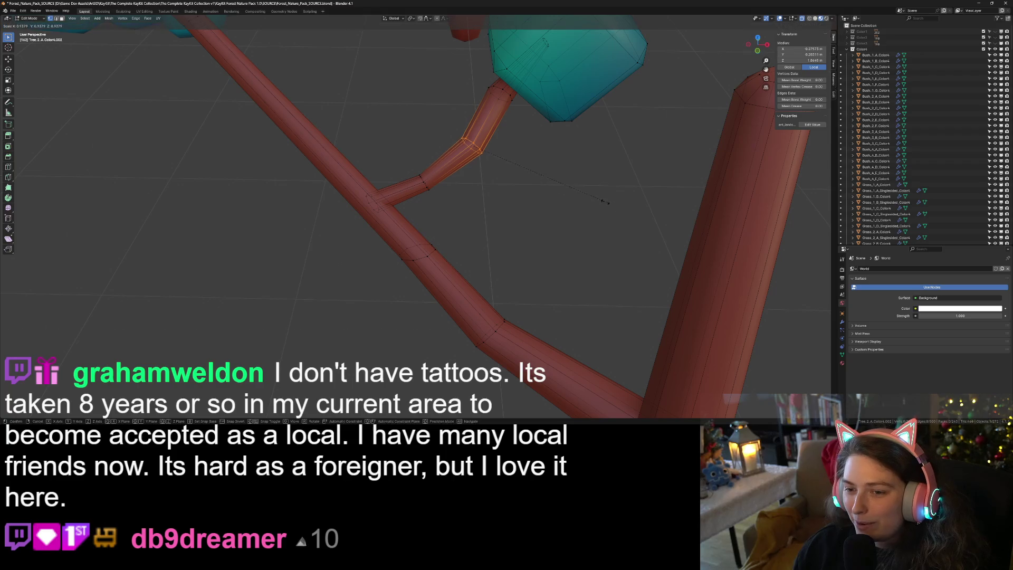
left_click(549, 166)
middle_click_drag(549, 165, 464, 111)
left_click_drag(472, 108, 525, 150)
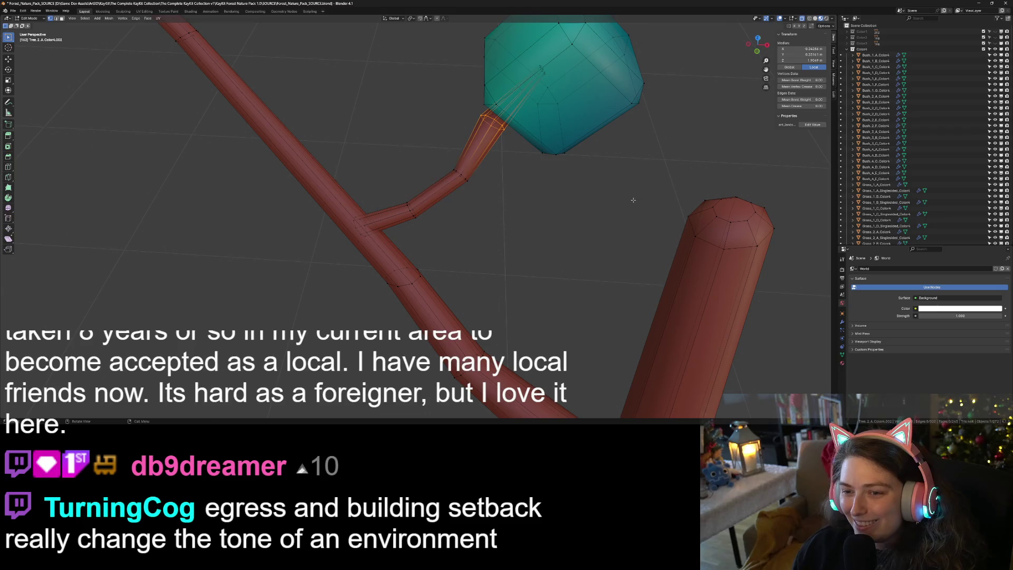
key("Tab")
mouse_move(591, 184)
middle_mouse_down()
mouse_move(533, 169)
mouse_move(523, 143)
mouse_move(535, 194)
middle_mouse_up()
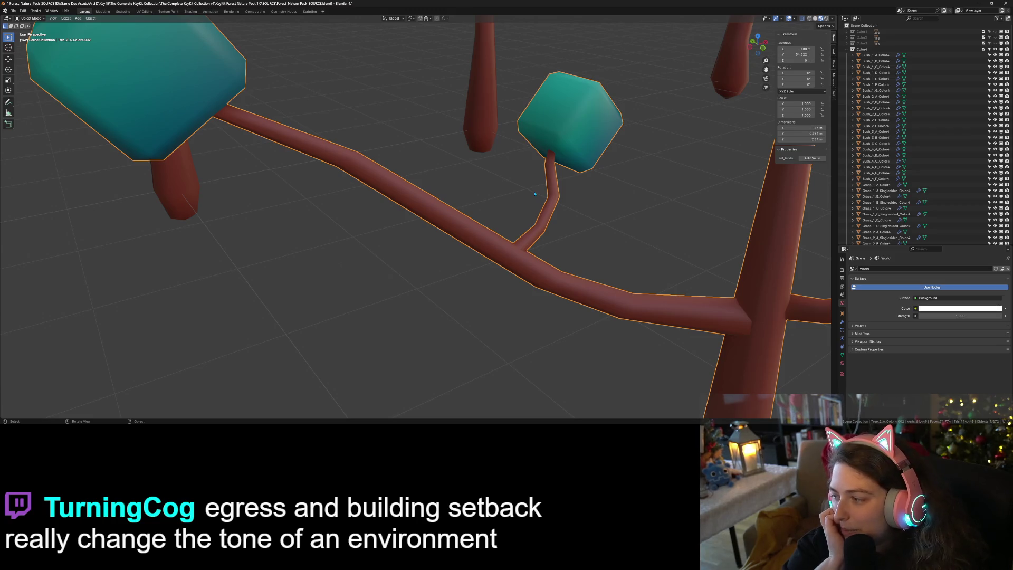
- Scale down the twig and the face ring where it meets the leaf cube
key("Tab")
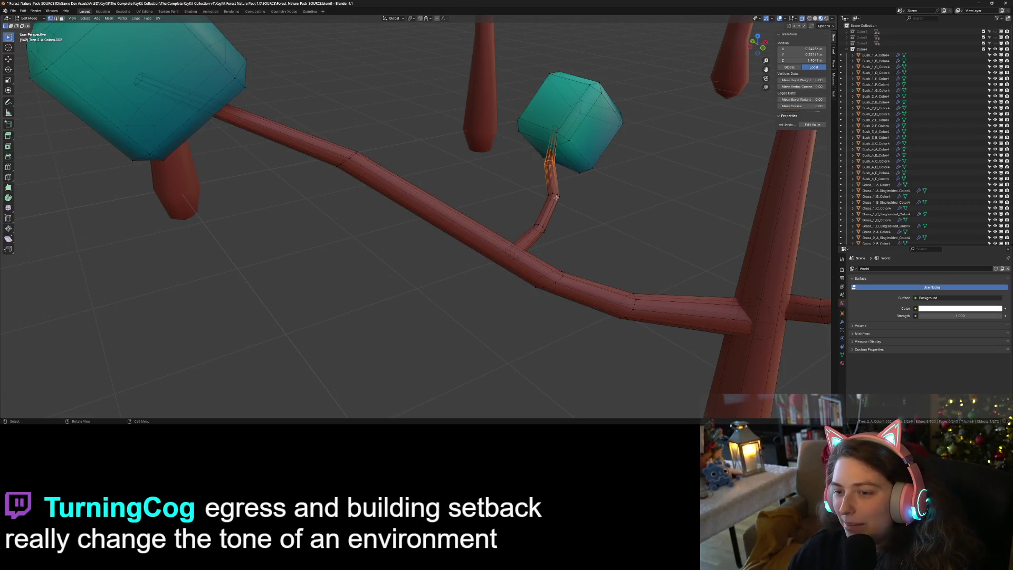
key("s")
left_click(677, 221)
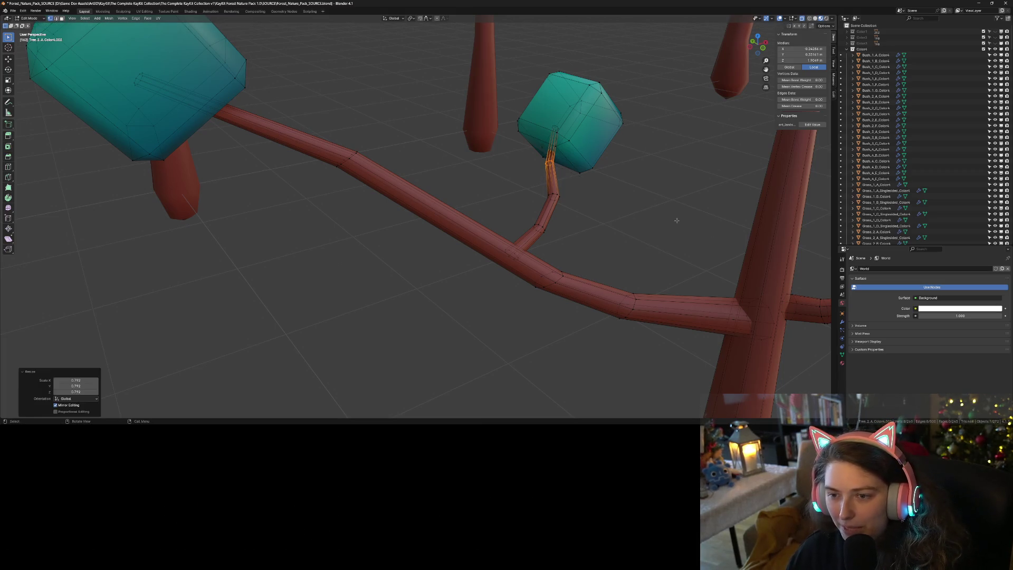
left_click(554, 131, "alt")
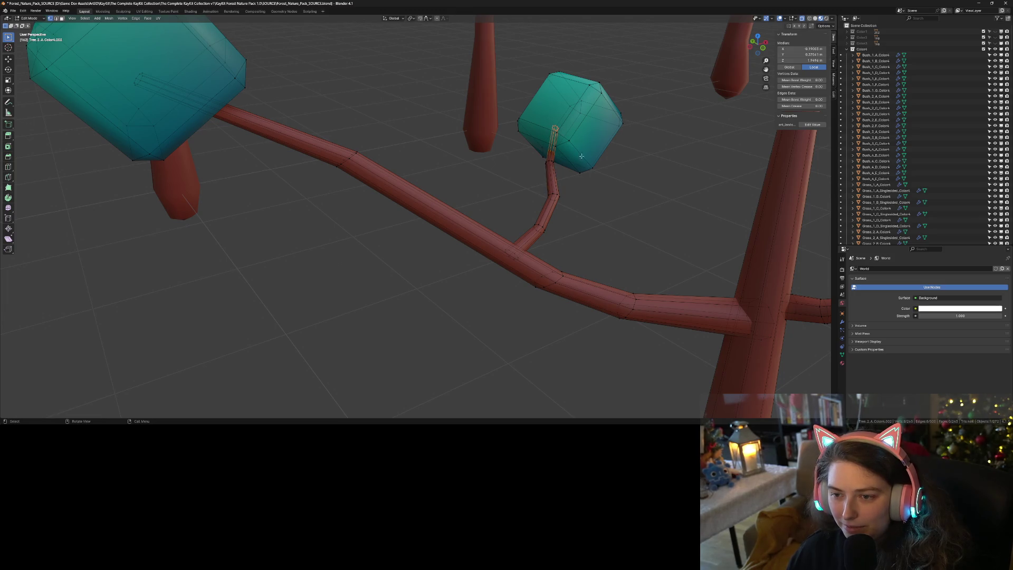
key("s")
left_click(687, 206)
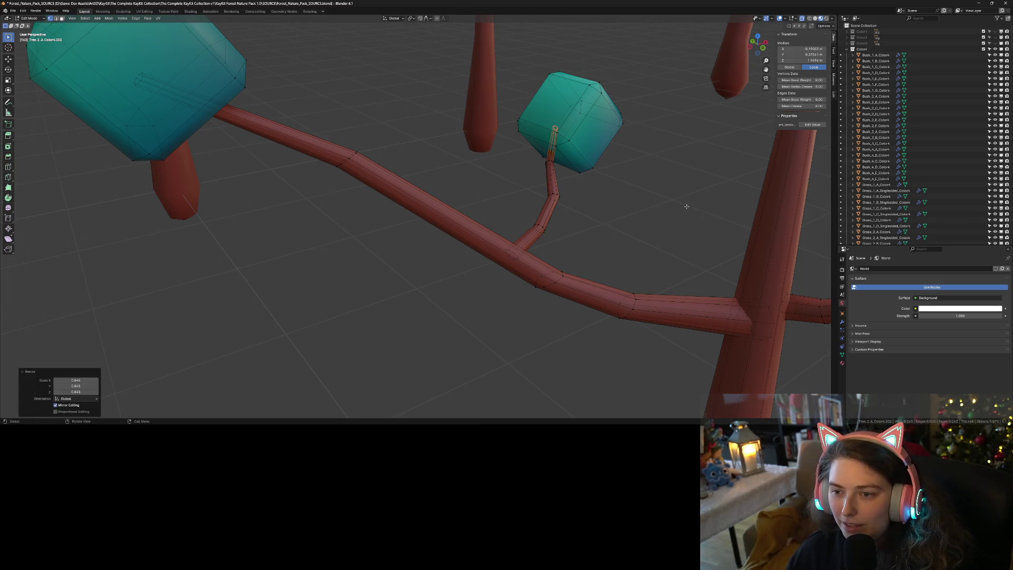
key("Tab")
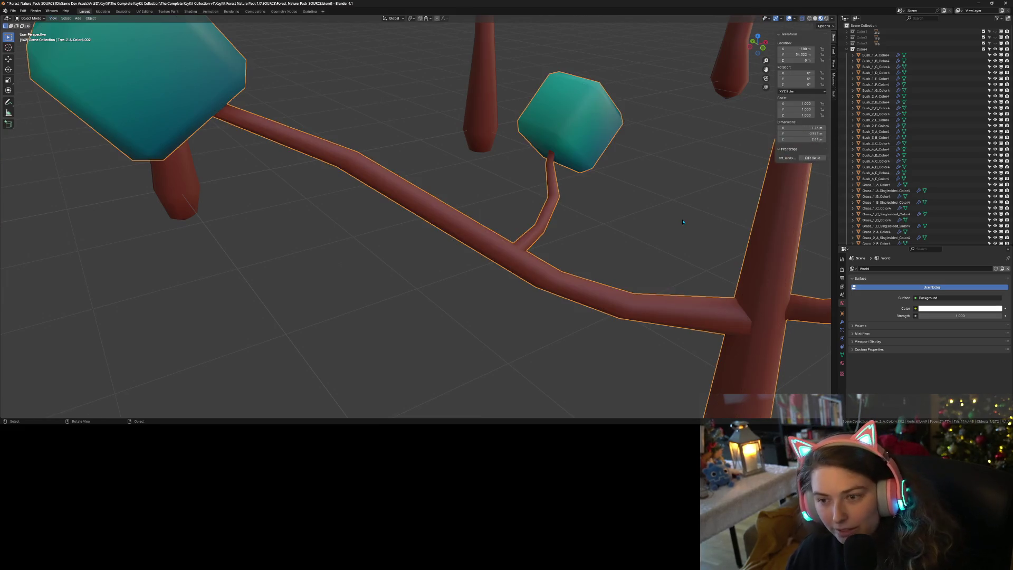
scroll(690, 231, "down", 5)
middle_click_drag(690, 231, 639, 224)
scroll(620, 228, "up", 3)
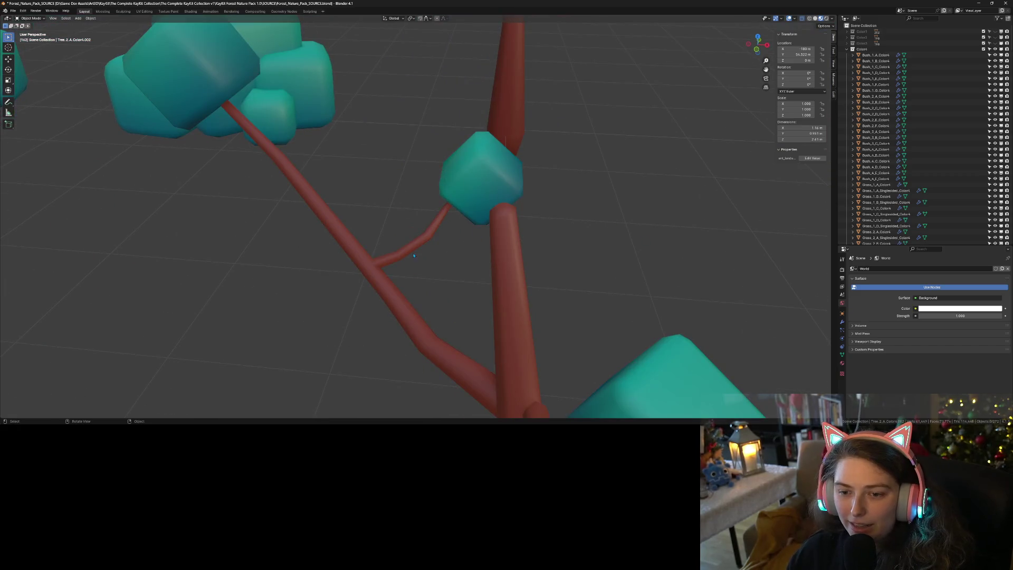
- Box-select a single vertex loop on the thin branch in Edit Mode
key("Tab")
left_click_drag(413, 229, 452, 254)
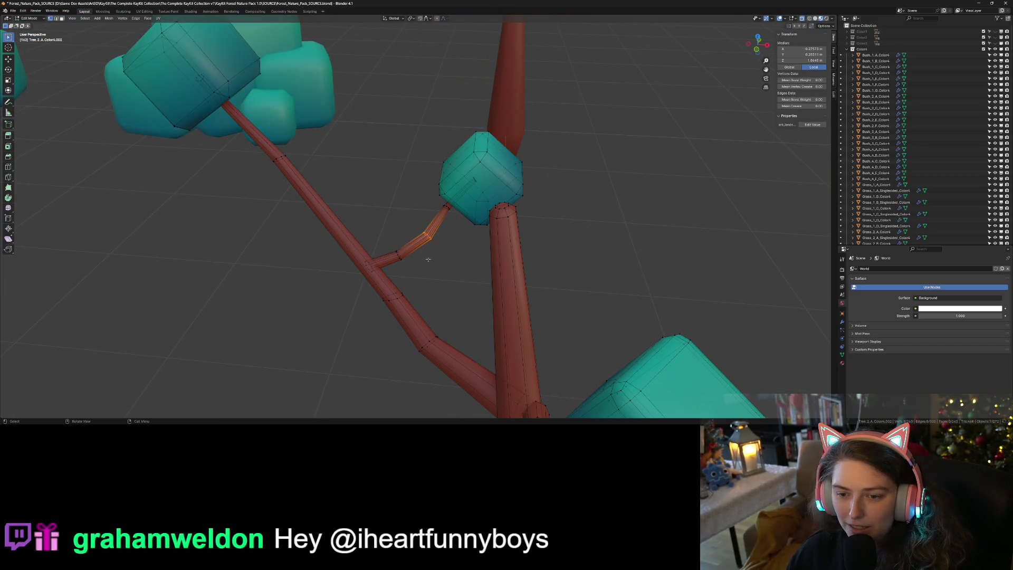
left_click_drag(389, 234, 420, 270, "shift")
left_click_drag(413, 231, 455, 259)
- Try dissolving the thin branch's vertices, then undo and clear the selection
right_click(420, 243)
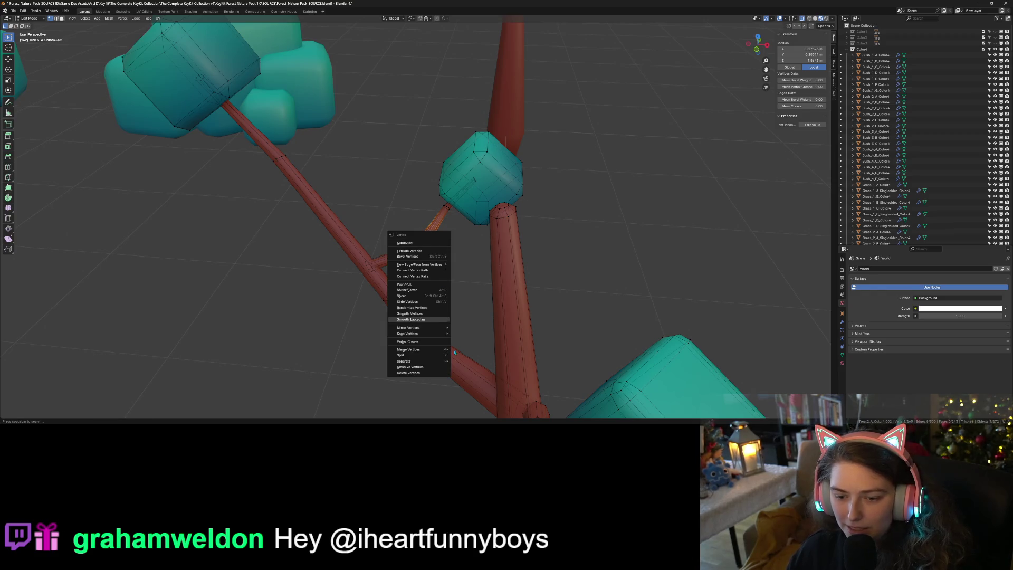
left_click(422, 367)
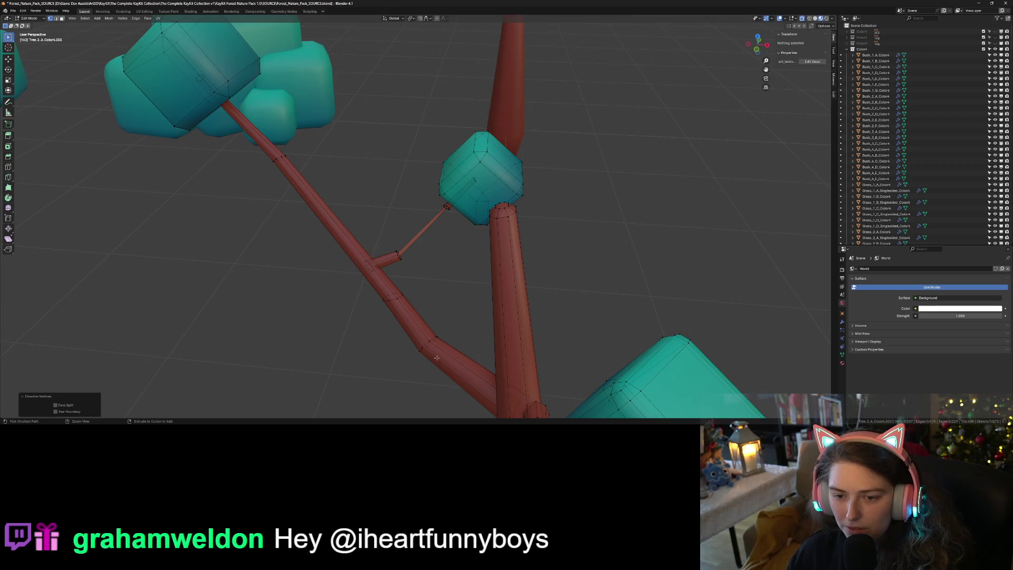
key("ctrl+z")
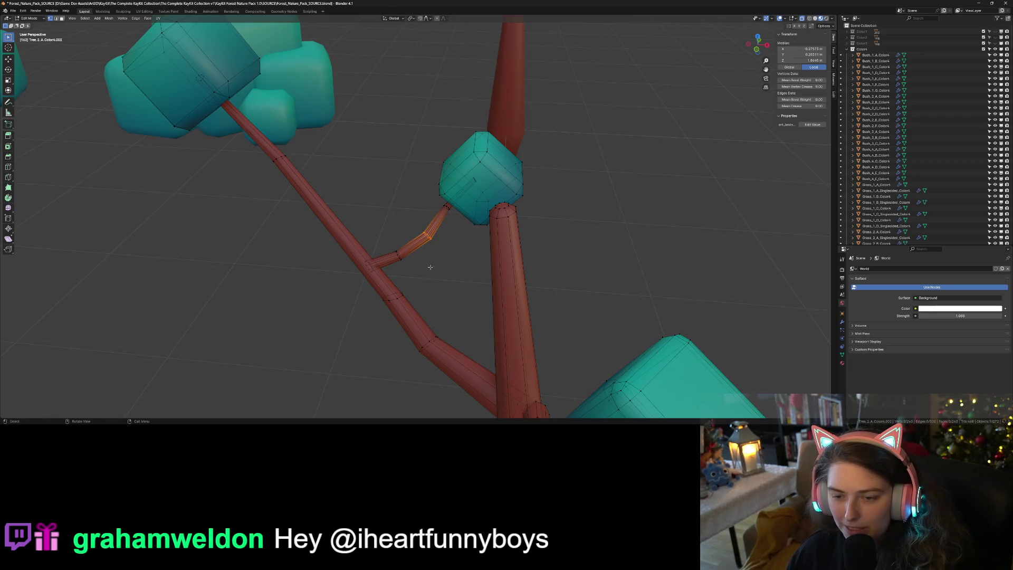
left_click(430, 267)
mouse_move(430, 267)
middle_mouse_down()
mouse_move(449, 295)
mouse_move(475, 305)
mouse_move(450, 313)
middle_mouse_up()
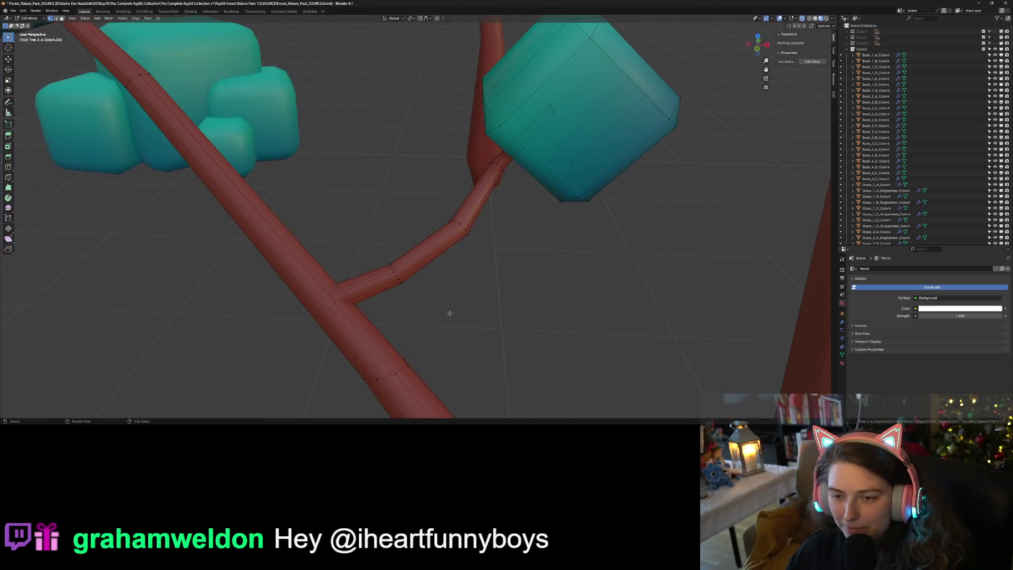
- Select the twig's vertices toward its tip and move the tip to a new position
left_click(399, 279)
left_click(461, 224, "shift")
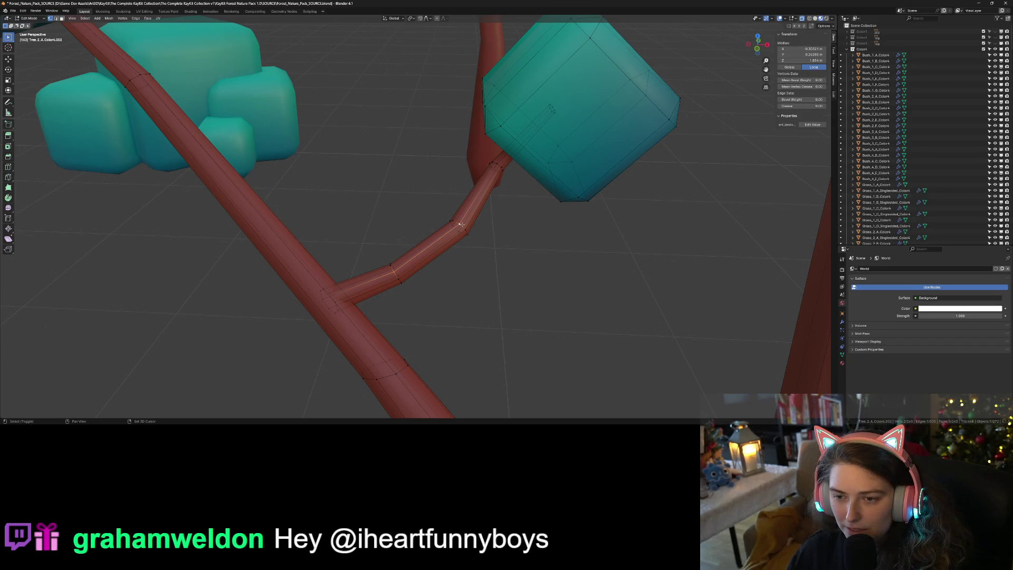
left_click(481, 155, "alt")
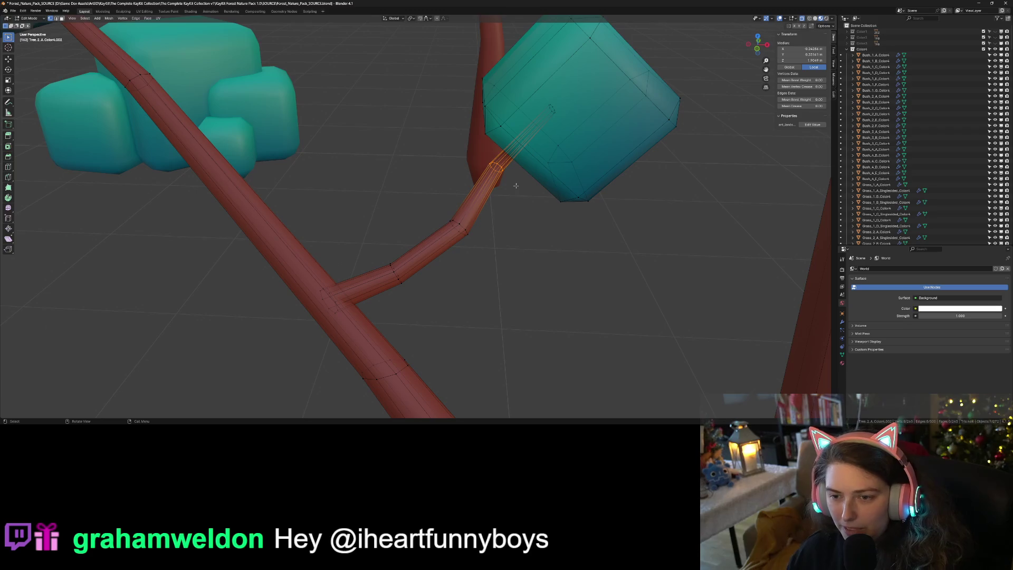
left_click_drag(550, 99, 574, 138)
key("g")
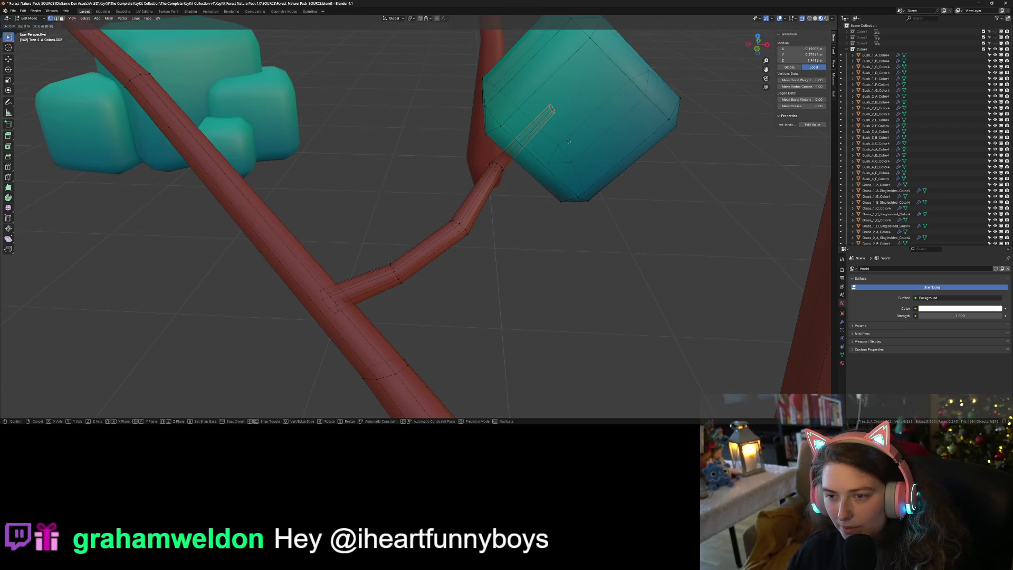
key("Escape")
key("ctrl+alt+z")
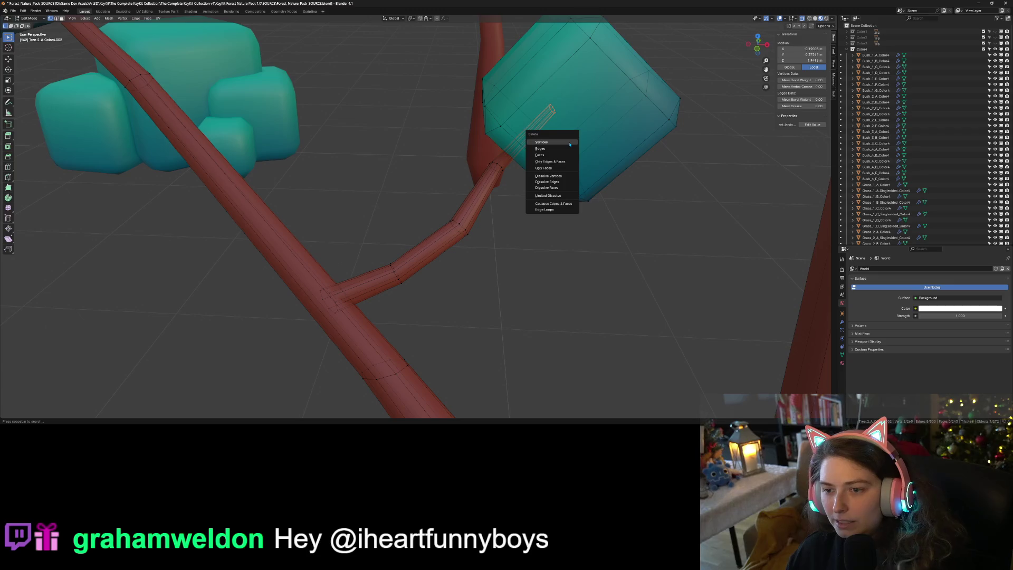
left_click(538, 185)
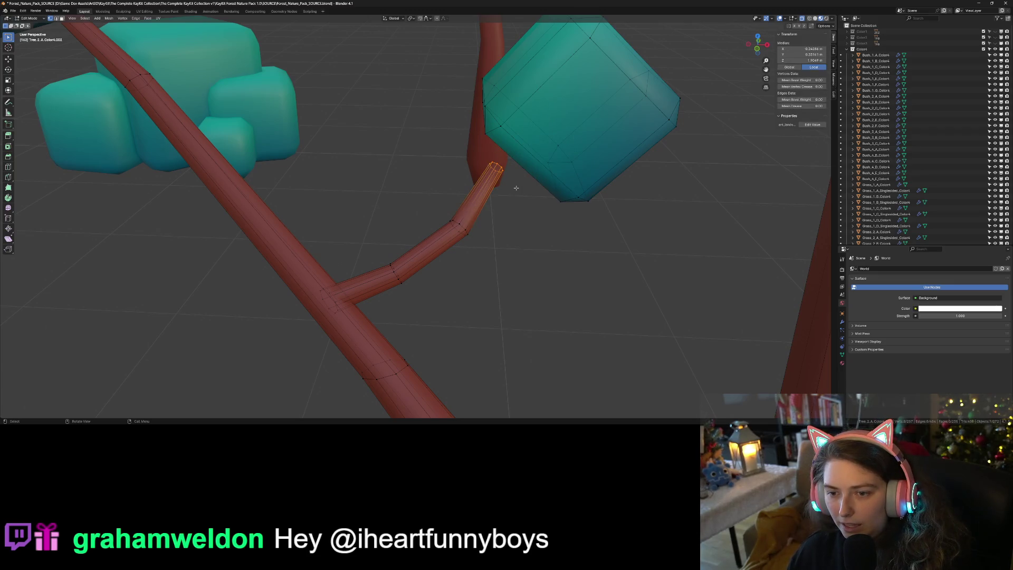
key("g")
left_click(567, 142)
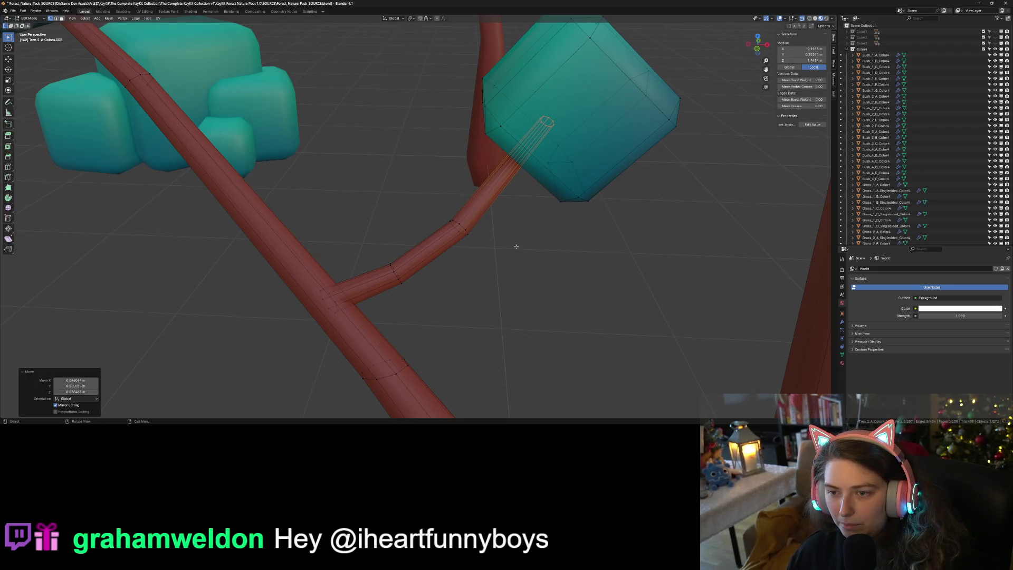
middle_click_drag(515, 248, 559, 251)
key("Tab")
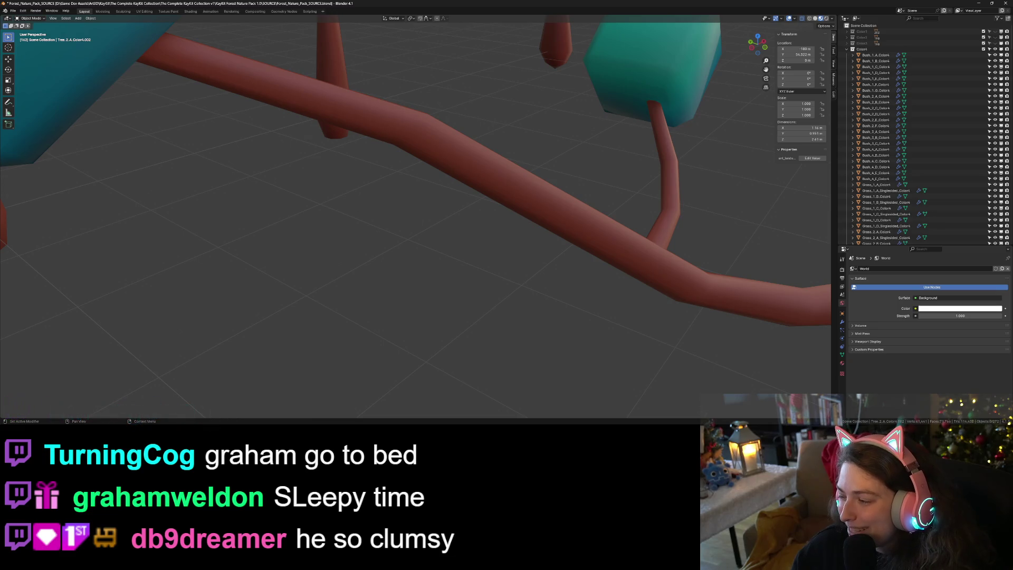
middle_click_drag(686, 317, 747, 313)
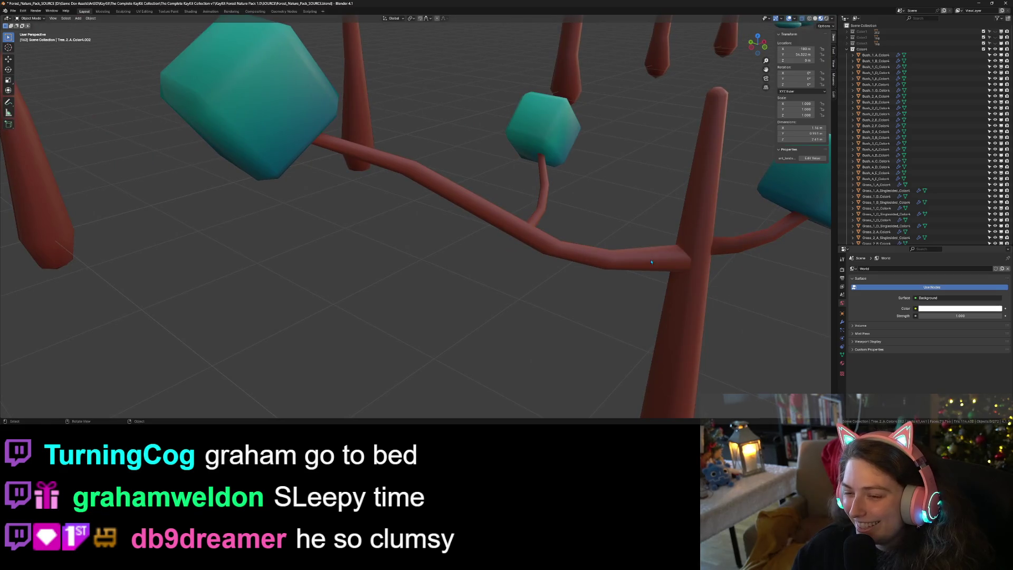
- Rotate and reposition the lower section of the twig
key("Tab")
left_click_drag(534, 181, 569, 195)
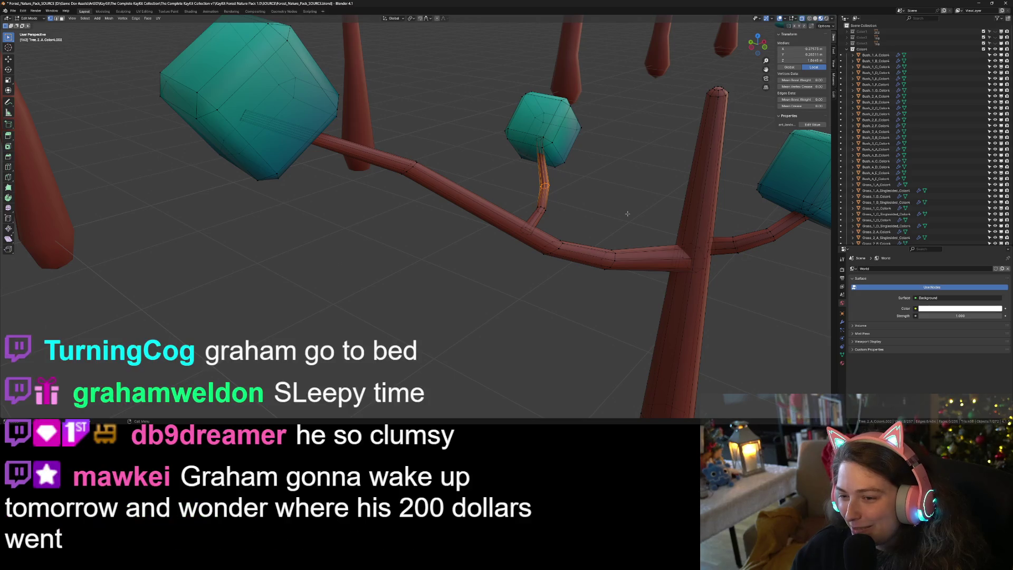
middle_click_drag(612, 213, 607, 226)
key("r")
left_click(611, 239)
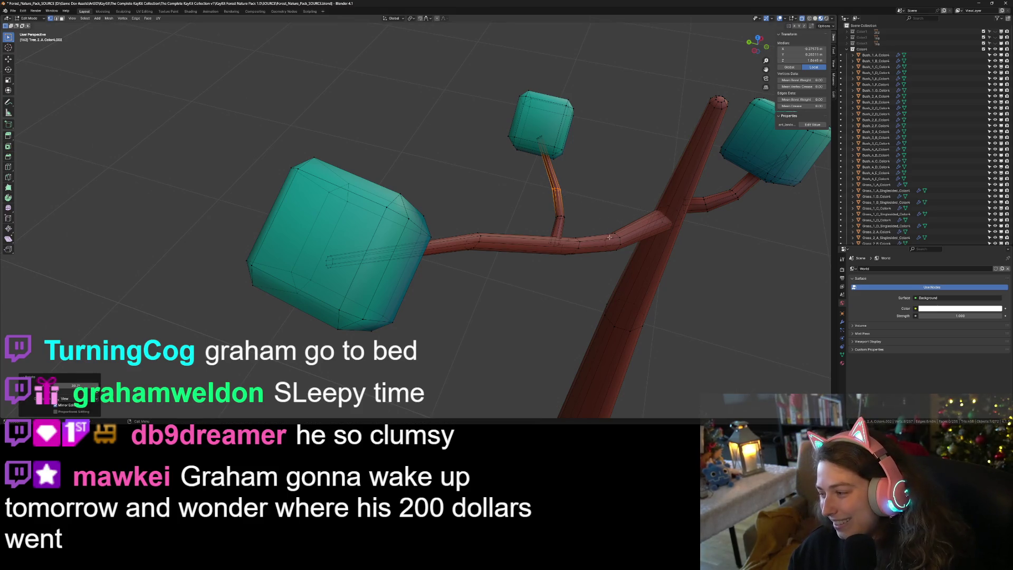
key("g")
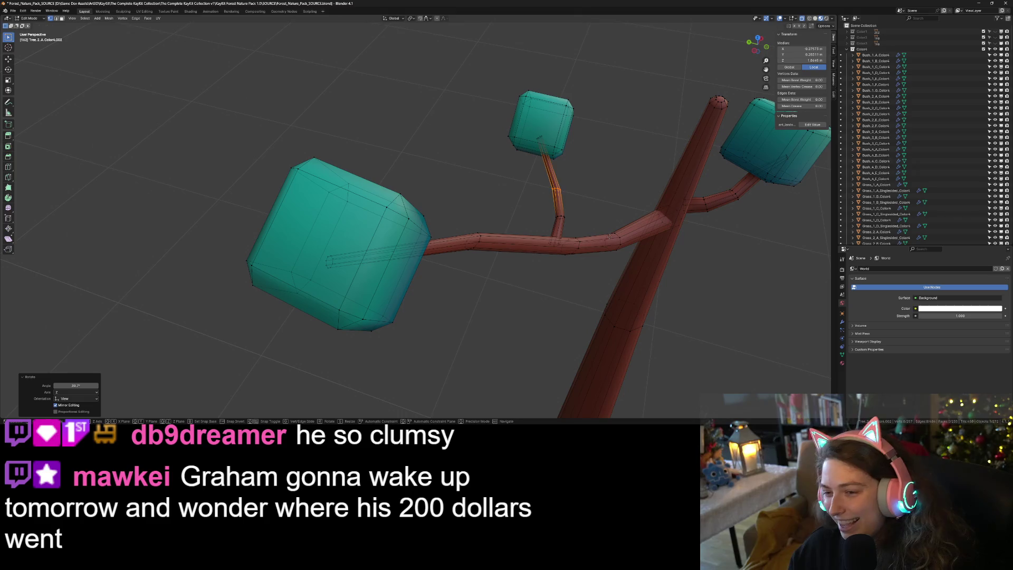
left_click(583, 236)
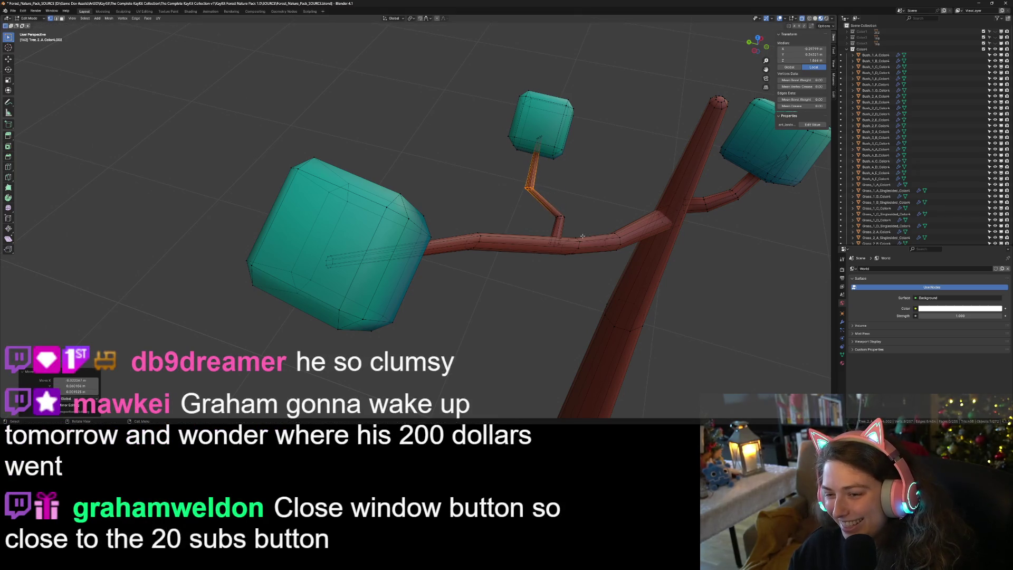
- Rotate and move the lower twig segment to angle it toward the cube
left_click(544, 212)
key("r")
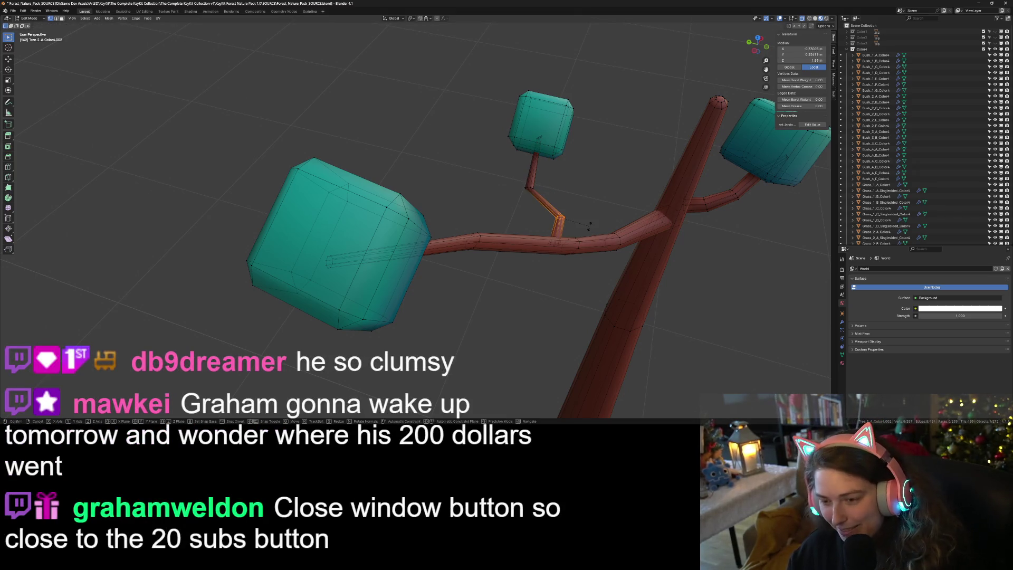
key("g")
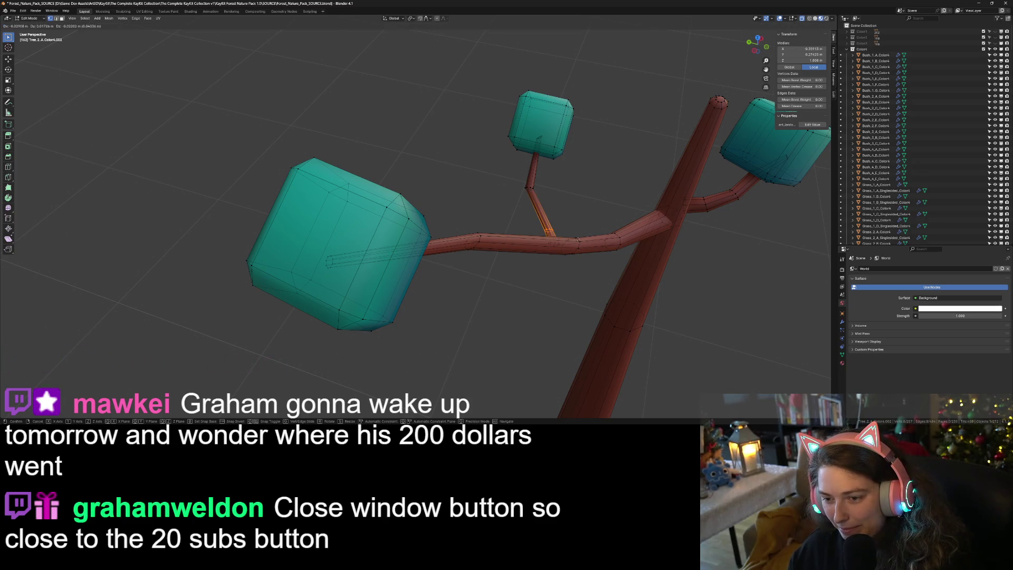
key("r")
left_click(577, 240)
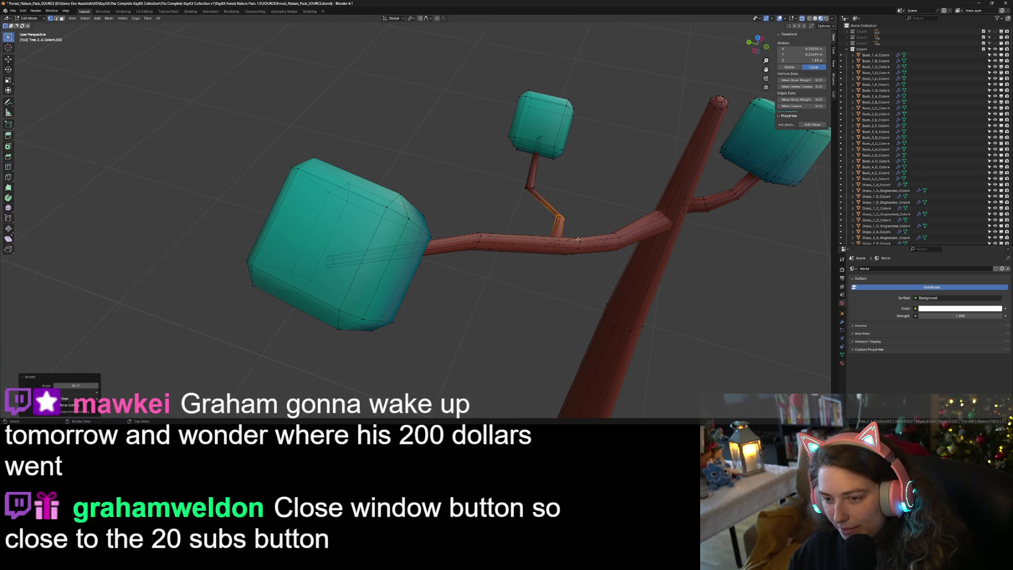
key("g")
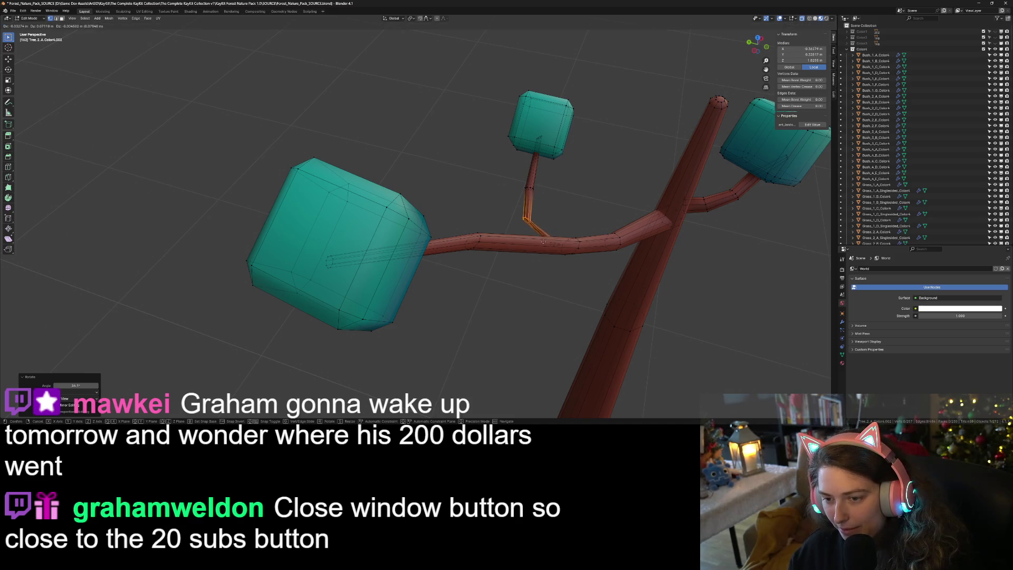
left_click(543, 241)
key("r")
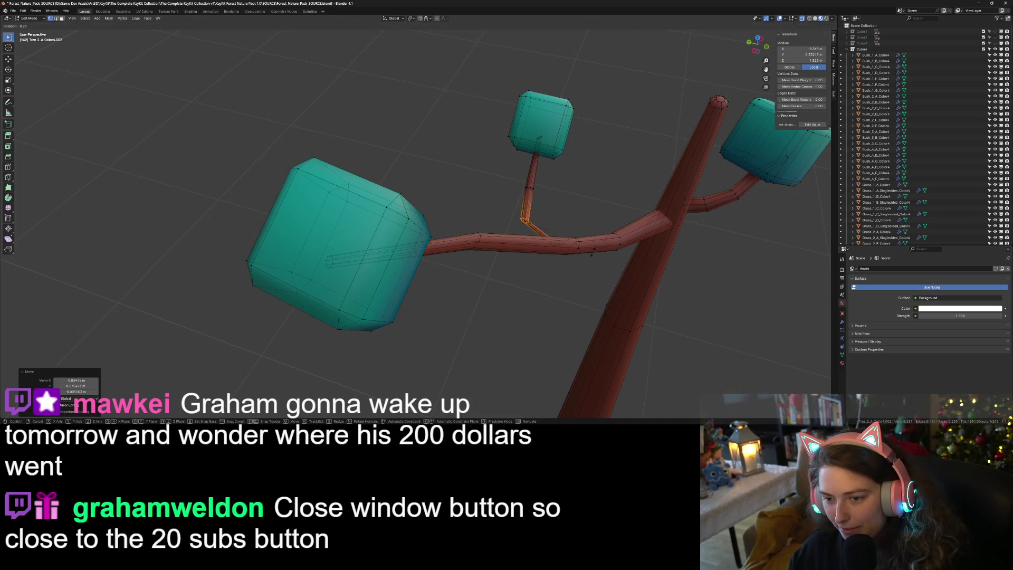
left_click(566, 198)
- Rotate the twig edges, turning the upper diagonal edge by -27.8°
key("Tab")
mouse_move(566, 198)
middle_mouse_down()
mouse_move(565, 307)
mouse_move(544, 292)
middle_mouse_up()
key("Tab")
key("r")
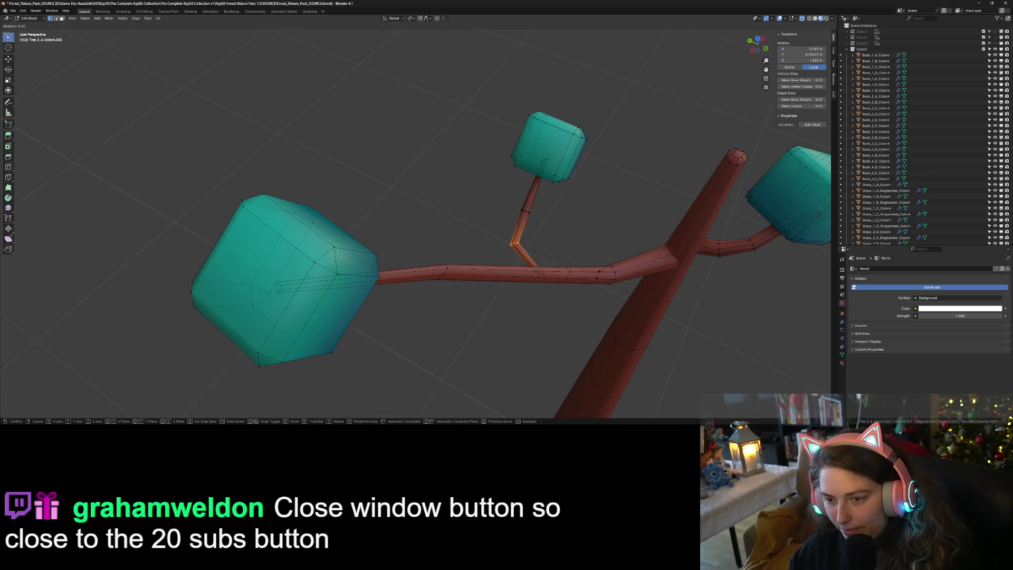
left_click(593, 289)
left_click(559, 286)
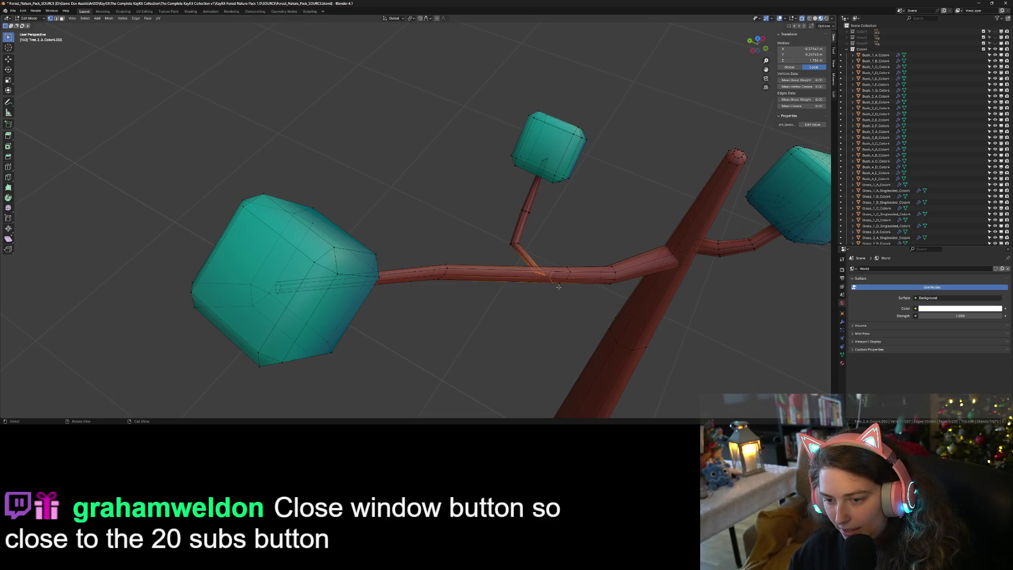
left_click(517, 269)
left_click(538, 279)
left_click(528, 259)
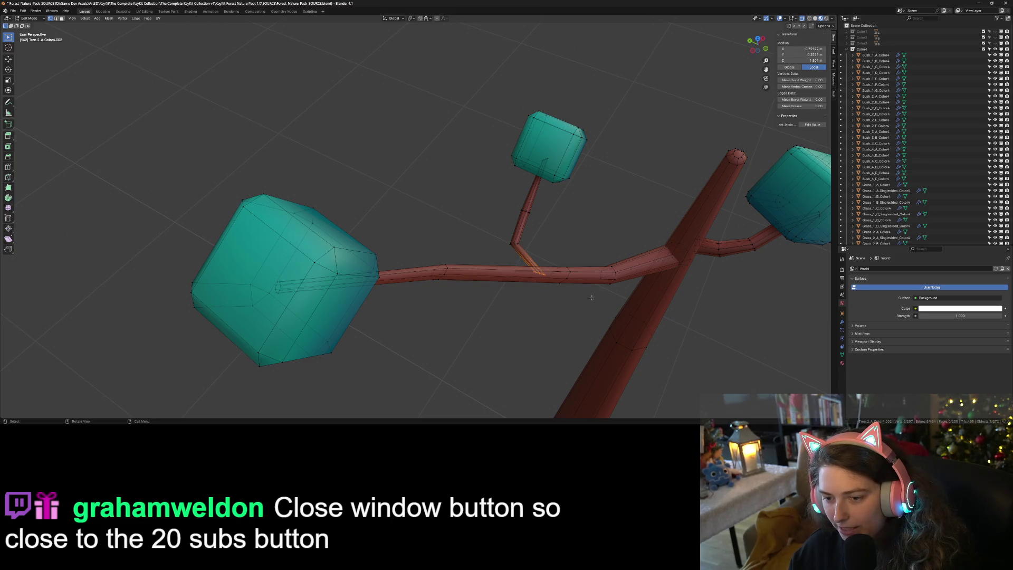
key("r")
left_click(584, 272)
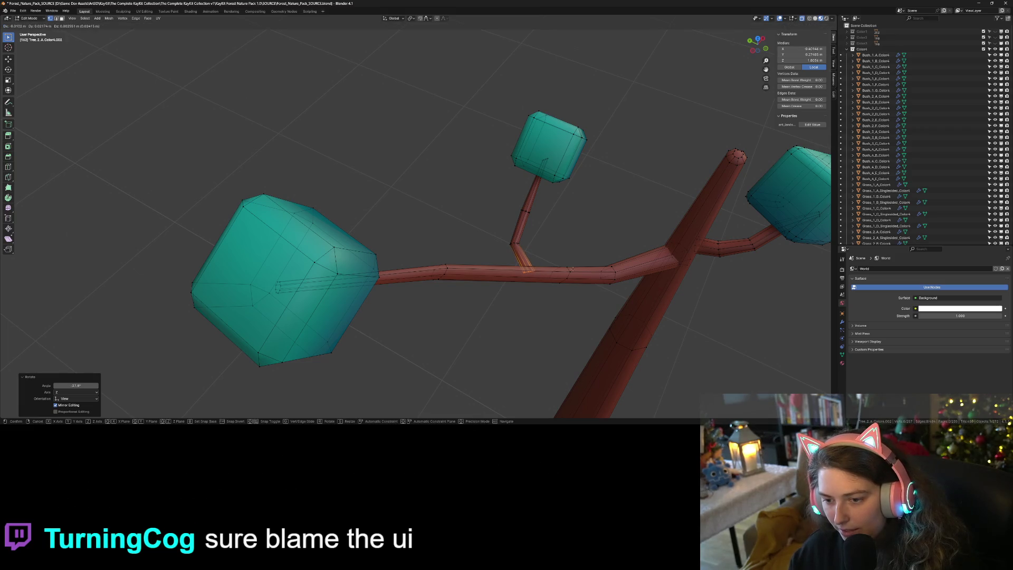
- Move an edge loop on the thin branch to bend it, then view from a low front angle
key("Tab")
key("Tab")
middle_click_drag(581, 329, 507, 206)
left_click_drag(506, 200, 544, 228)
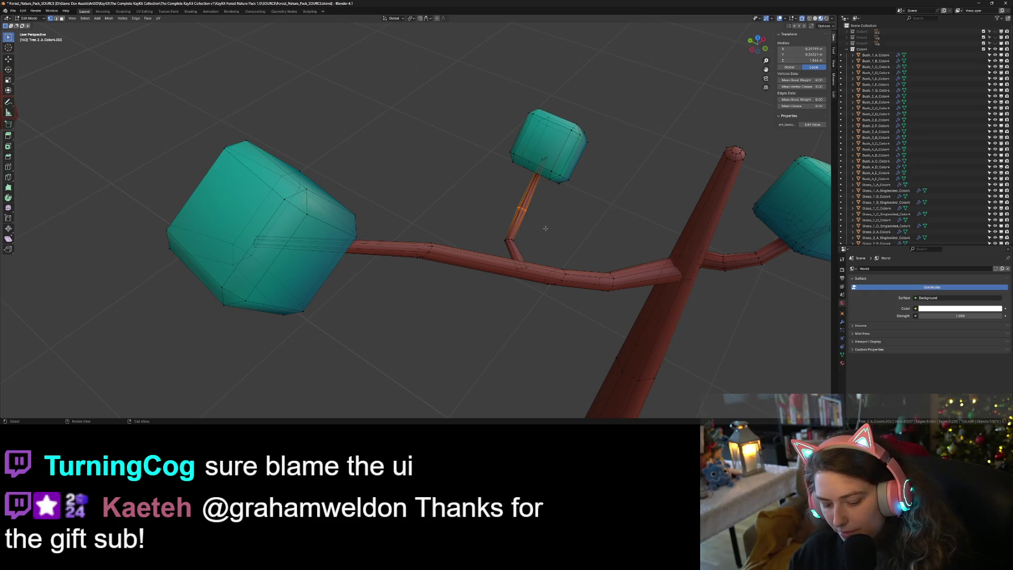
key("g")
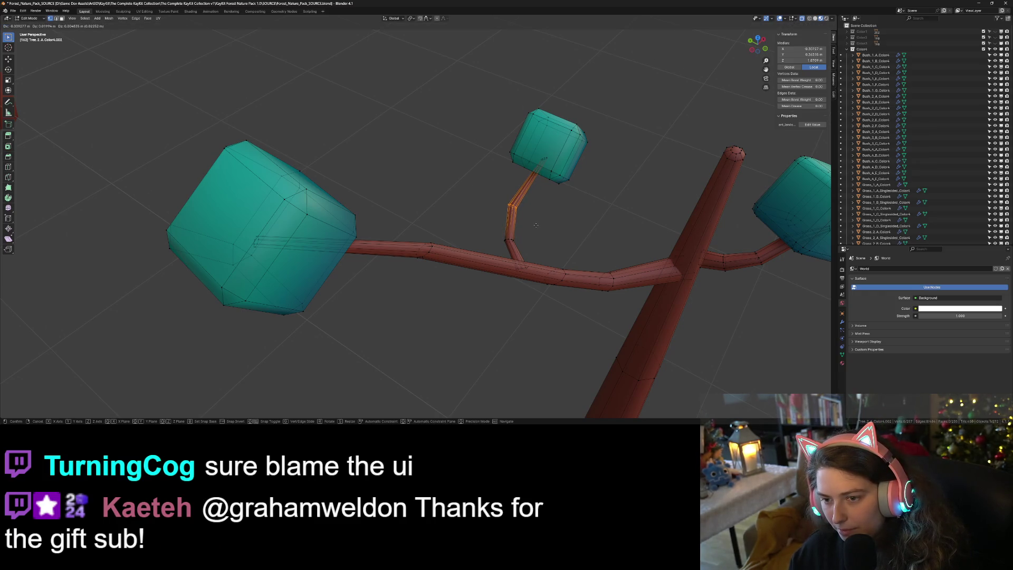
left_click(568, 249)
key("Tab")
scroll(568, 249, "down", 3)
middle_click_drag(568, 249, 527, 301)
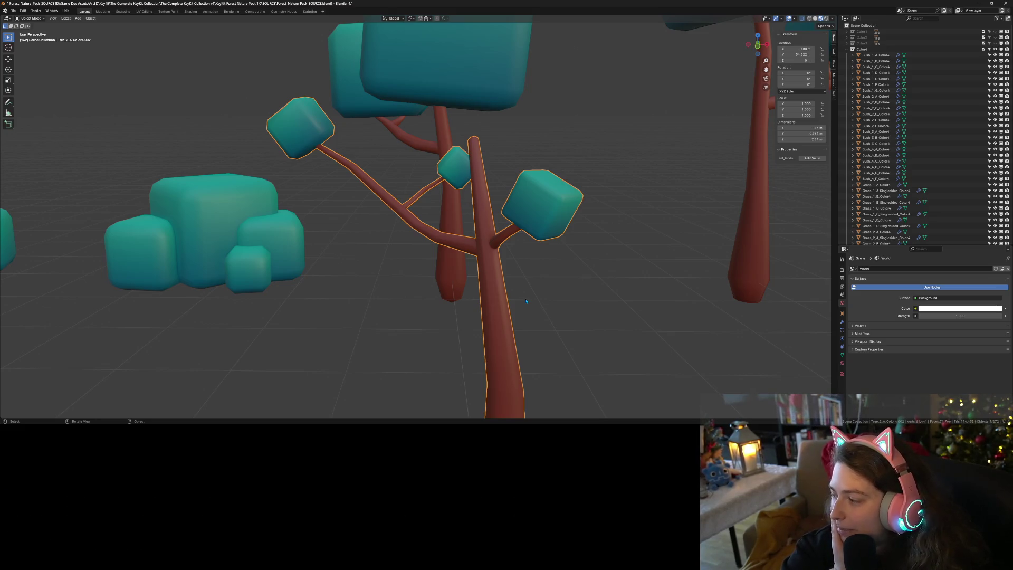
scroll(526, 302, "down", 3)
middle_click_drag(472, 303, 542, 278)
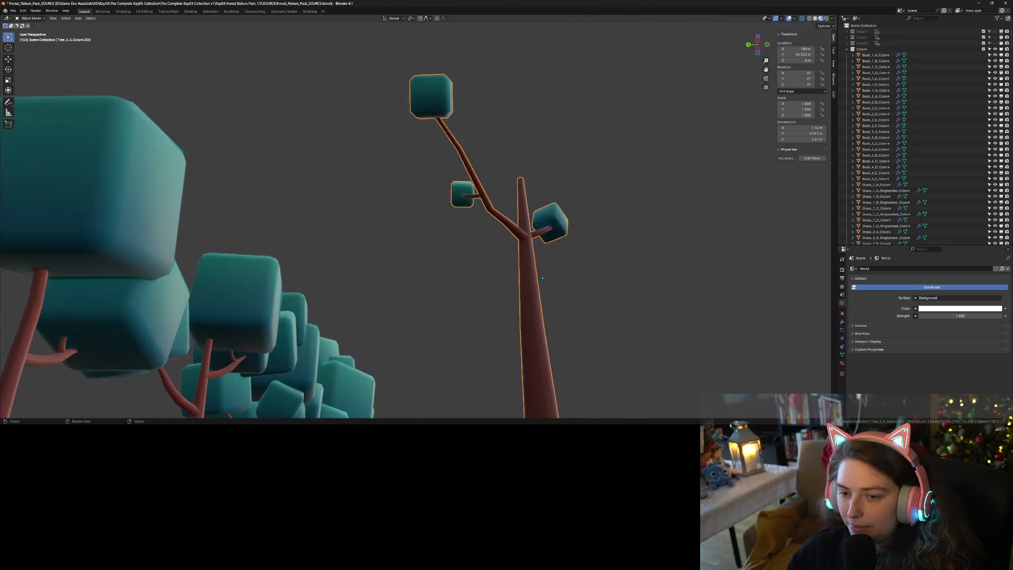
scroll(542, 278, "up", 4)
key("Tab")
- Nudge the edge loop at the side branch's base along the trunk and return to Object Mode
middle_click_drag(613, 166, 615, 167)
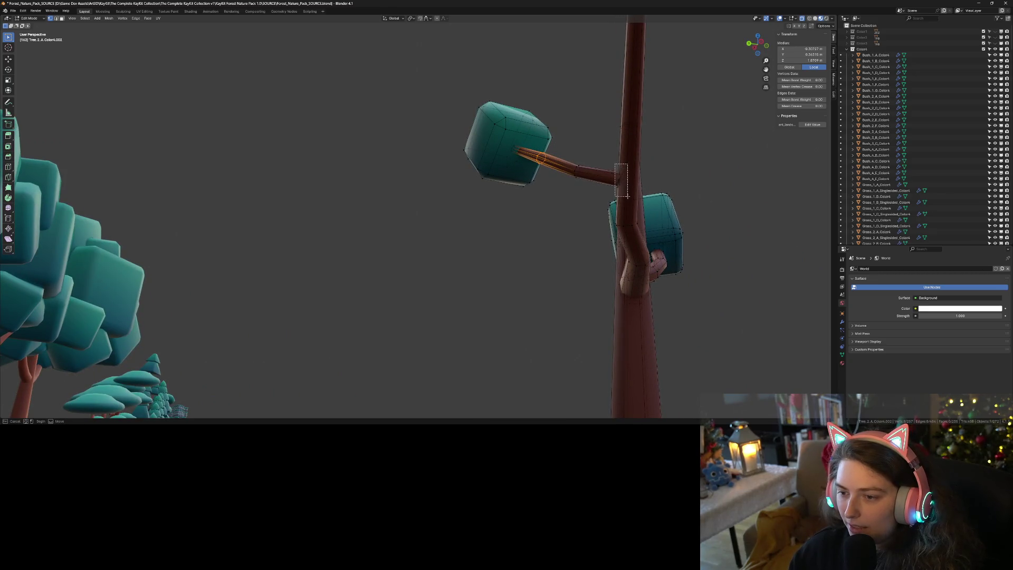
left_click_drag(628, 197, 629, 197)
middle_click_drag(629, 196, 638, 258)
key("g")
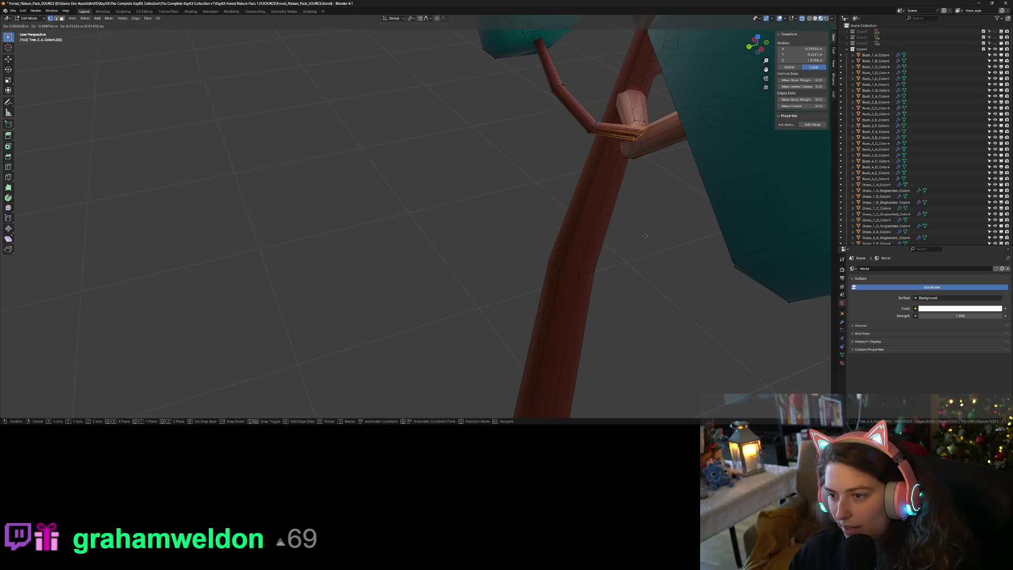
left_click(649, 238)
mouse_move(649, 239)
middle_mouse_down()
mouse_move(674, 271)
mouse_move(665, 262)
mouse_move(600, 275)
mouse_move(618, 303)
mouse_move(306, 154)
mouse_move(340, 141)
mouse_move(608, 306)
mouse_move(556, 329)
middle_mouse_up()
key("Tab")
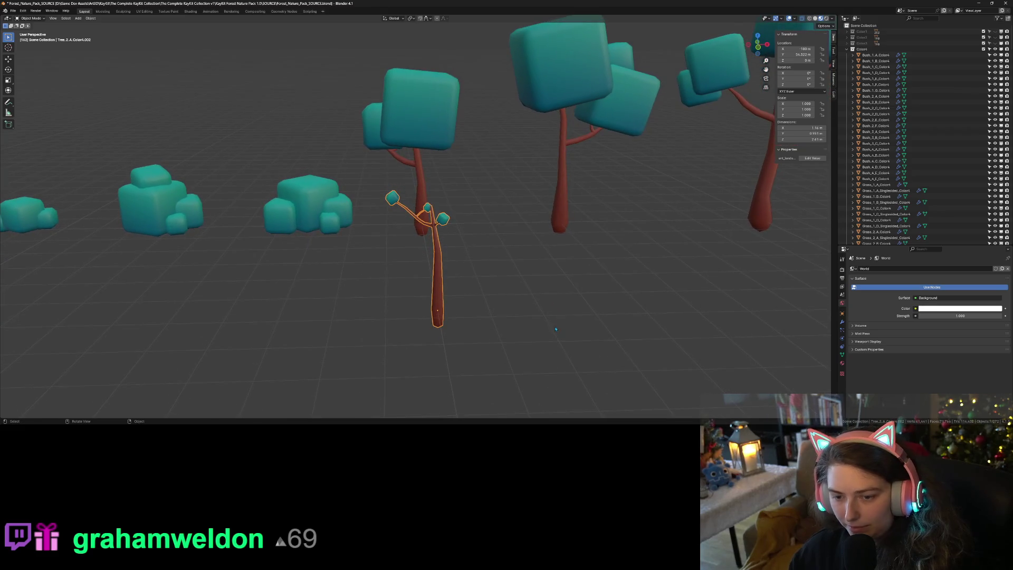
- Slide the small tree along the Y axis further down the row
middle_click_drag(513, 370, 443, 365)
key("g")
key("x")
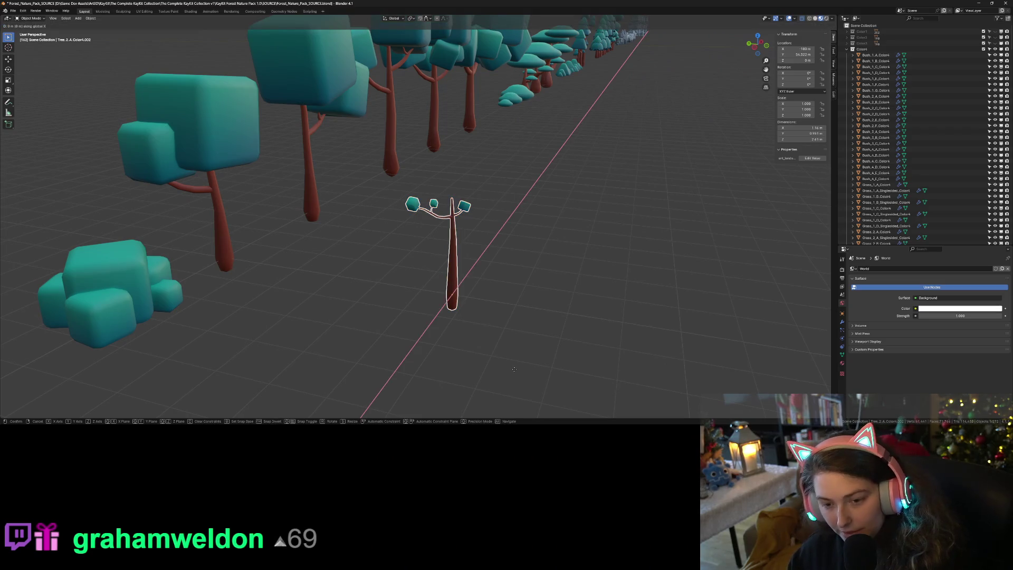
key("y")
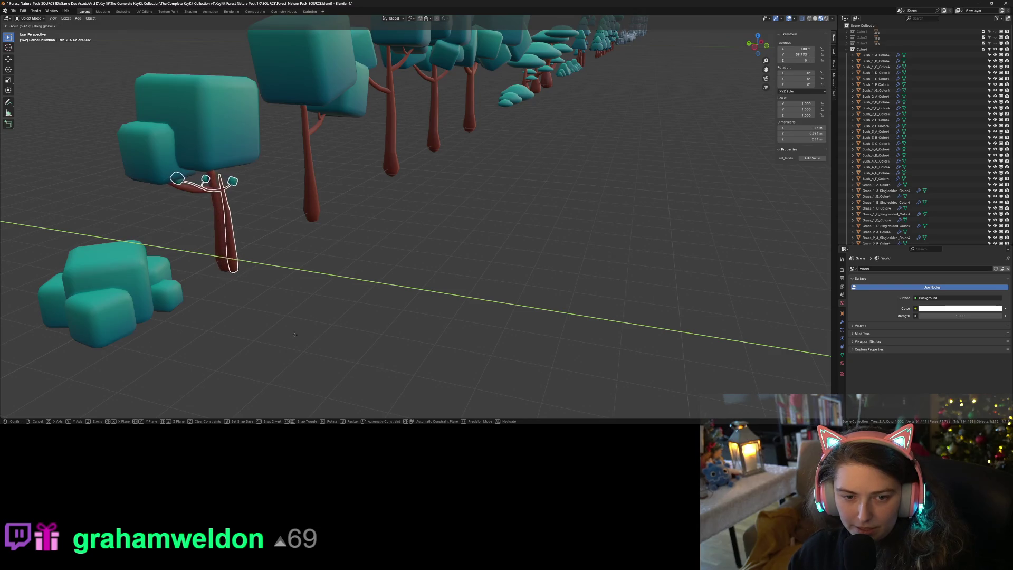
left_click(558, 378)
mouse_move(560, 377)
middle_mouse_down()
mouse_move(476, 332)
mouse_move(471, 342)
mouse_move(447, 312)
mouse_move(435, 256)
middle_mouse_up()
- Select the whole tree mesh and lower it along Z toward the ground
key("Tab")
left_click_drag(364, 157, 491, 241)
key("g")
key("z")
left_click(493, 277)
key("Tab")
- Reselect the small tree and enter Edit Mode on it
left_click(501, 312)
mouse_move(501, 312)
middle_mouse_down()
mouse_move(524, 310)
mouse_move(412, 267)
mouse_move(431, 275)
middle_mouse_up()
left_click(418, 261)
key("Tab")
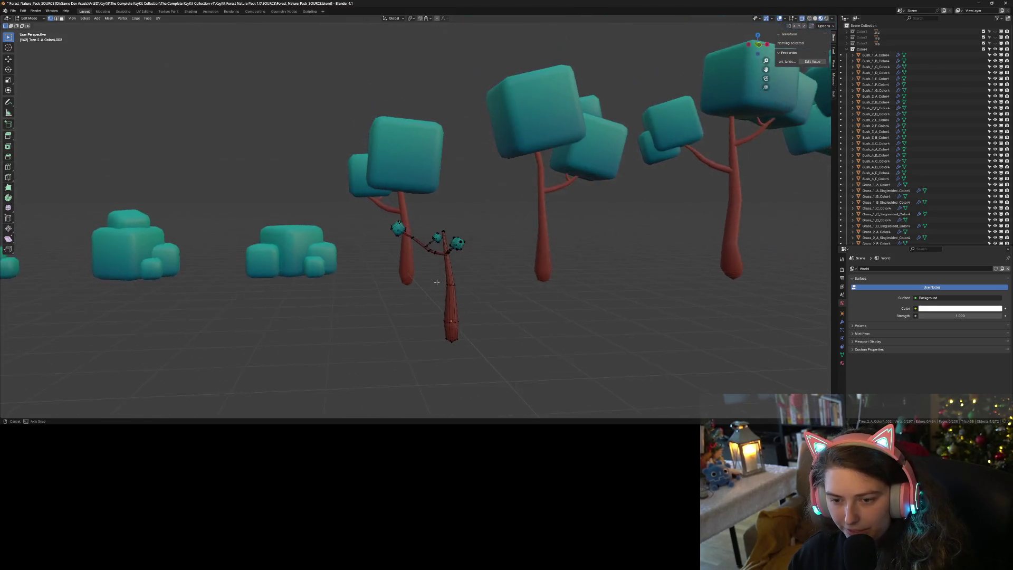
- In front orthographic view, move the left foliage cube and its branch higher and further out
scroll(438, 283, "up", 3)
scroll(438, 283, "up", 6)
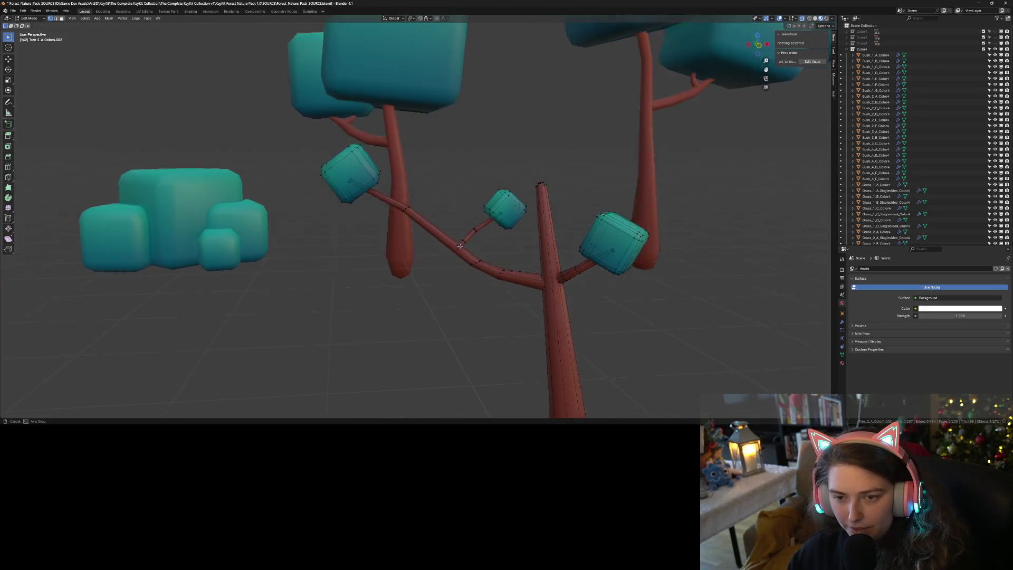
left_click_drag(287, 140, 426, 261)
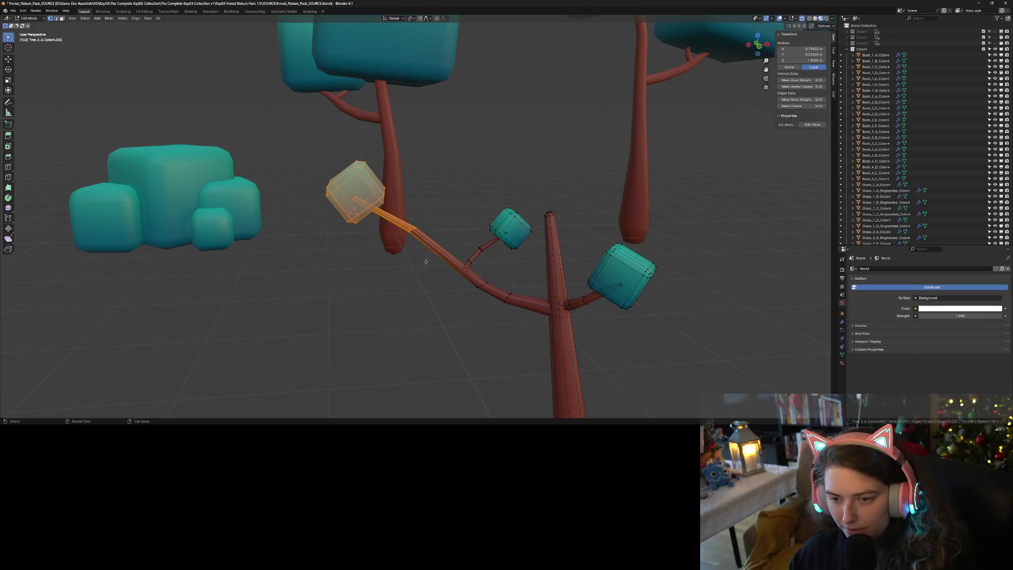
key("KP_1")
key("g")
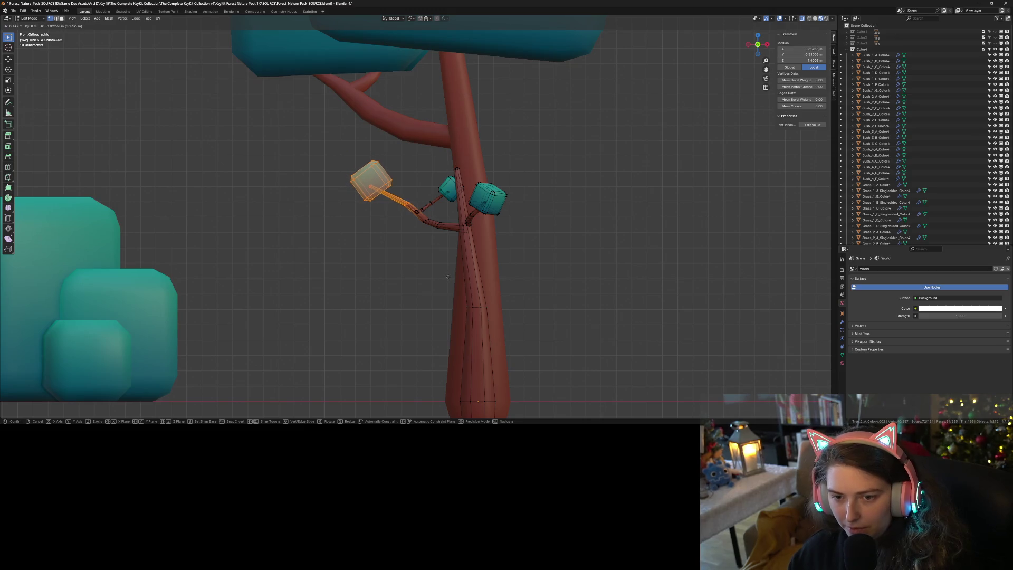
left_click(447, 277)
- Reposition the left foliage cube on its own, then return to Object Mode
mouse_move(312, 147)
left_mouse_down()
mouse_move(396, 196)
mouse_move(400, 211)
left_mouse_up()
key("g")
left_click(410, 213)
key("Tab")
- Nudge a branch section of the small tree and scale it down to 0.739
middle_click_drag(450, 273, 519, 217)
left_click(519, 217)
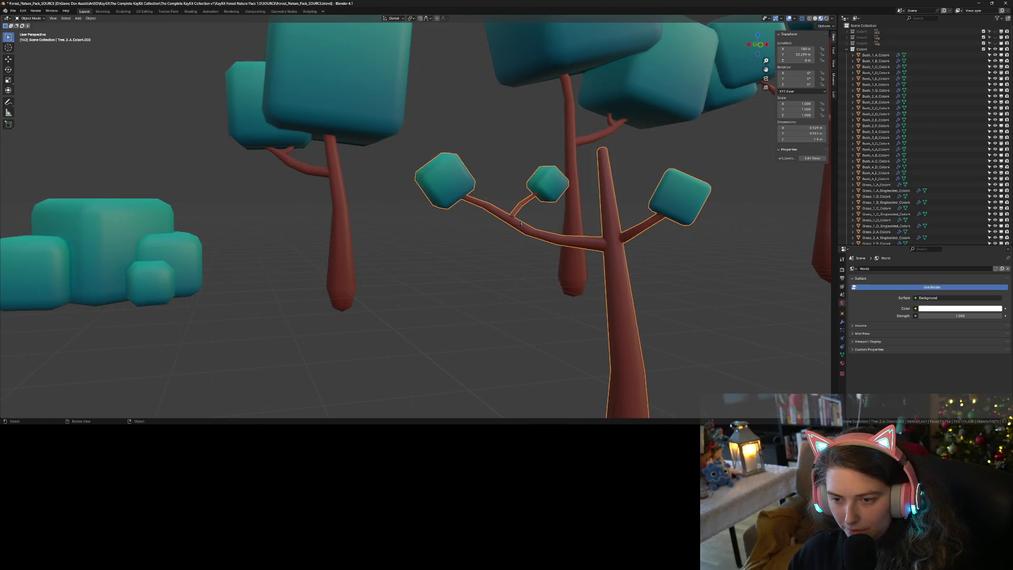
key("Tab")
mouse_move(510, 261)
middle_mouse_down()
mouse_move(505, 297)
mouse_move(555, 304)
mouse_move(576, 291)
middle_mouse_up()
left_click(507, 299)
key("g")
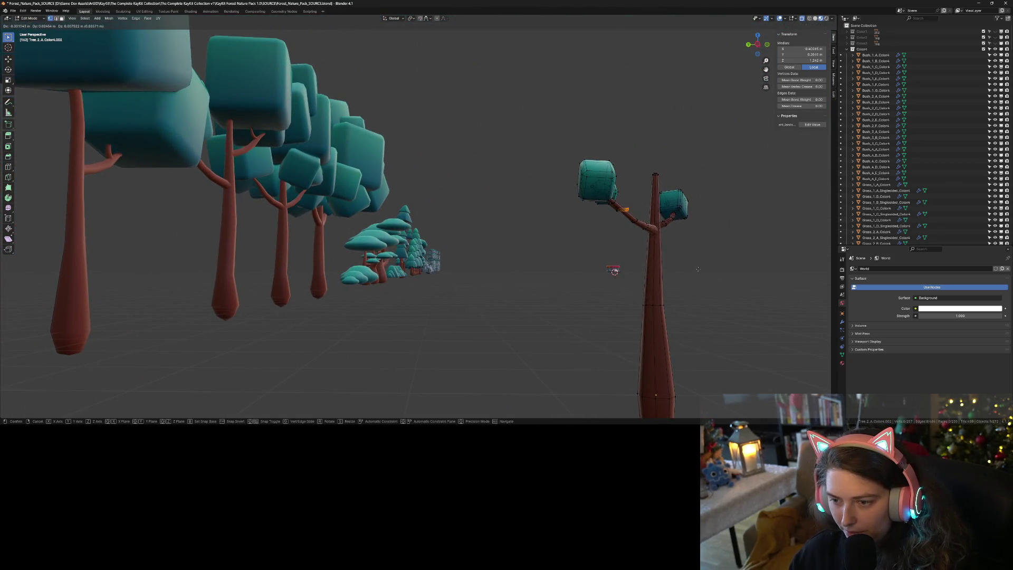
left_click(696, 270)
mouse_move(664, 293)
middle_mouse_down()
mouse_move(570, 329)
mouse_move(435, 267)
mouse_move(525, 233)
mouse_move(593, 251)
mouse_move(670, 306)
mouse_move(633, 310)
mouse_move(452, 255)
mouse_move(450, 266)
middle_mouse_up()
key("s")
left_click(662, 289)
- Rescale the branch loop to 0.789 and check the result from another angle
key("s")
left_click(521, 290)
key("g")
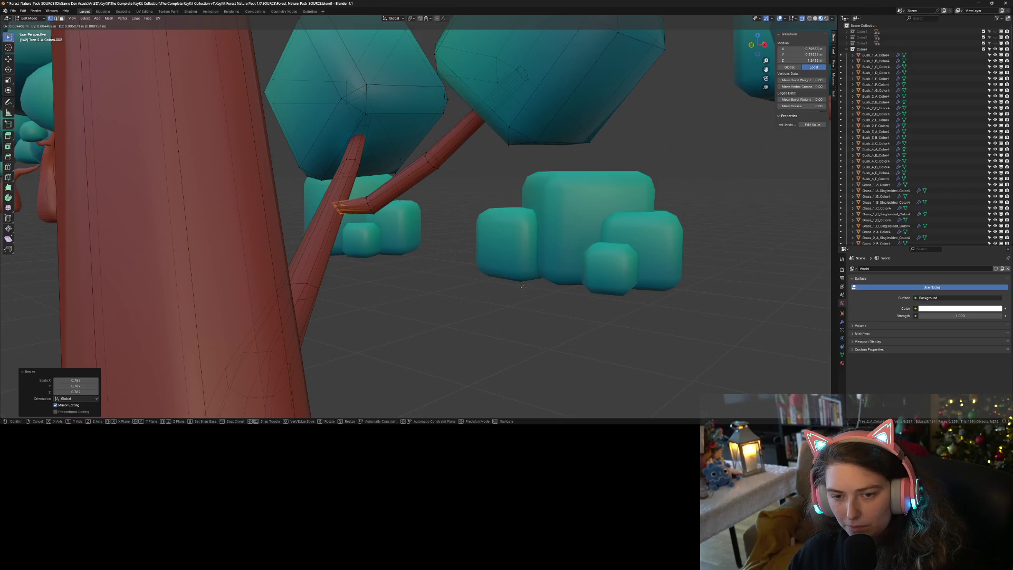
key("Escape")
key("Tab")
mouse_move(524, 287)
middle_mouse_down()
mouse_move(527, 304)
mouse_move(624, 290)
middle_mouse_up()
key("ctrl+z")
key("ctrl+shift+z")
key("Tab")
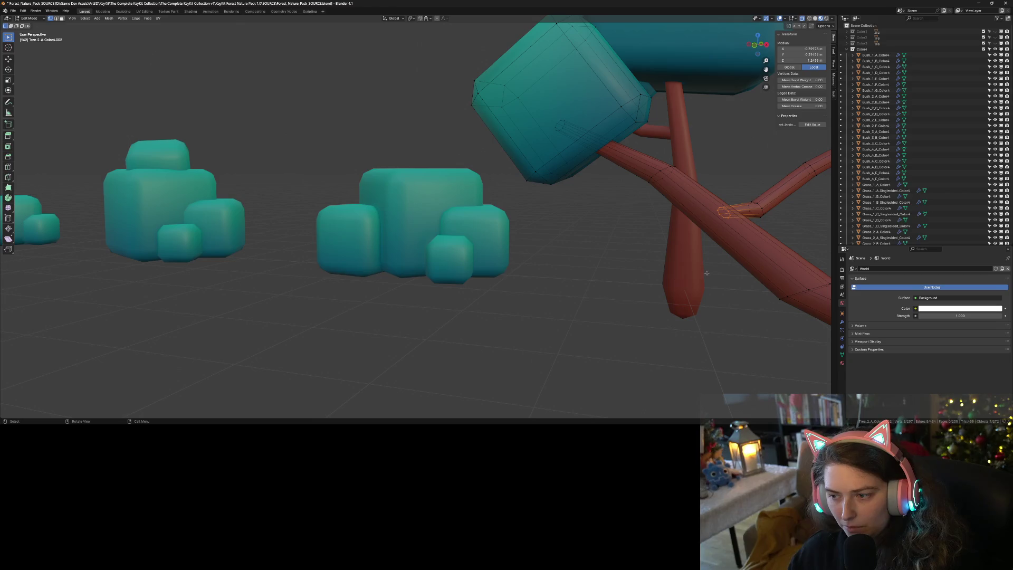
middle_click_drag(757, 267, 748, 270)
- Pull the branch-end vertices out of the trunk and shift them further right
key("ctrl+z")
key("s")
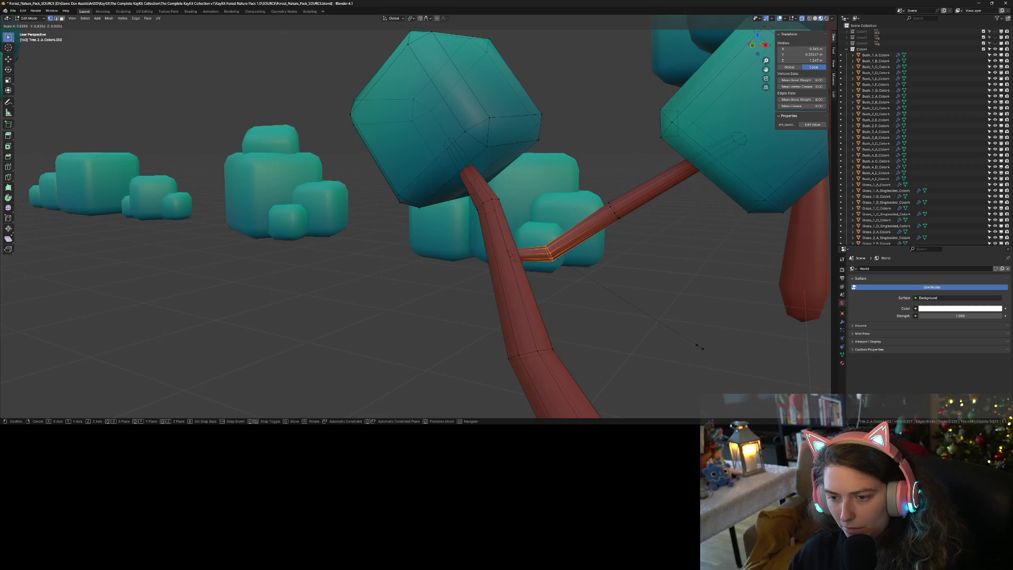
right_click(680, 335)
key("g")
left_click(705, 336)
- Resize the upper branch segment (0.731, then 1.242) and rescale the lower horizontal segment
left_click_drag(598, 189, 627, 225)
key("s")
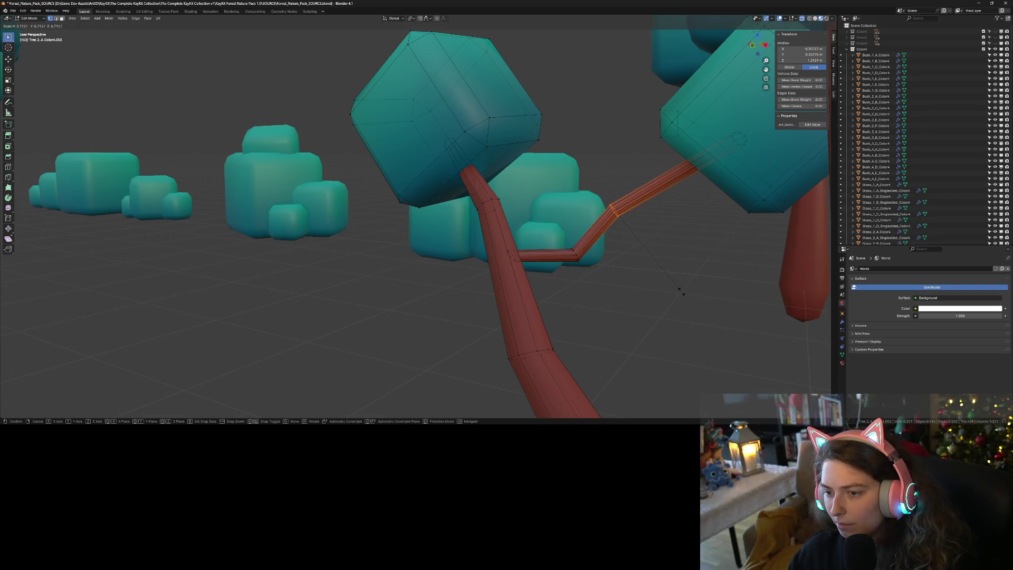
left_click(683, 294)
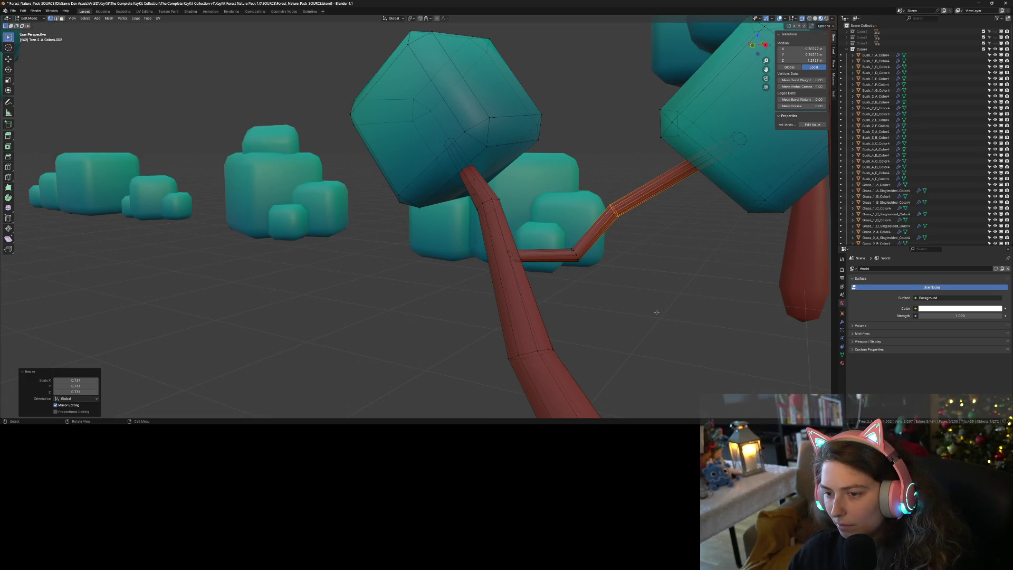
key("s")
left_click(688, 326)
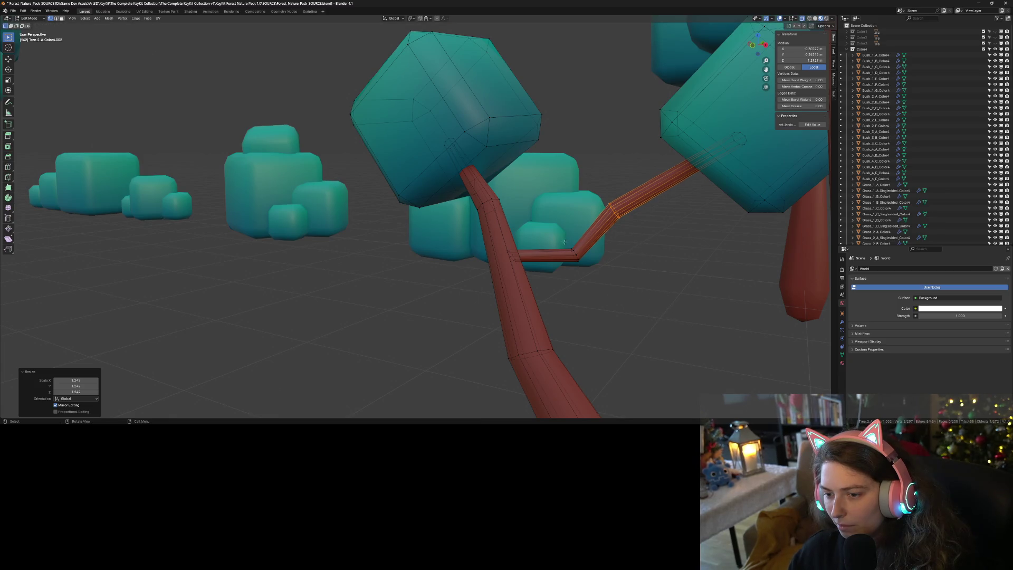
left_click(572, 253, "alt")
key("s")
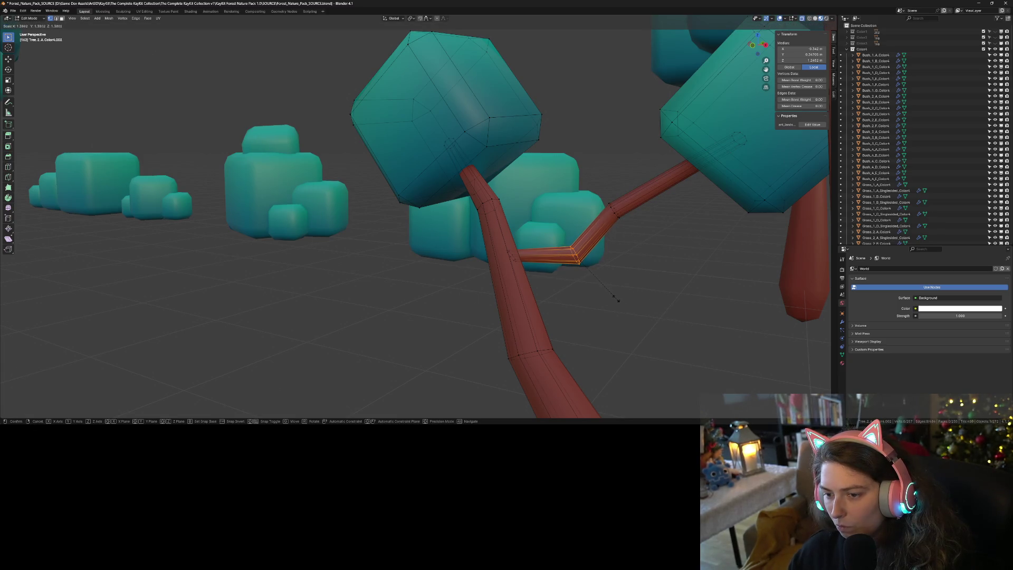
left_click(617, 299)
- Delete the joint loop's vertices, reposition the branch end, and return to Object Mode
left_click_drag(493, 239, 535, 282)
key("x")
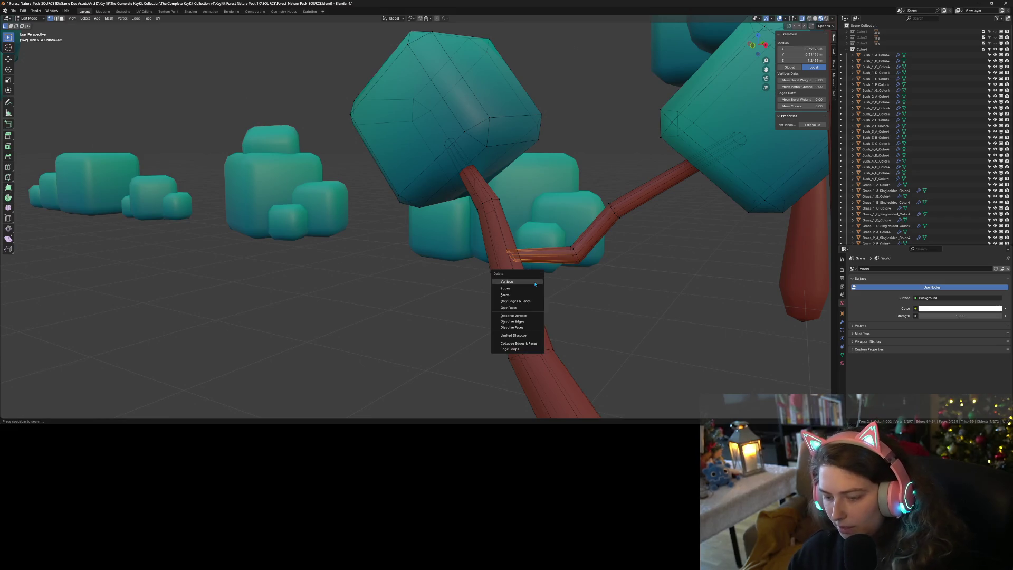
left_click(533, 283)
left_click_drag(554, 239, 594, 276)
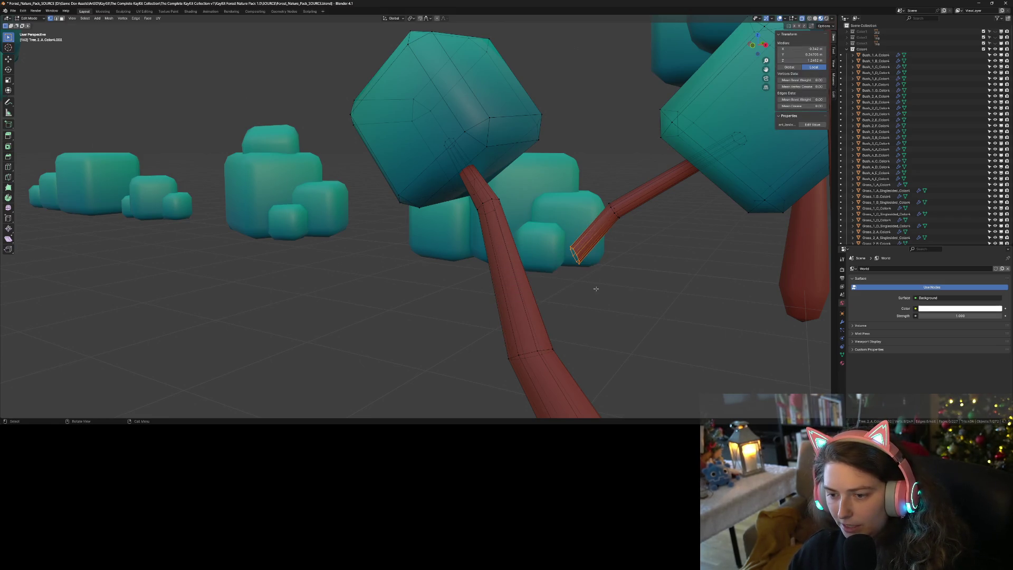
key("g")
left_click(523, 288)
key("Tab")
mouse_move(522, 287)
middle_mouse_down()
mouse_move(631, 346)
mouse_move(497, 342)
mouse_move(512, 350)
middle_mouse_up()
- Nudge the selected branch loop of the small tree, then return to Object Mode
scroll(511, 350, "up", 3)
key("Tab")
key("g")
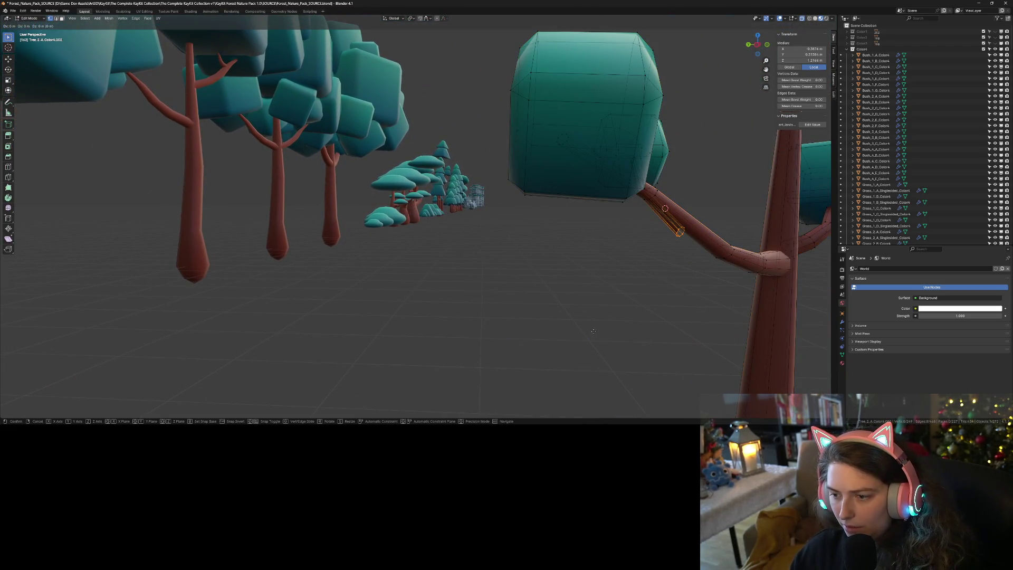
left_click(601, 323)
key("Tab")
mouse_move(601, 338)
middle_mouse_down()
mouse_move(589, 364)
mouse_move(537, 359)
mouse_move(569, 361)
middle_mouse_up()
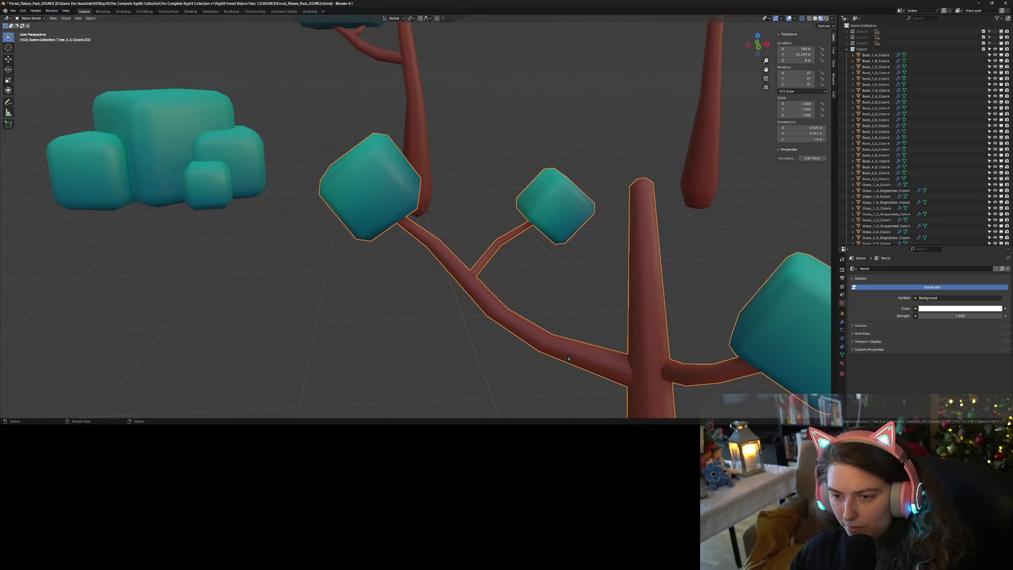
- Reposition the middle foliage cube and its twig in Edit Mode
key("Tab")
mouse_move(496, 132)
left_mouse_down()
mouse_move(579, 215)
mouse_move(600, 269)
left_mouse_up()
mouse_move(460, 133)
left_mouse_down()
mouse_move(591, 290)
mouse_move(623, 253)
left_mouse_up()
key("s")
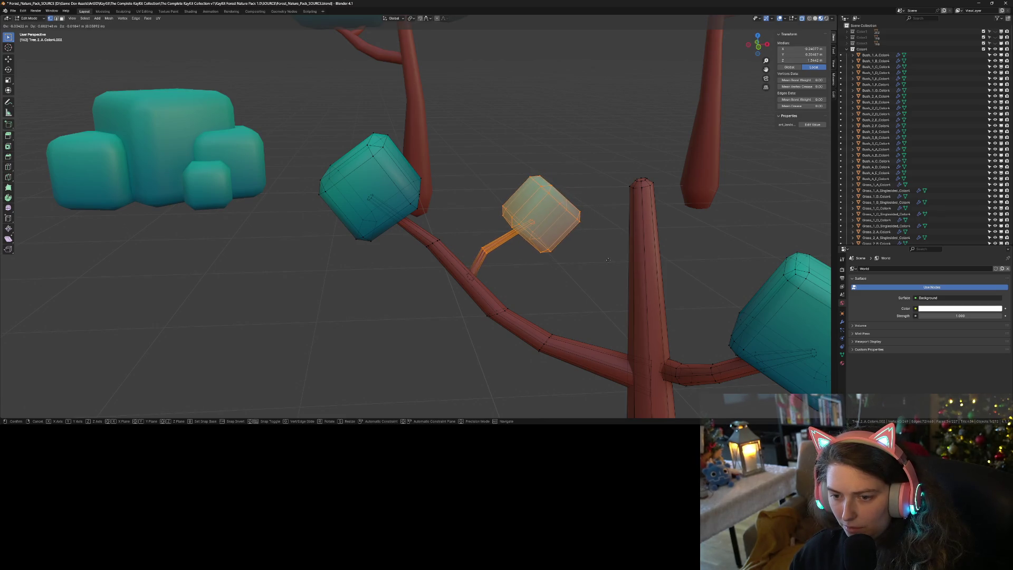
left_click(608, 260)
key("Tab")
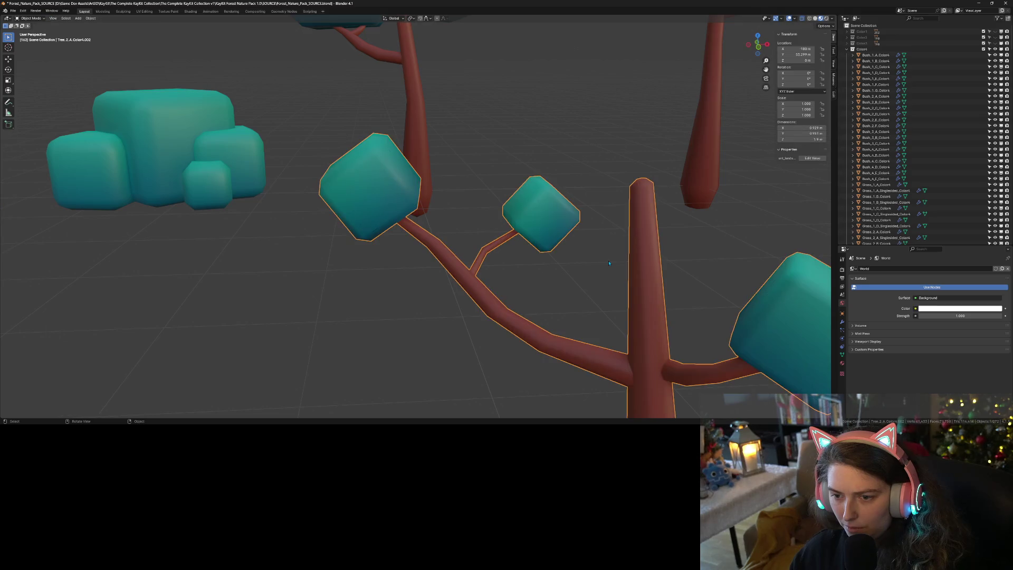
- Slide the whole small tree along the Y axis to 53.299
scroll(598, 299, "down", 5)
mouse_move(598, 299)
middle_mouse_down()
mouse_move(591, 342)
mouse_move(475, 260)
middle_mouse_up()
middle_click_drag(598, 318, 578, 316)
key("g")
key("y")
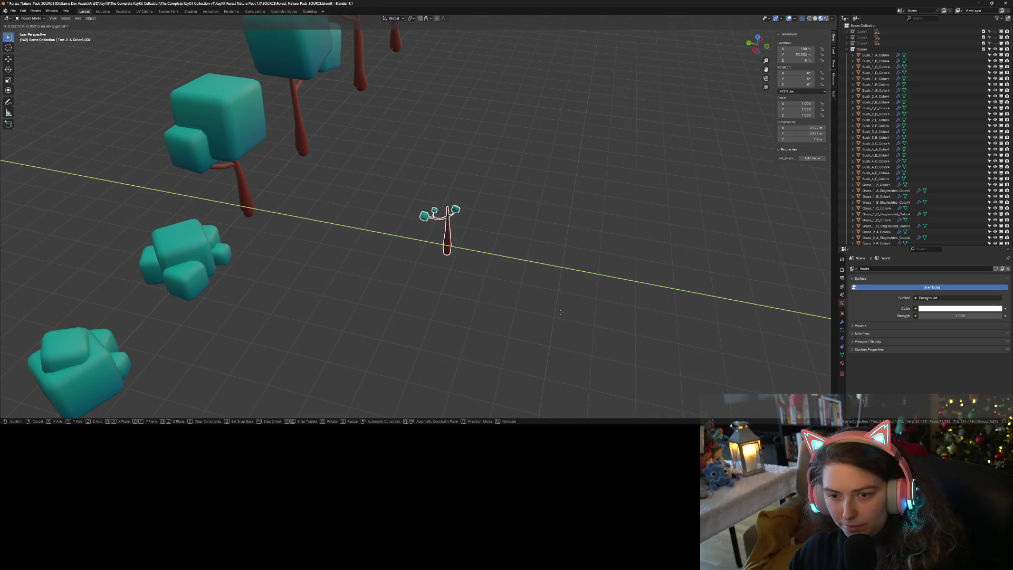
left_click(594, 316)
- Inspect the moved tree among the bushes, then start duplicating it
middle_click_drag(594, 317, 520, 288)
scroll(520, 287, "up", 3)
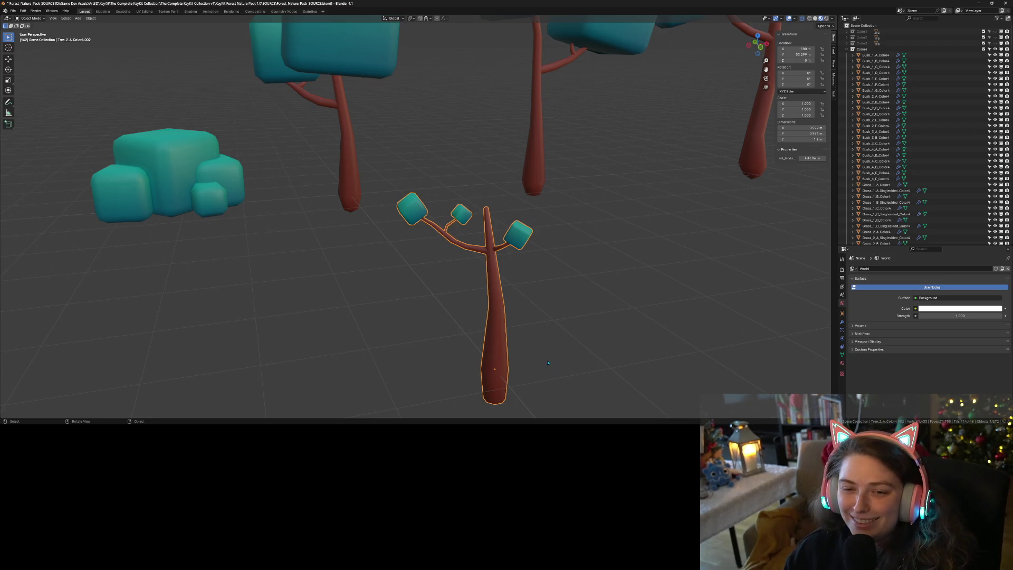
scroll(549, 363, "down", 5)
mouse_move(548, 364)
middle_mouse_down()
mouse_move(470, 366)
mouse_move(452, 354)
middle_mouse_up()
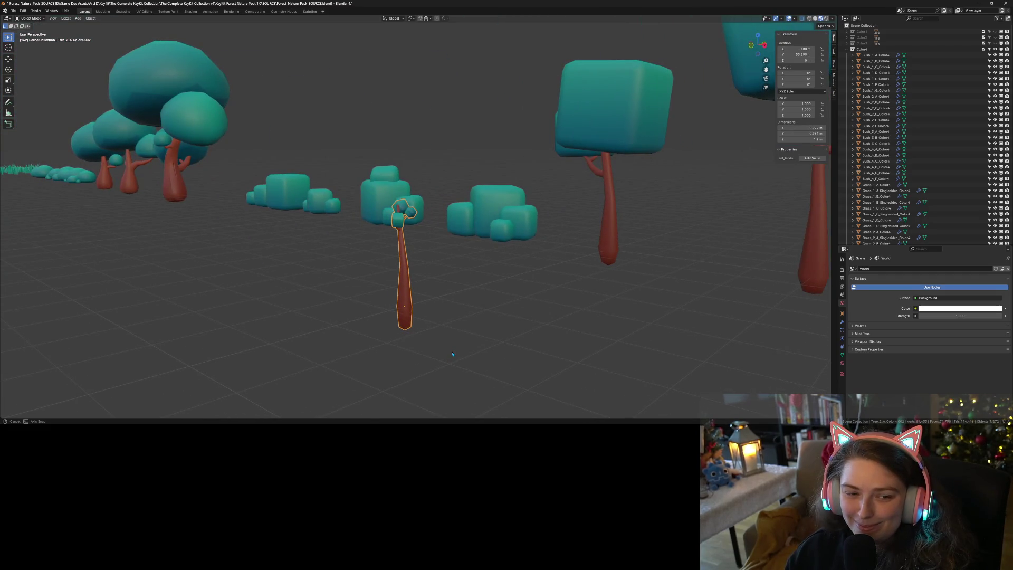
middle_click_drag(452, 354, 482, 355)
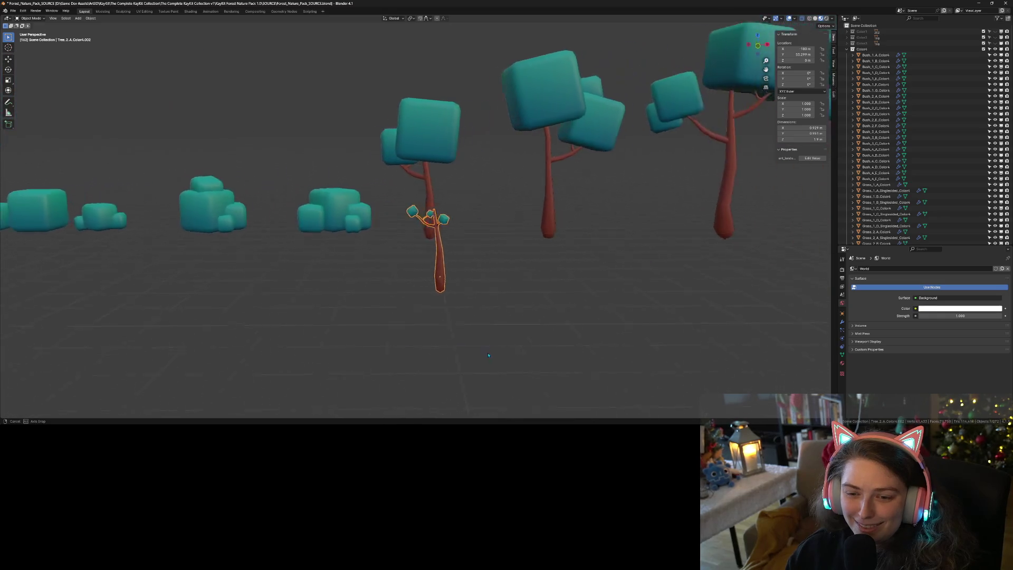
scroll(497, 355, "up", 3)
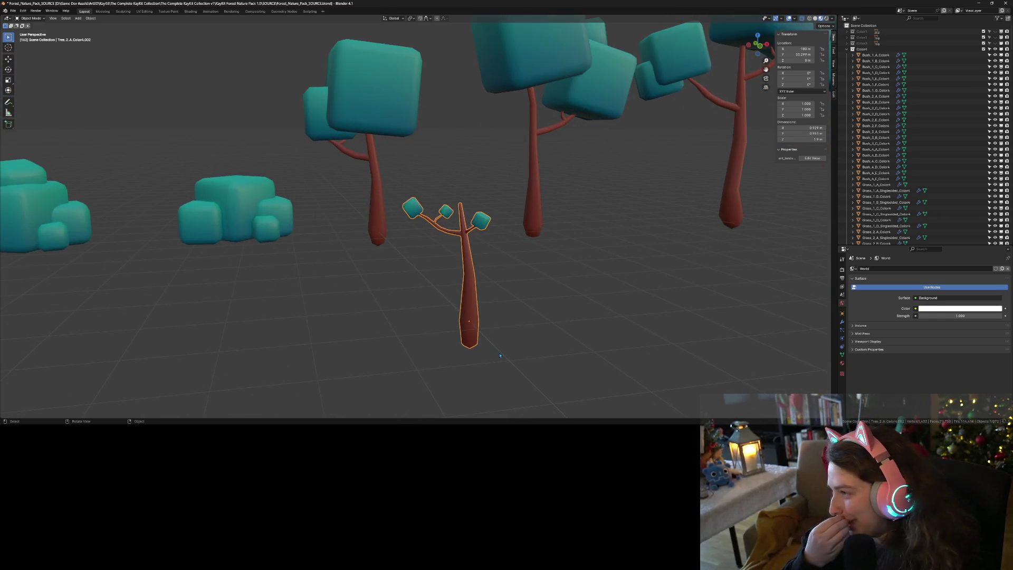
mouse_move(515, 358)
middle_mouse_down()
mouse_move(485, 362)
mouse_move(504, 365)
mouse_move(475, 354)
middle_mouse_up()
middle_click_drag(463, 307, 560, 373)
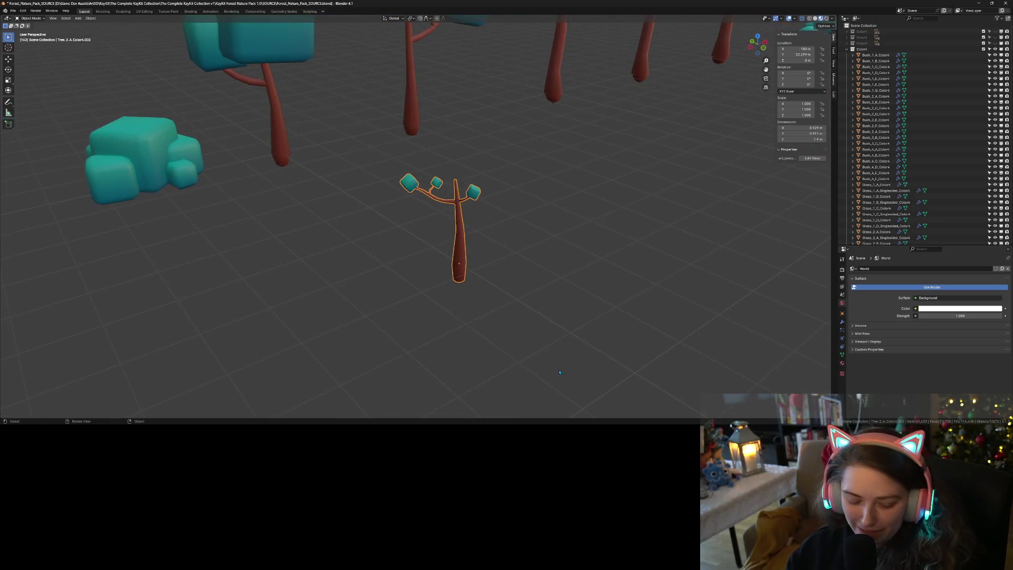
key("shift+d")
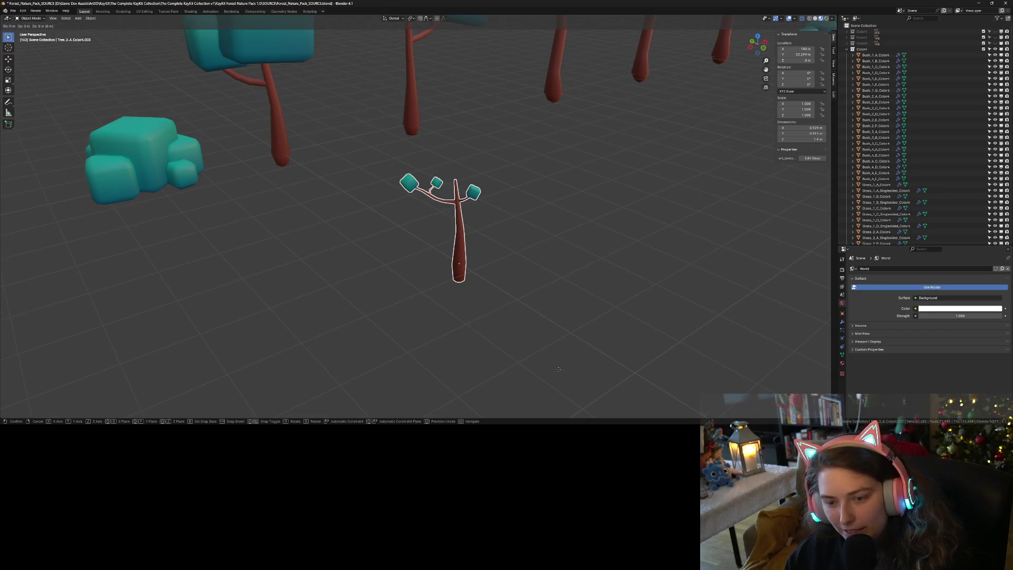
- Place two tree copies along X, about 1.35 m and 1.3 m apart
key("x")
left_click(617, 351)
key("shift+d")
key("x")
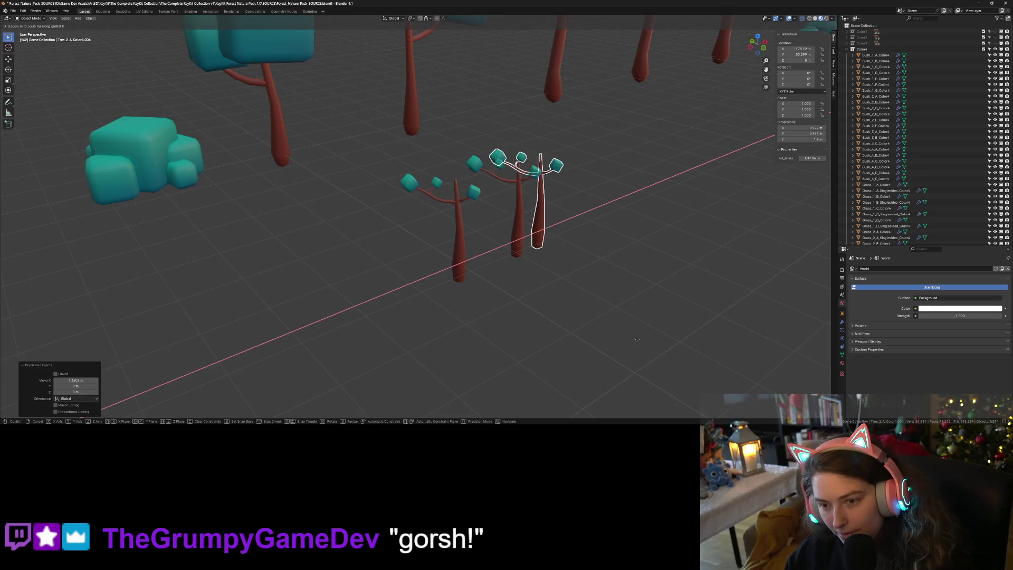
left_click(668, 336)
mouse_move(644, 344)
middle_mouse_down()
mouse_move(479, 310)
mouse_move(484, 318)
middle_mouse_up()
- Add three more tree copies, each shifted along X to extend the row
key("shift+d")
key("x")
left_click(556, 321)
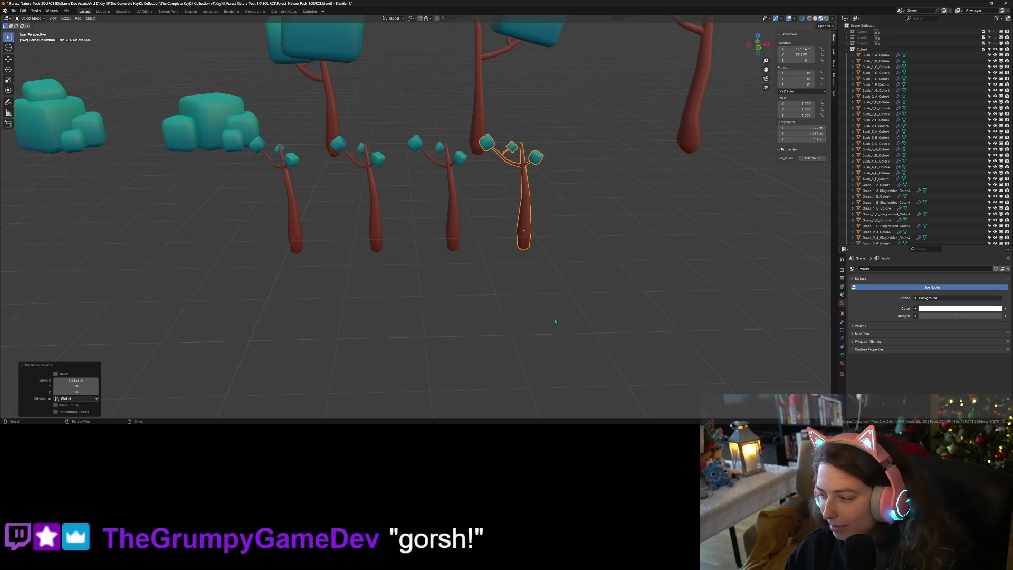
key("shift+d")
key("x")
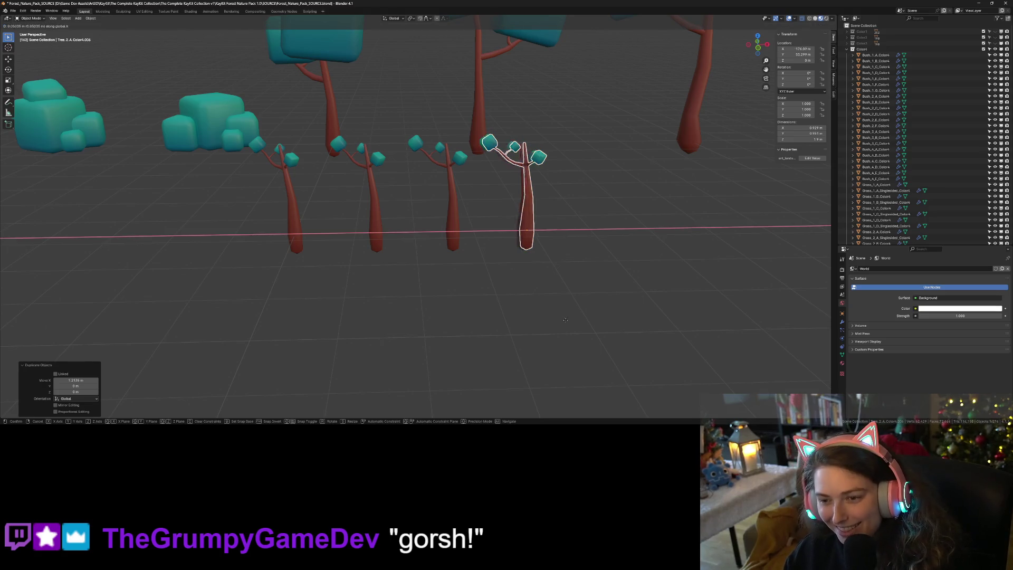
left_click(630, 327)
key("shift+d")
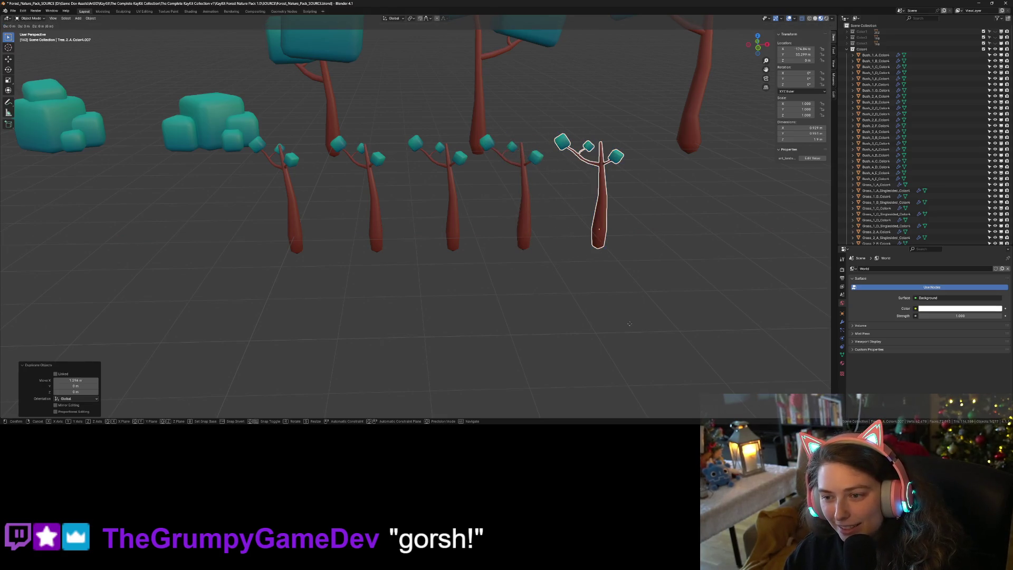
key("x")
left_click(693, 327)
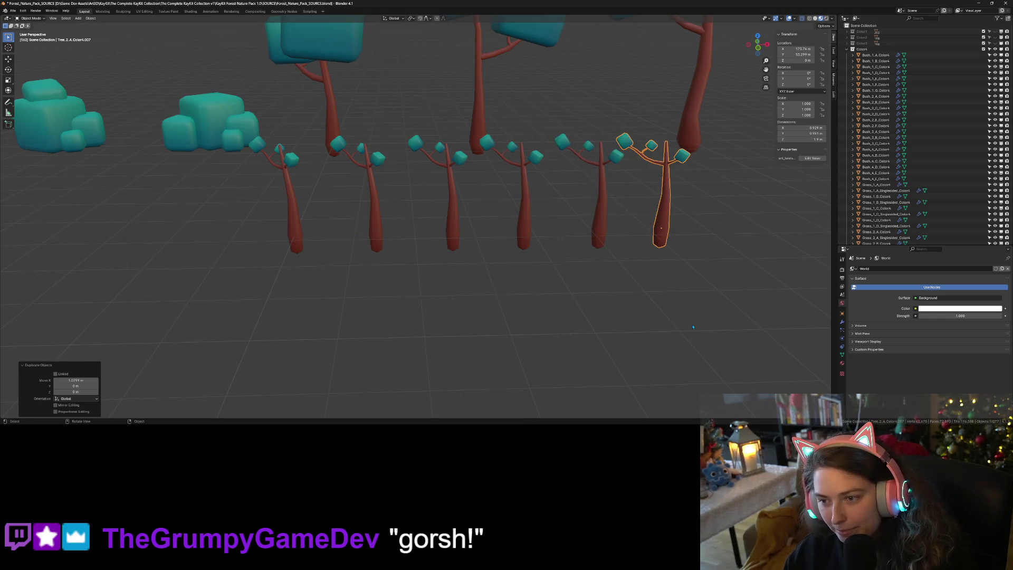
- Add another sapling copy 1.315 m further along X
middle_click_drag(583, 340, 488, 318, "shift")
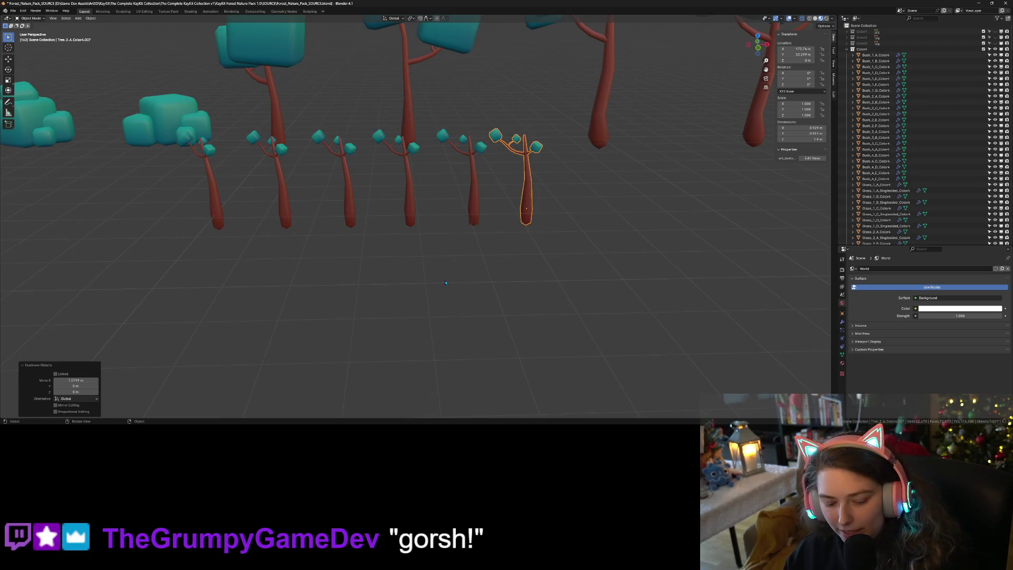
key("shift+d")
key("x")
left_click(509, 278)
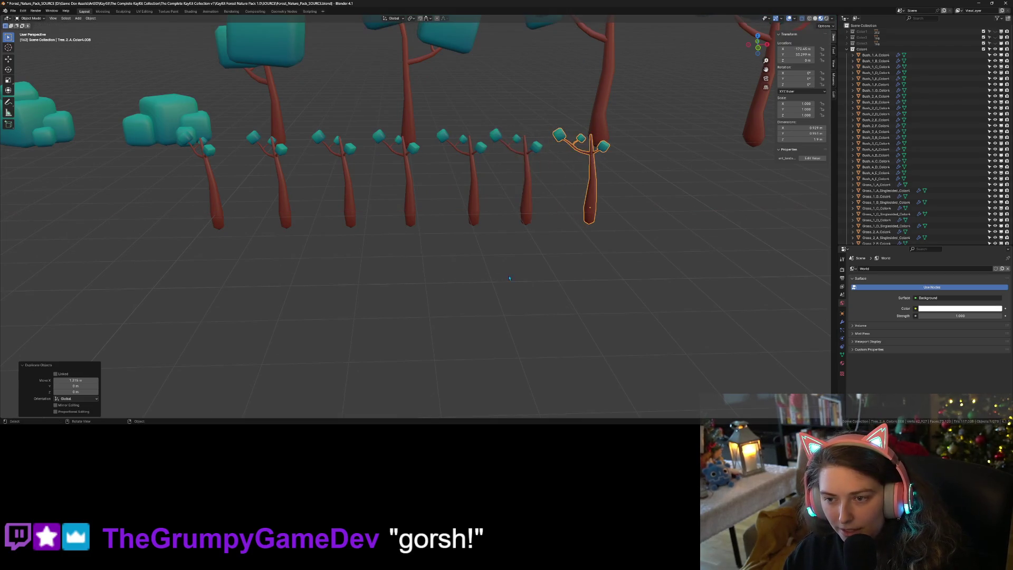
- Step the selection along the row until the rightmost sapling is selected
left_click(291, 204)
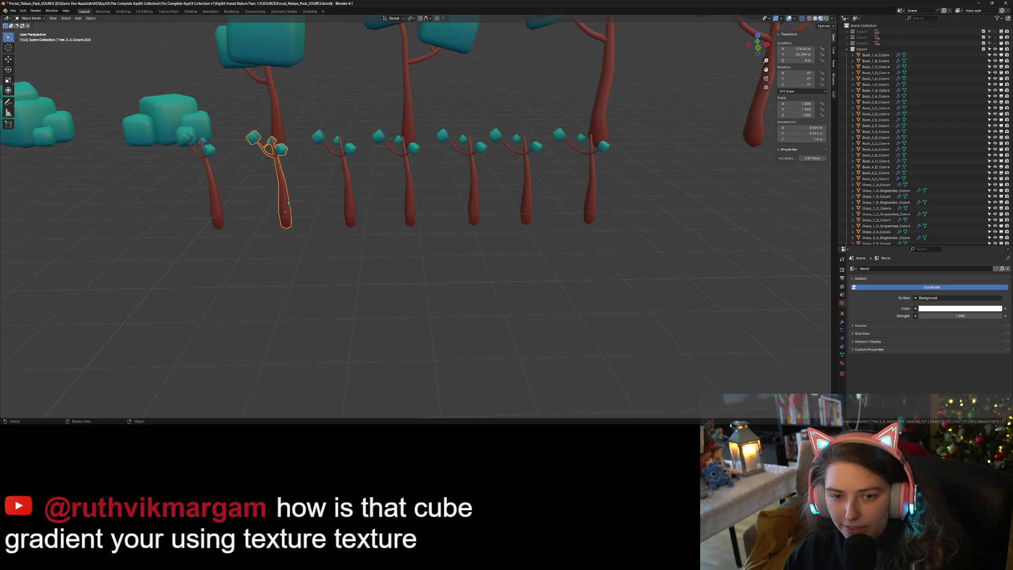
left_click(211, 201)
left_click(293, 205)
left_click(350, 209)
left_click(409, 207)
left_click(473, 207)
left_click(527, 206)
left_click(559, 205)
left_click(591, 210)
- Add three more copies at the row's end along X, then box-select all ten saplings
key("shift+d")
key("x")
left_click(659, 216)
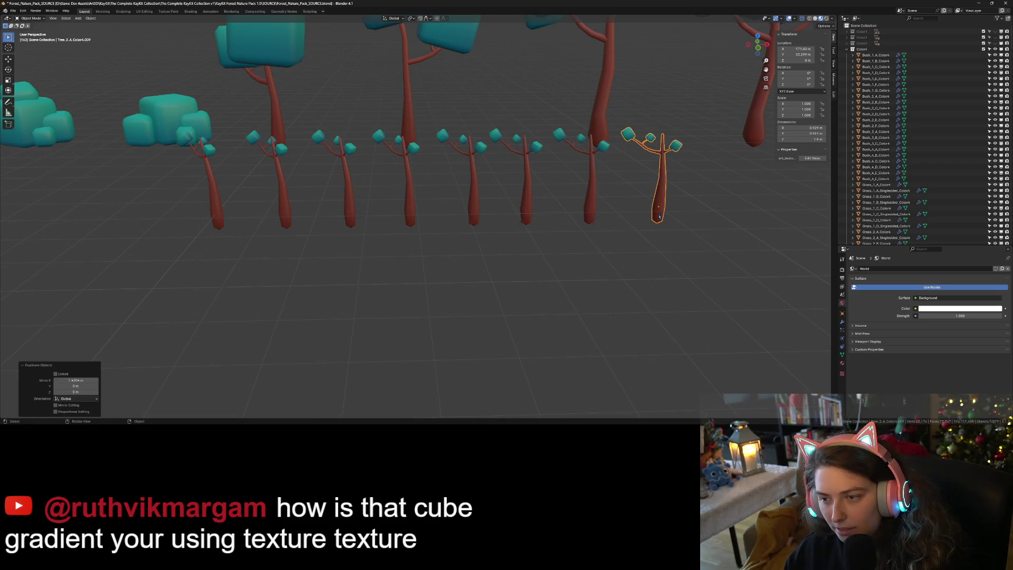
key("shift+d")
key("x")
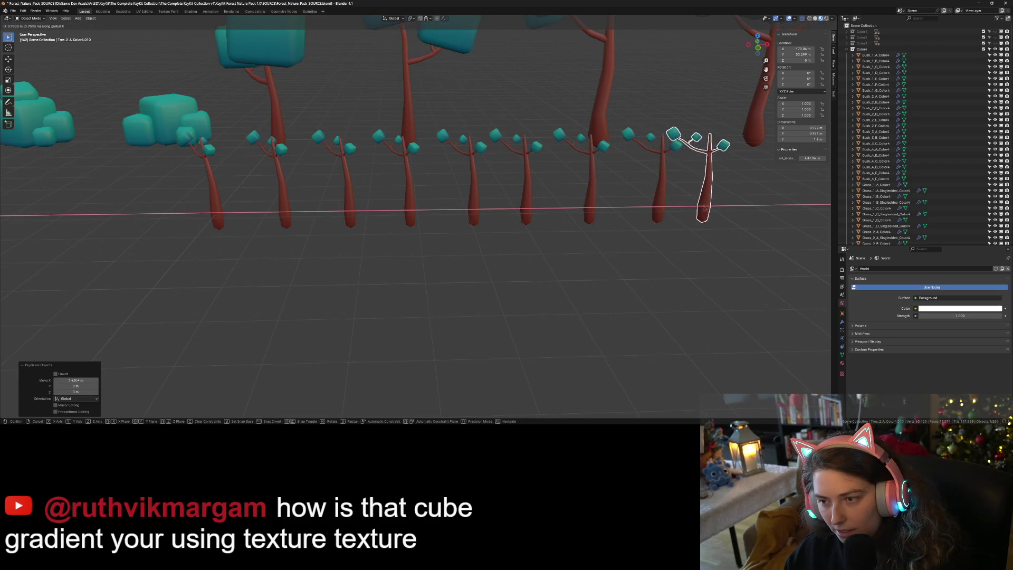
left_click(730, 212)
key("shift+d")
key("x")
left_click(741, 273)
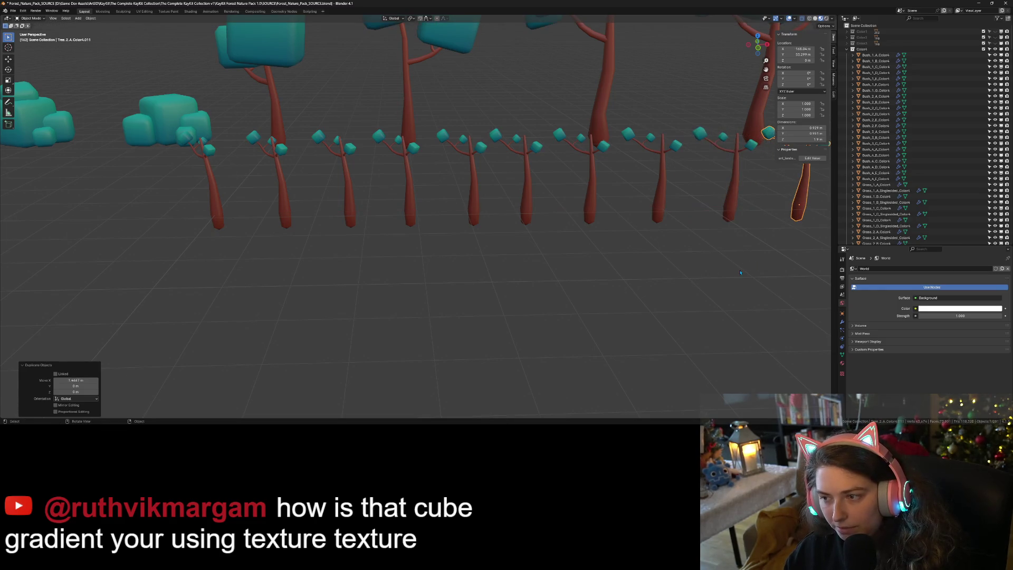
scroll(696, 277, "down", 3)
left_click_drag(238, 203, 714, 247)
- Move the ten saplings into a new collection named 'premle-trees' and hide all unselected objects
right_click(694, 205)
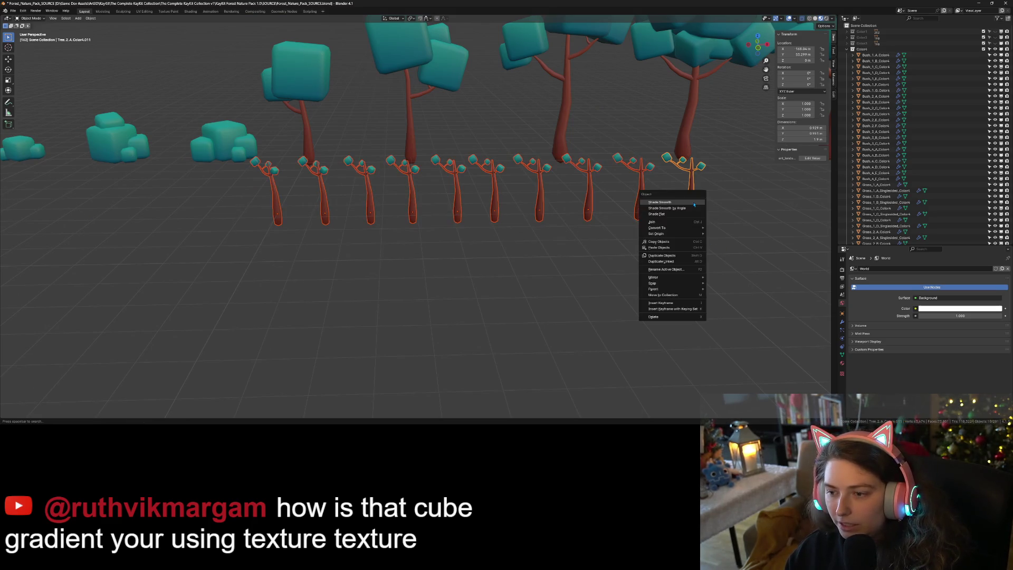
left_click(685, 299)
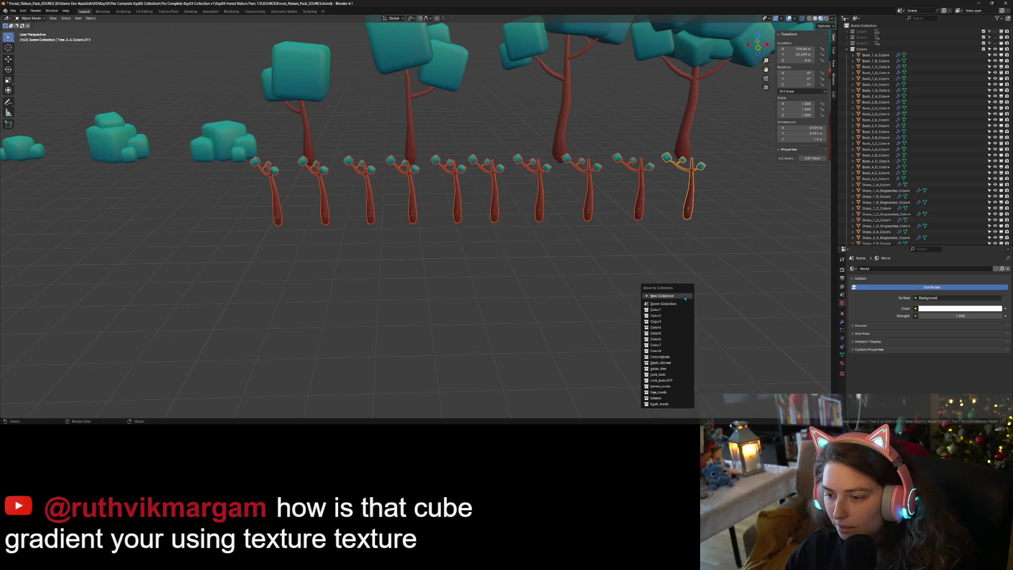
left_click(685, 299)
type("premle-trees")
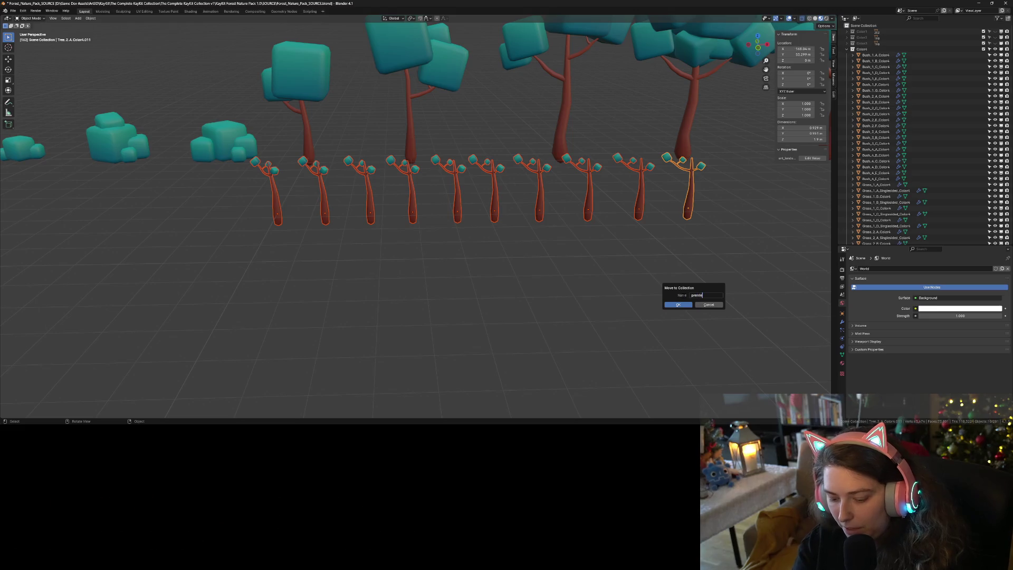
left_click(683, 305)
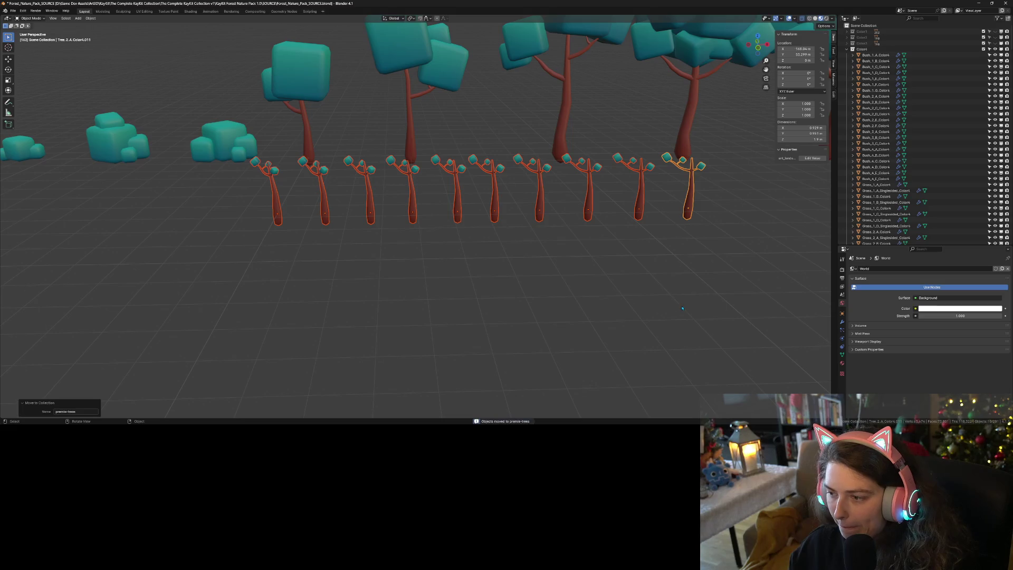
key("shift+h")
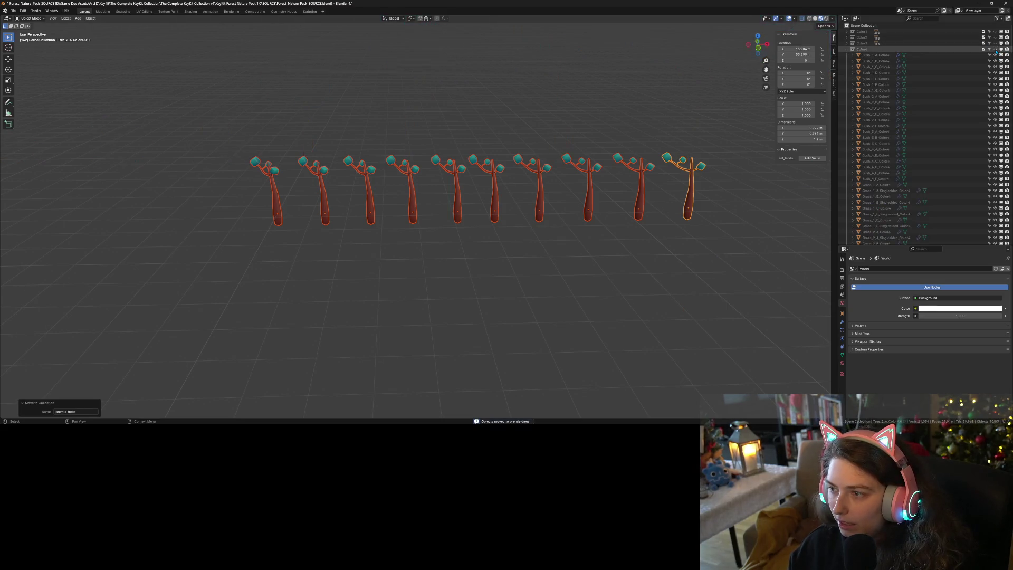
- Collapse the Color4, tree_mods, totems and bush_mods collections in the outliner
left_click(848, 48)
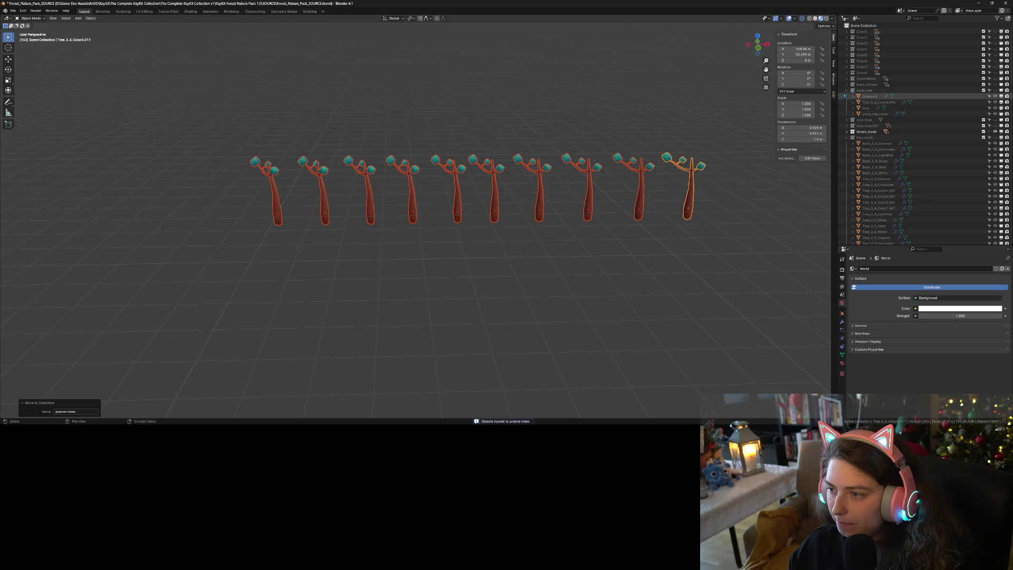
left_click(848, 114)
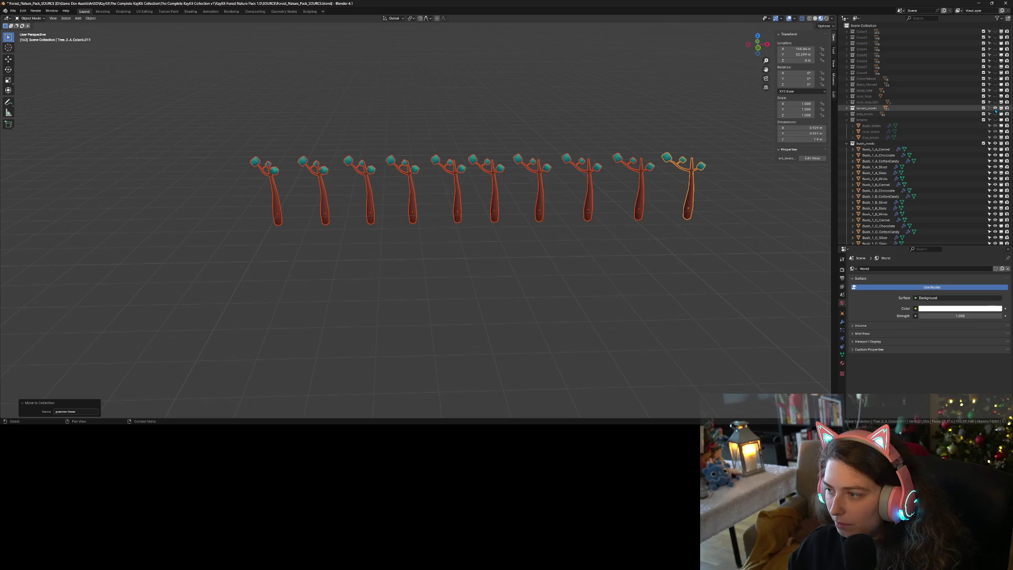
left_click(847, 120)
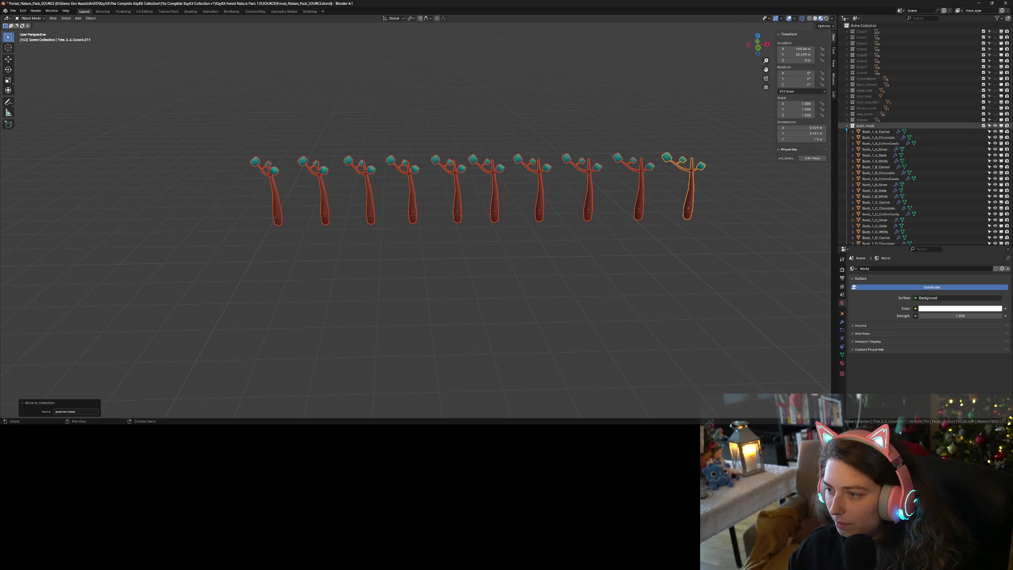
left_click(847, 126)
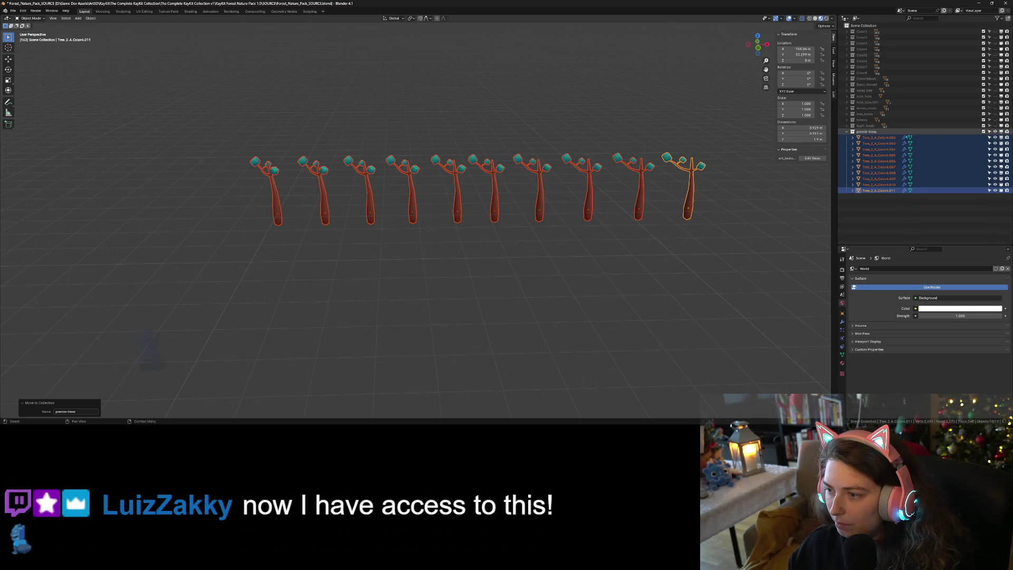
- Select Tree_2_A_Color4.002, keeping its original name, and switch to the UV Editing workspace
left_click(879, 137)
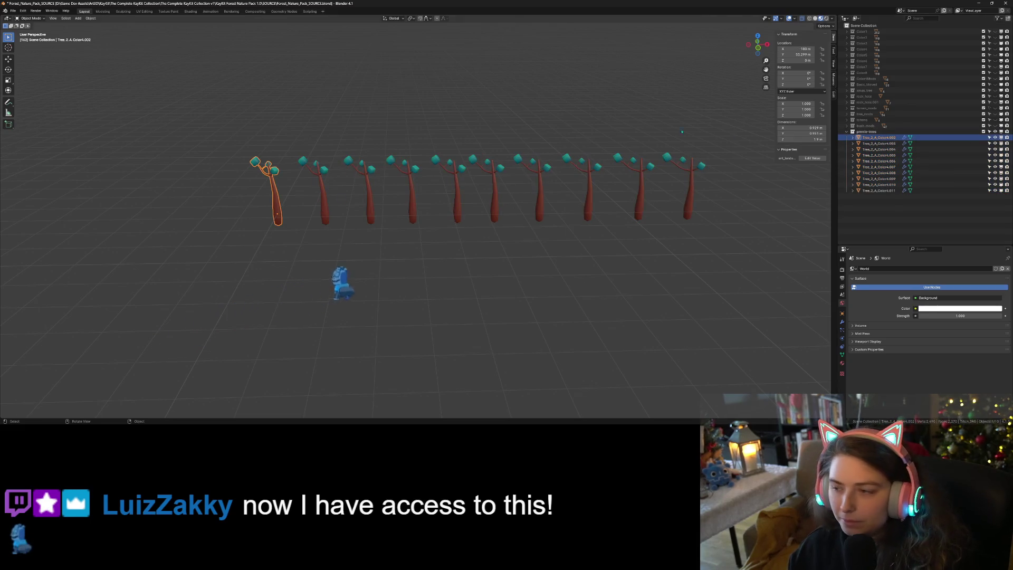
double_click(879, 137)
key("End")
key("BackSpace")
key("BackSpace")
key("BackSpace")
key("BackSpace")
key("BackSpace")
key("BackSpace")
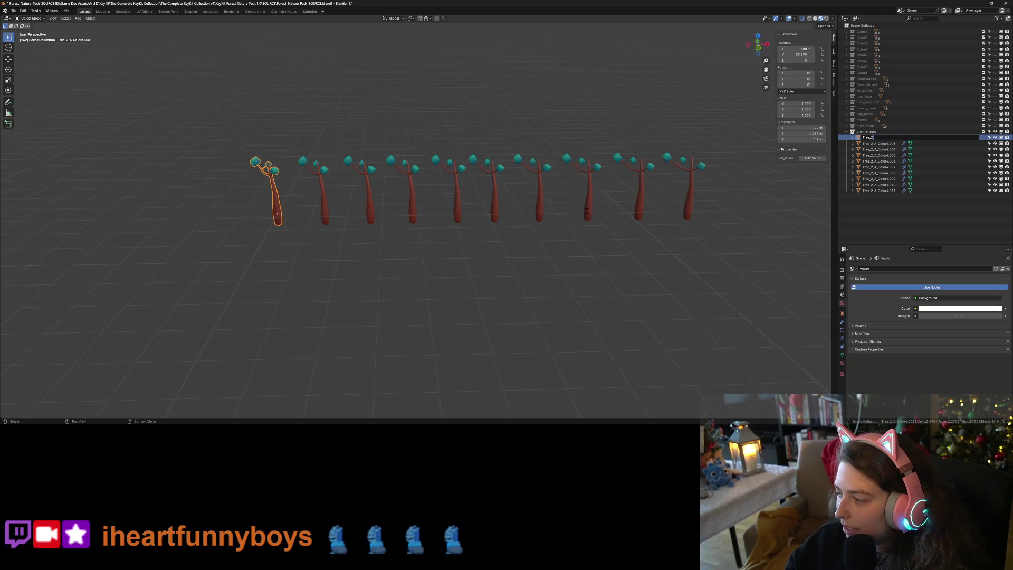
key("Escape")
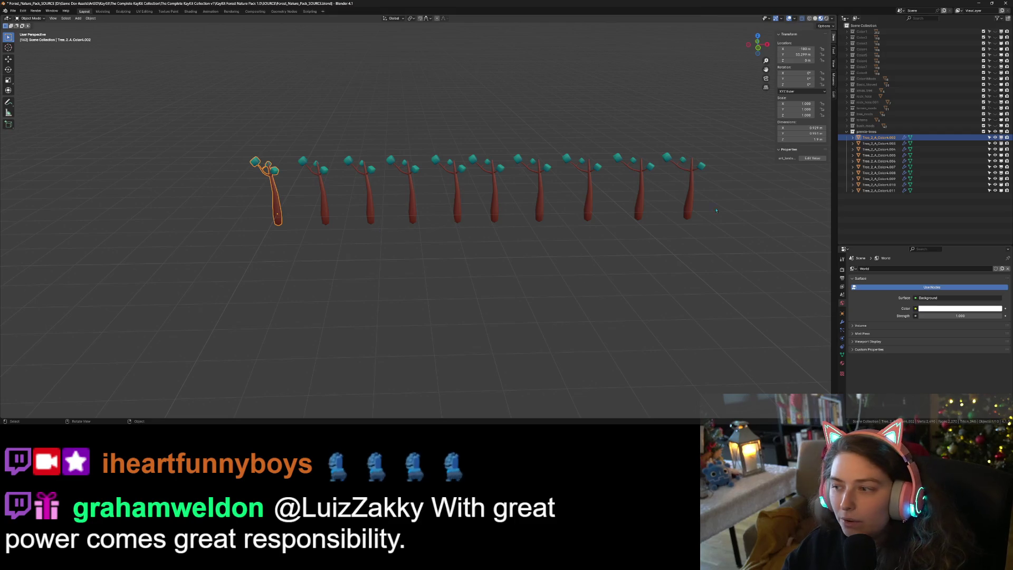
left_click(144, 11)
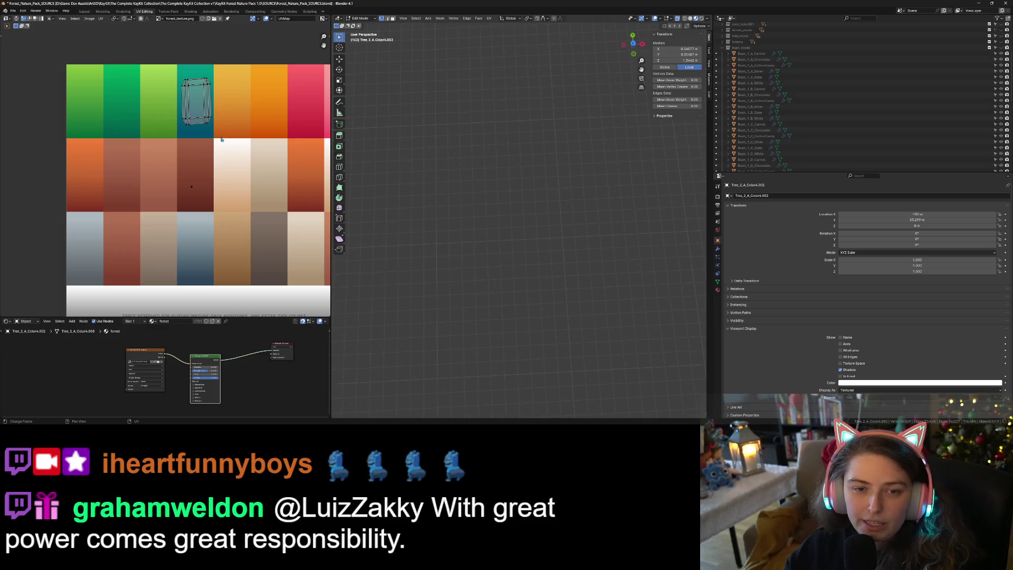
- Zoom and pan the UV editor to show the palette texture's bottom strip, then frame the leaf mesh
scroll(191, 169, "up", 3)
scroll(186, 152, "up", 2)
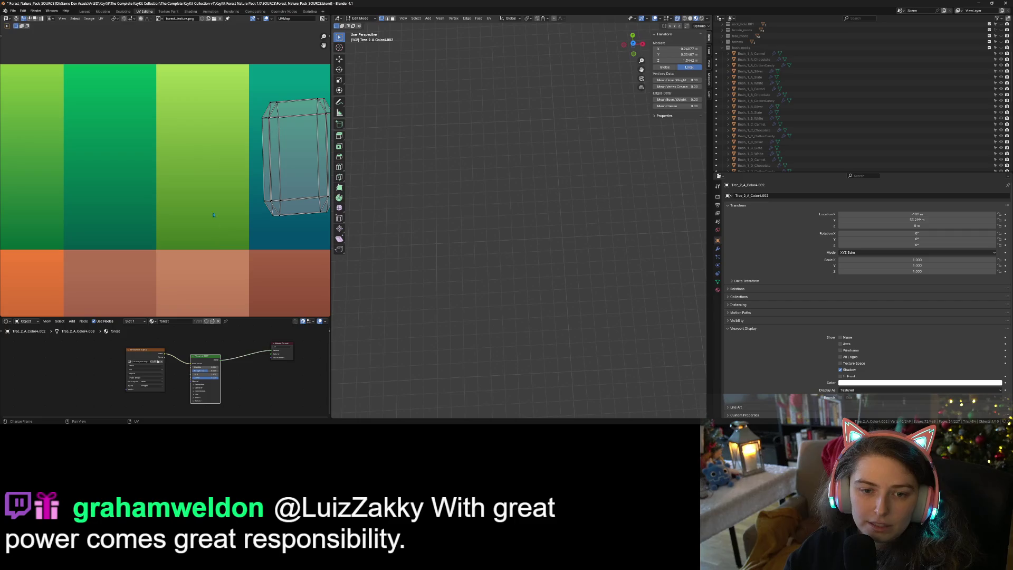
scroll(231, 242, "down", 4)
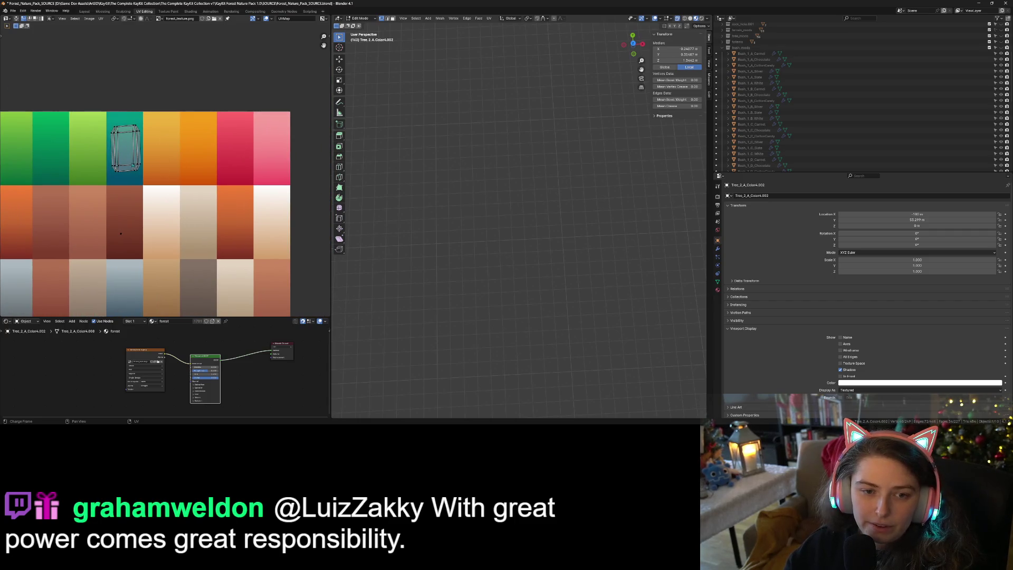
mouse_move(150, 227)
middle_mouse_down()
mouse_move(204, 150)
mouse_move(167, 177)
middle_mouse_up()
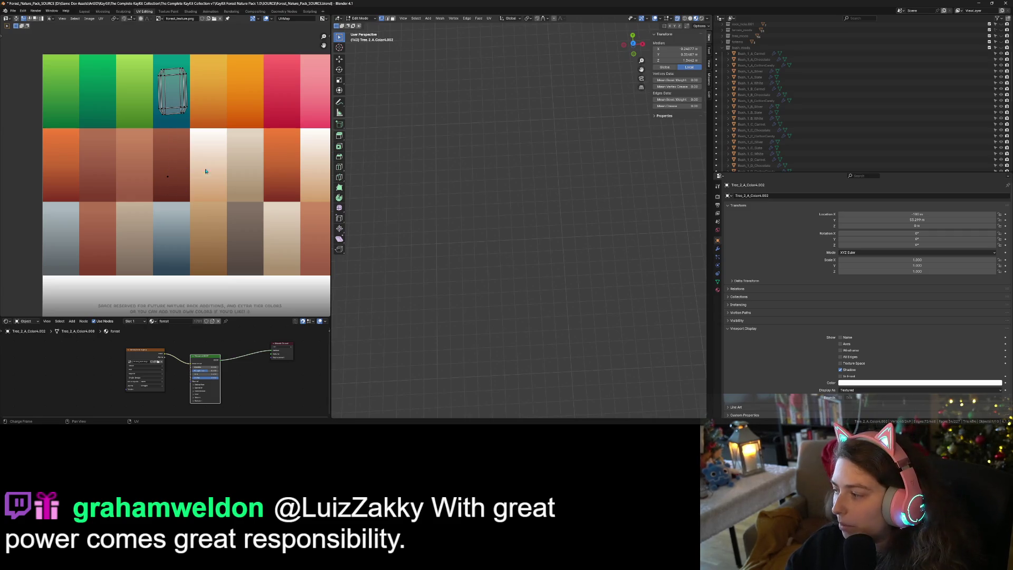
key("KP_Decimal")
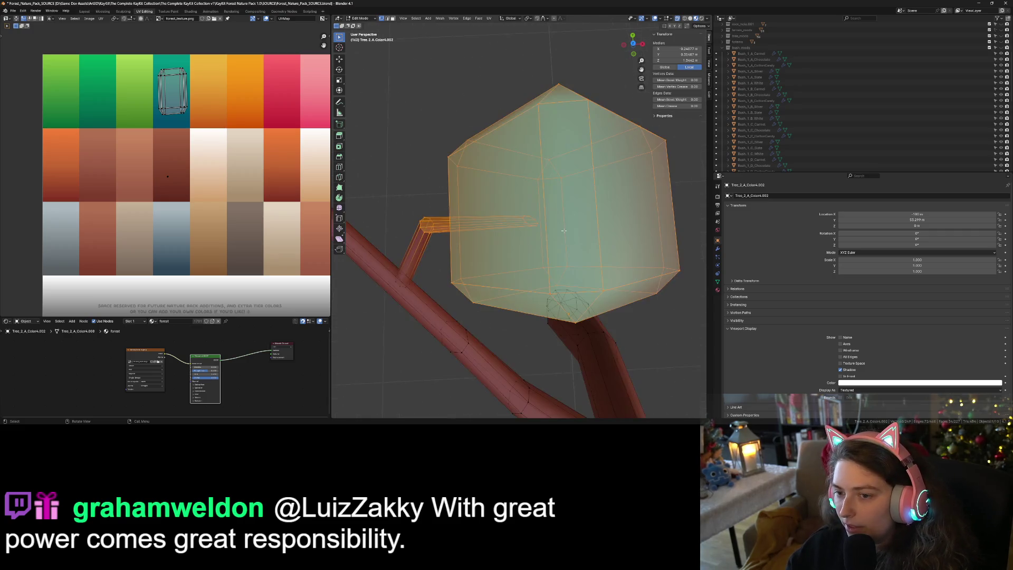
- Return to Object Mode and orbit the viewport to see the whole sapling beside its neighbours
key("Tab")
scroll(564, 230, "down", 6)
mouse_move(564, 230)
middle_mouse_down()
mouse_move(580, 254)
mouse_move(541, 281)
middle_mouse_up()
scroll(565, 263, "down", 3)
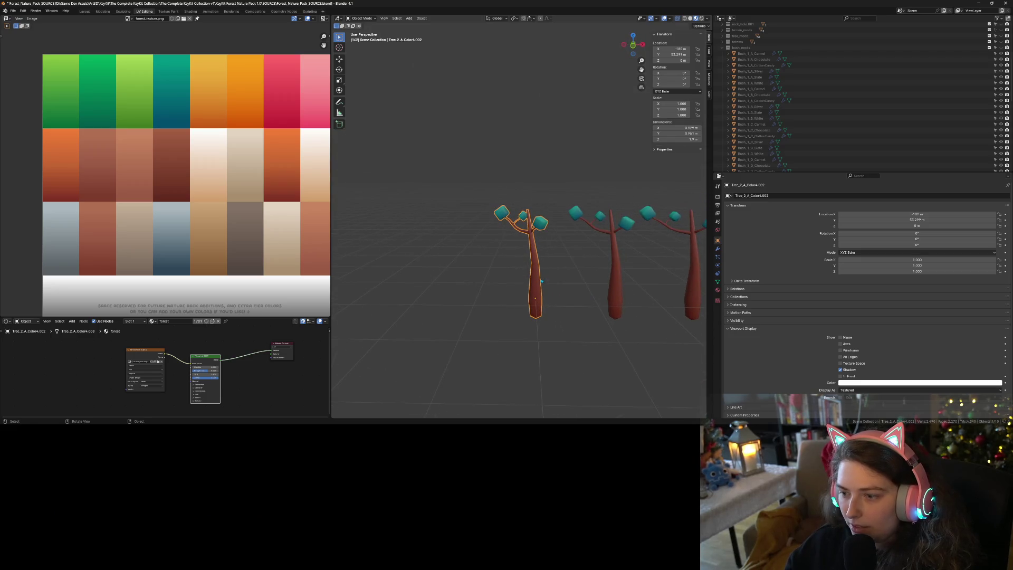
- Collapse the bush_mods collection and rename Tree_2_A_Color4.002 to PinTree_Green in the outliner
left_click(727, 47)
double_click(755, 113)
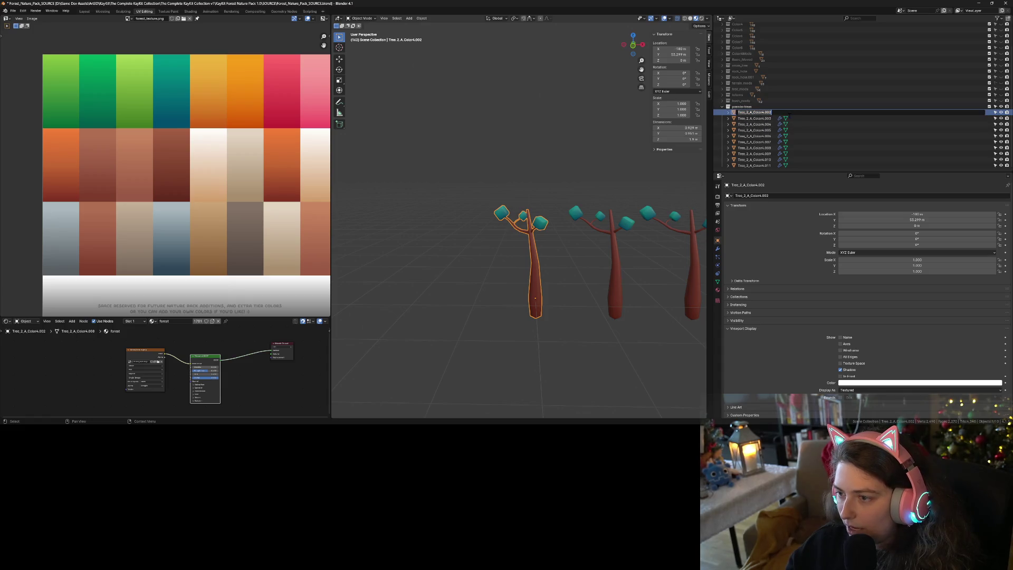
type("PinTree")
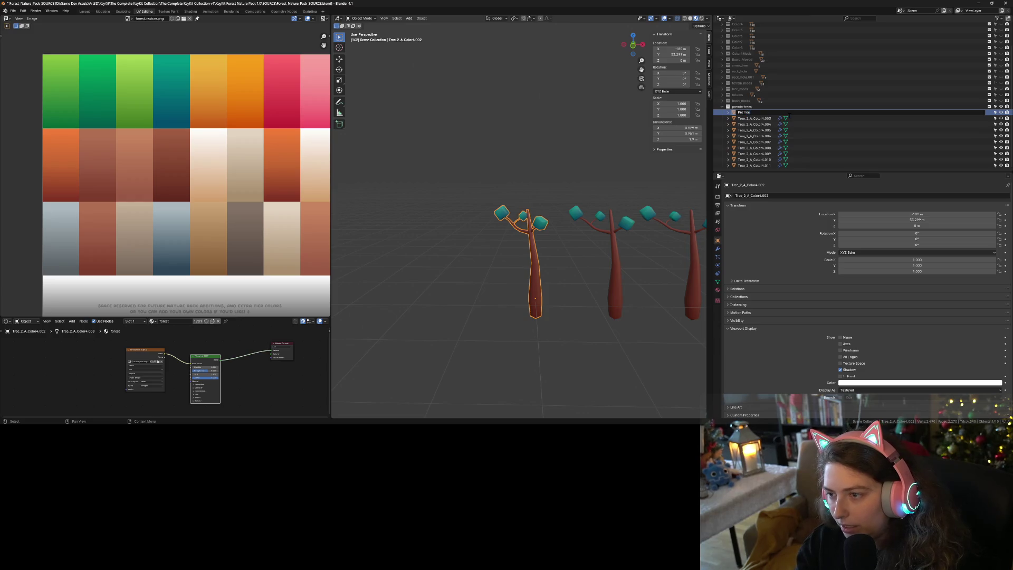
type("_Gia")
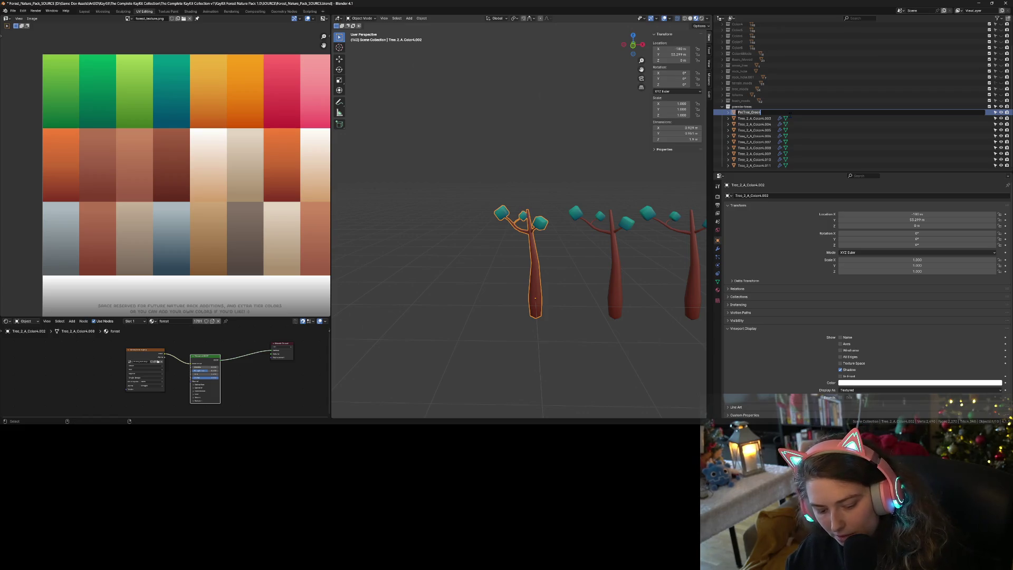
key("Return")
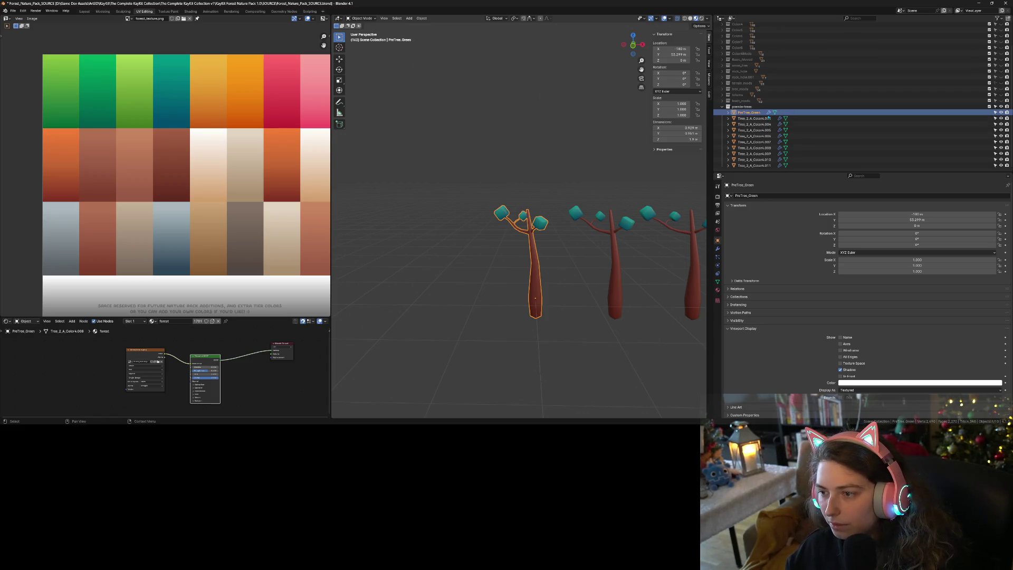
- Rename the second sapling to PinTree_Red, reusing the pasted base name
double_click(768, 118)
key("ctrl+v")
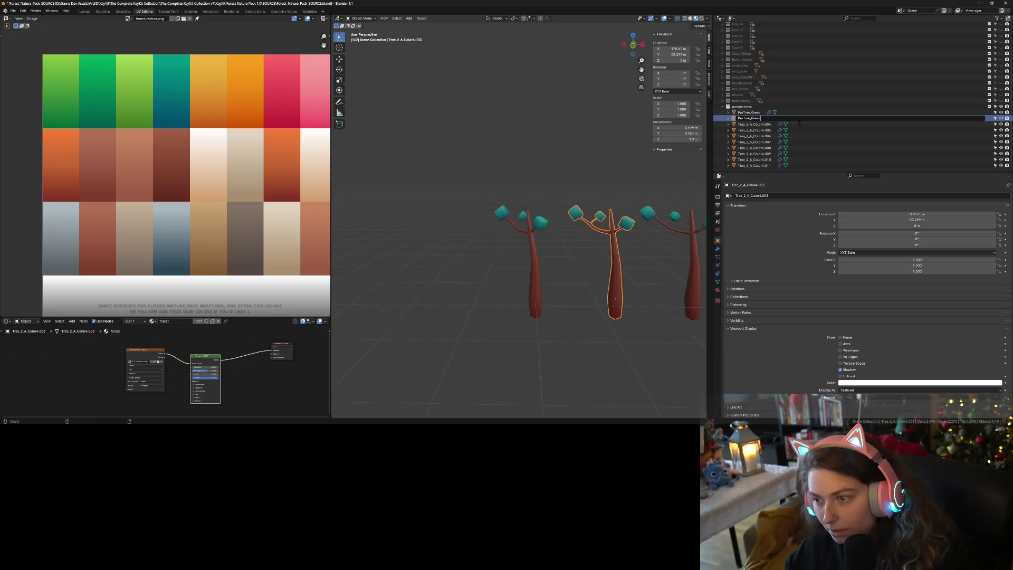
type("RED")
key("Return")
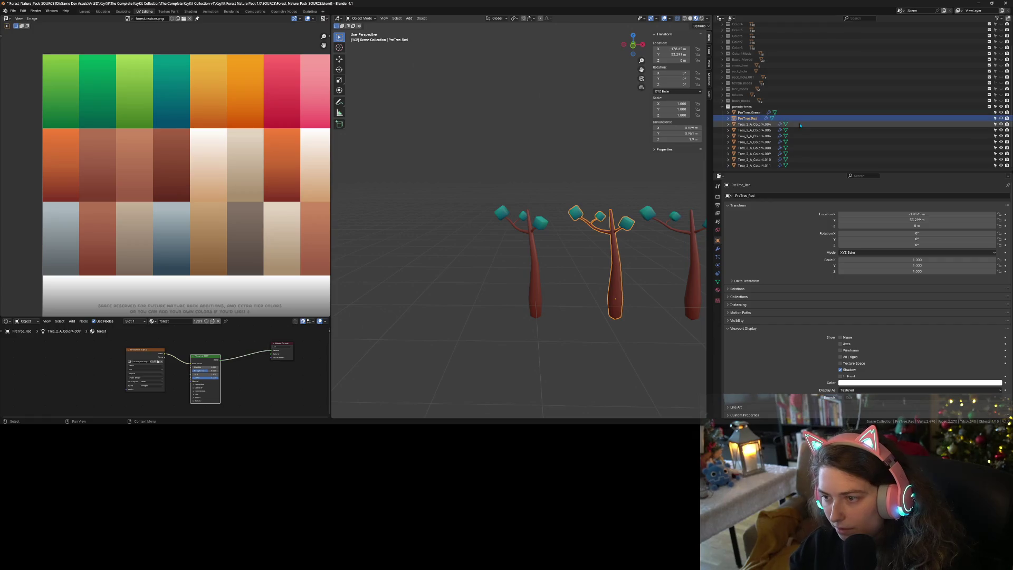
double_click(749, 119)
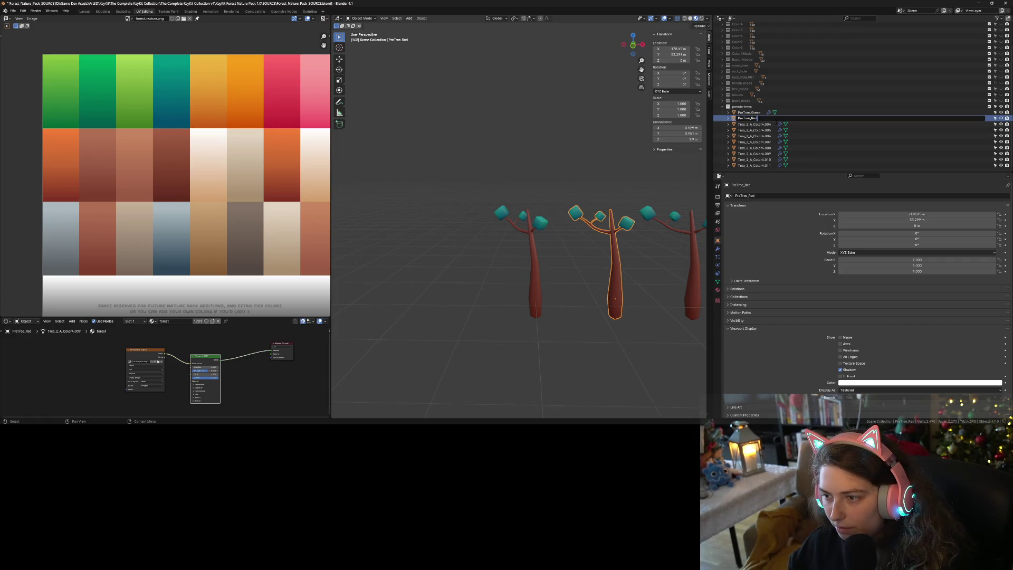